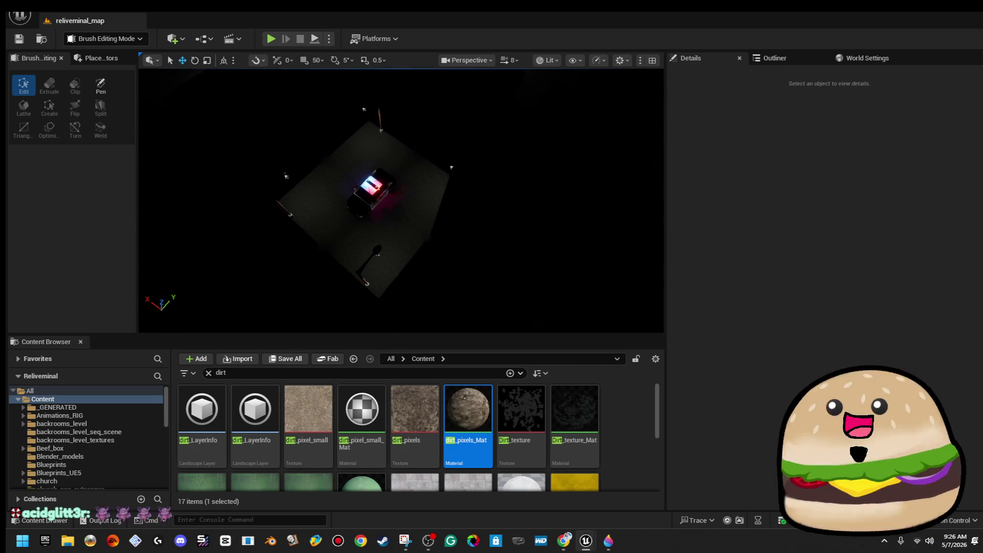
Start Play From Here at the clicked spot on the floor box brush
right_click(394, 207)
click(523, 522)
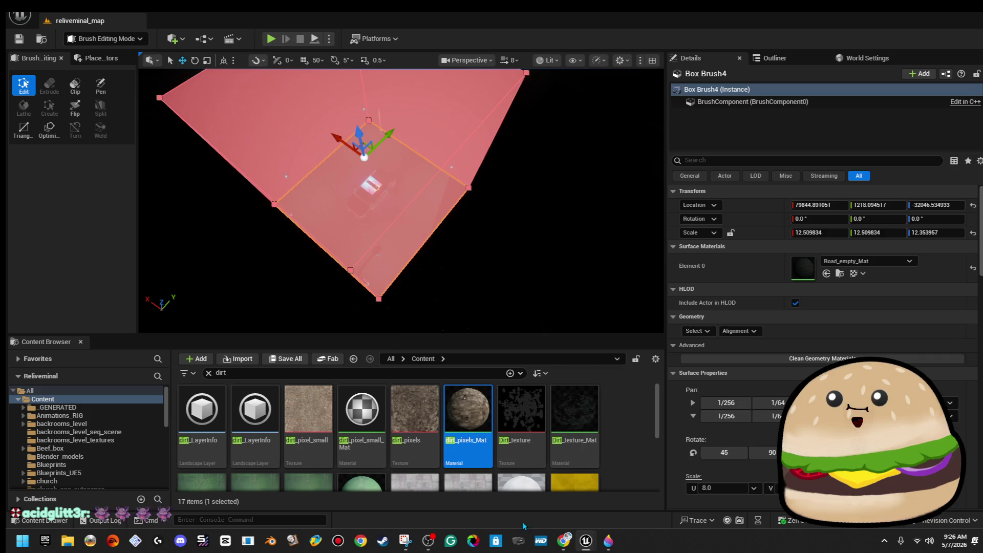
Play the level full-screen from a floor spot near the police car, then return to editing
key(F11)
key(F8)
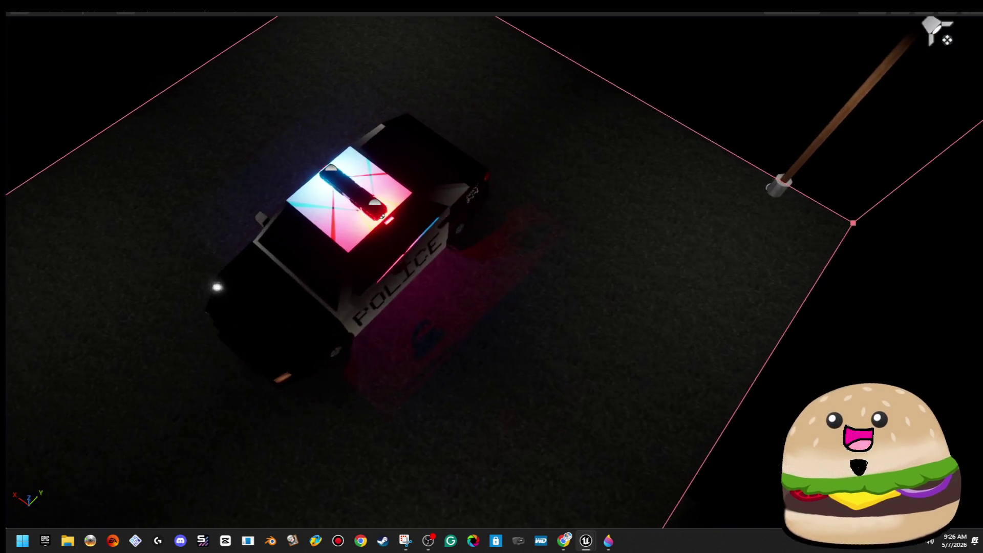
right_click(535, 188)
click(630, 519)
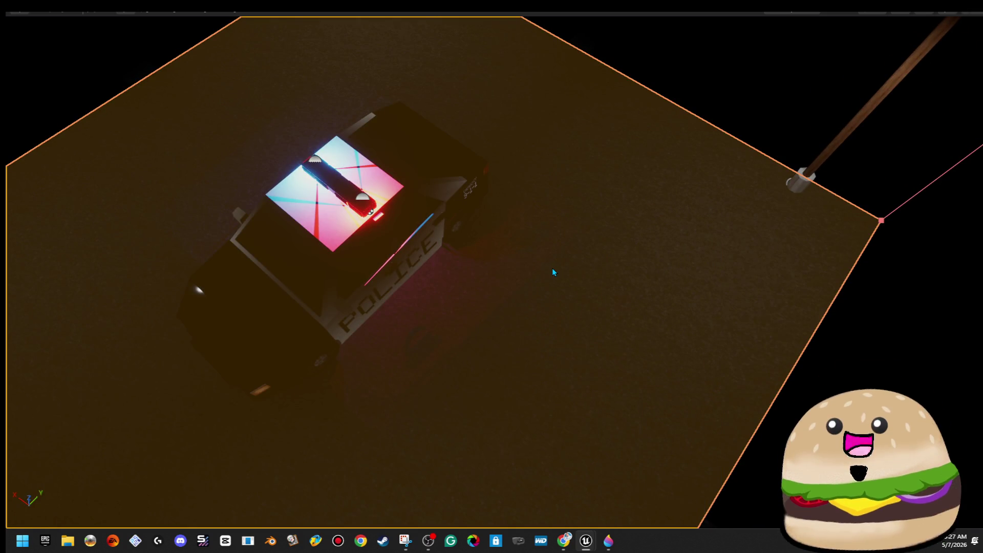
key(F11)
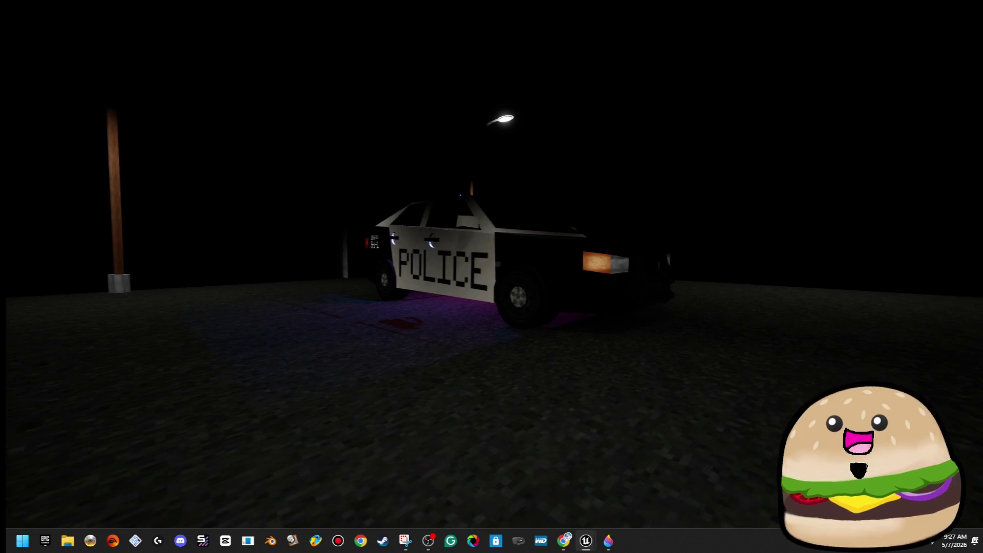
key(Escape)
Turn the viewport and move closer to the police car
right_click(647, 279)
mouse_move(677, 285)
mouse_move(544, 219)
mouse_down()
mouse_move(594, 219)
mouse_move(582, 219)
mouse_up()
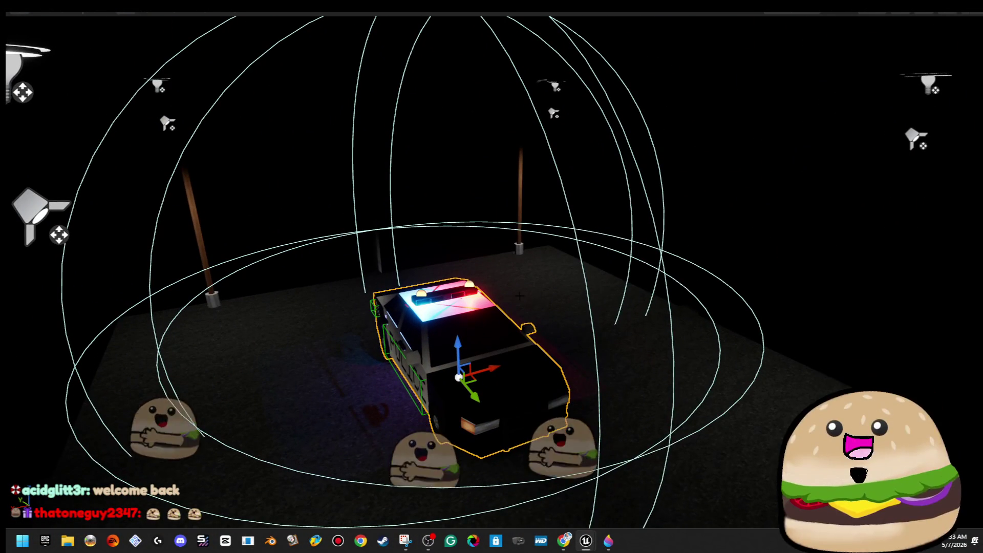
Bring up the police_car_actor Blueprint editor maximized on its Event Graph
right_click(490, 311)
click(595, 241)
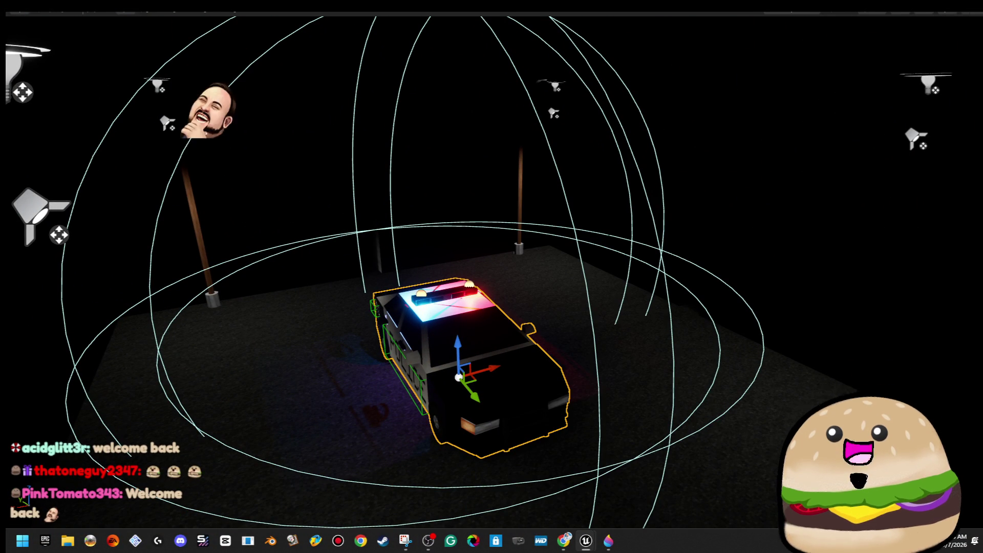
click(637, 69)
click(689, 76)
double_click(689, 76)
scroll(311, 164, up, 5)
Add an Event BeginPlay node to the police car's Event Graph and frame it
right_click(237, 97)
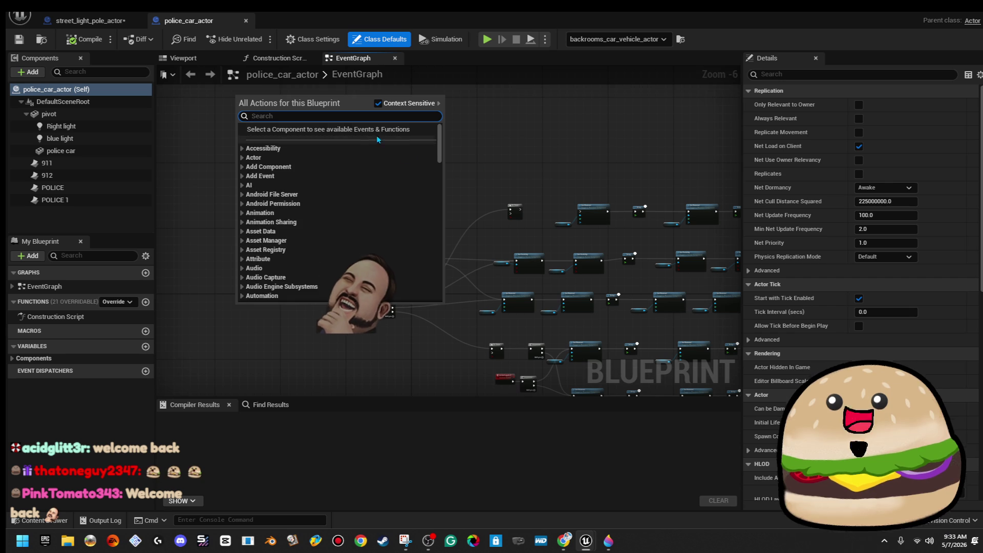
click(490, 161)
right_click(378, 171)
text(begin)
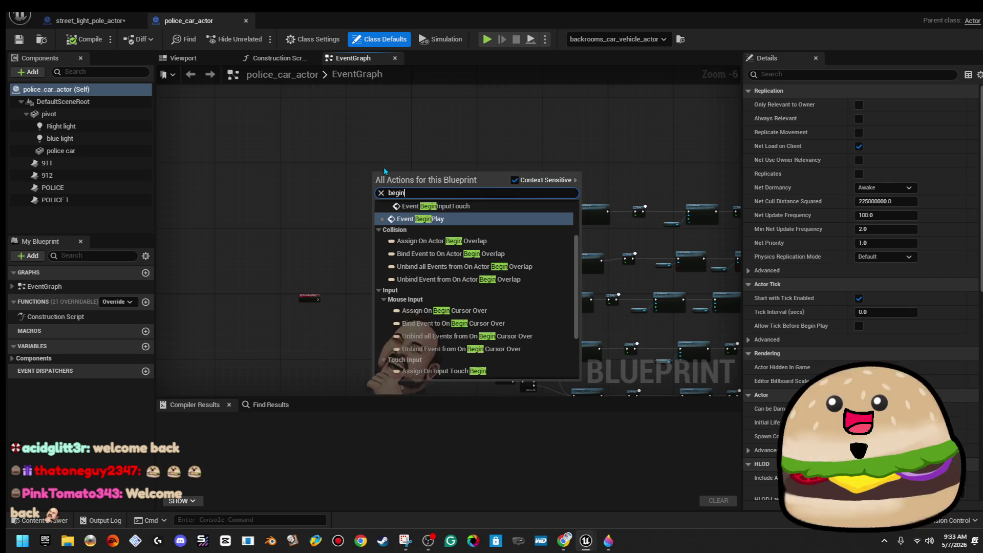
key(Return)
key(Home)
mouse_move(527, 235)
mouse_down()
mouse_move(383, 223)
mouse_move(307, 189)
mouse_move(518, 204)
mouse_up()
drag(379, 201, 342, 214)
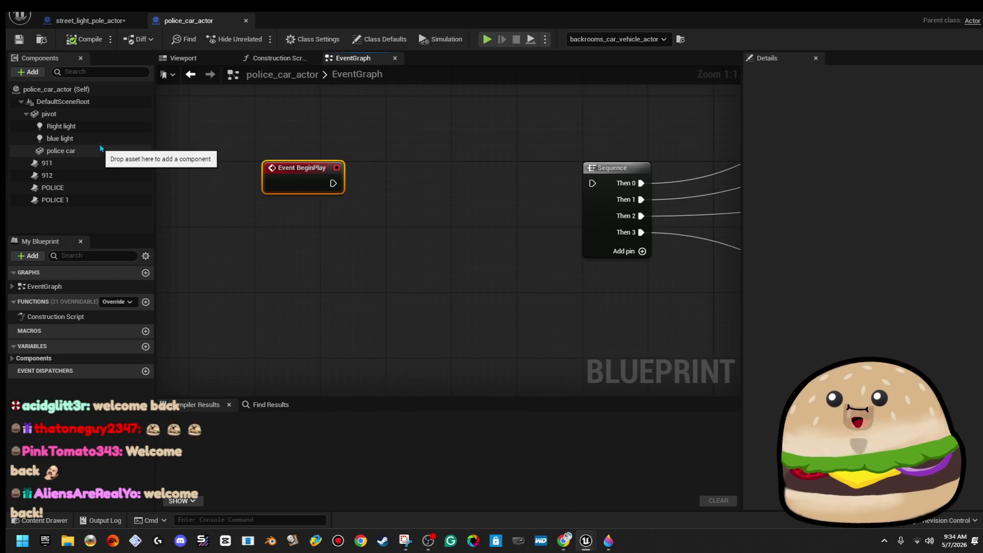
Add a Set Visibility node targeting Blue Light and Right Light, driven by BeginPlay
click(105, 126)
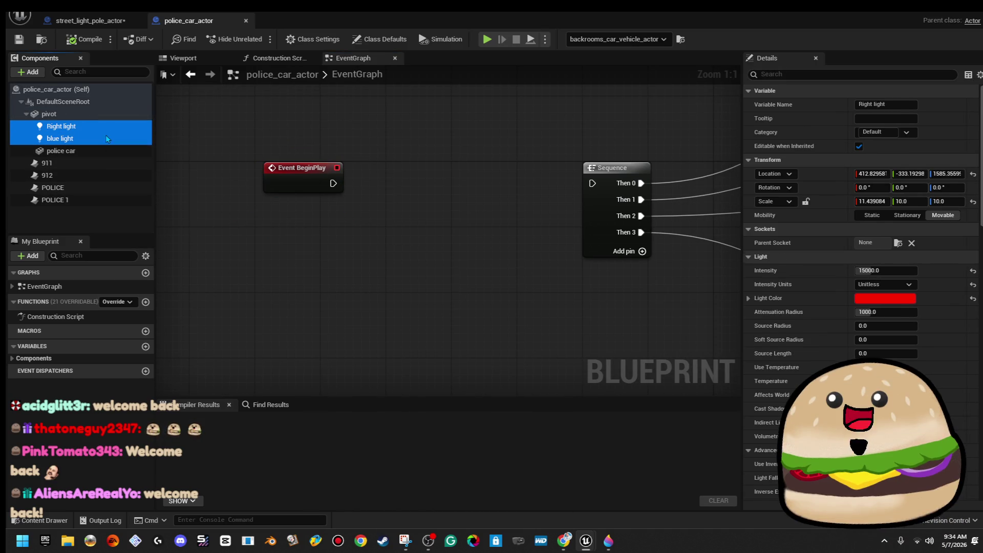
drag(280, 280, 451, 236)
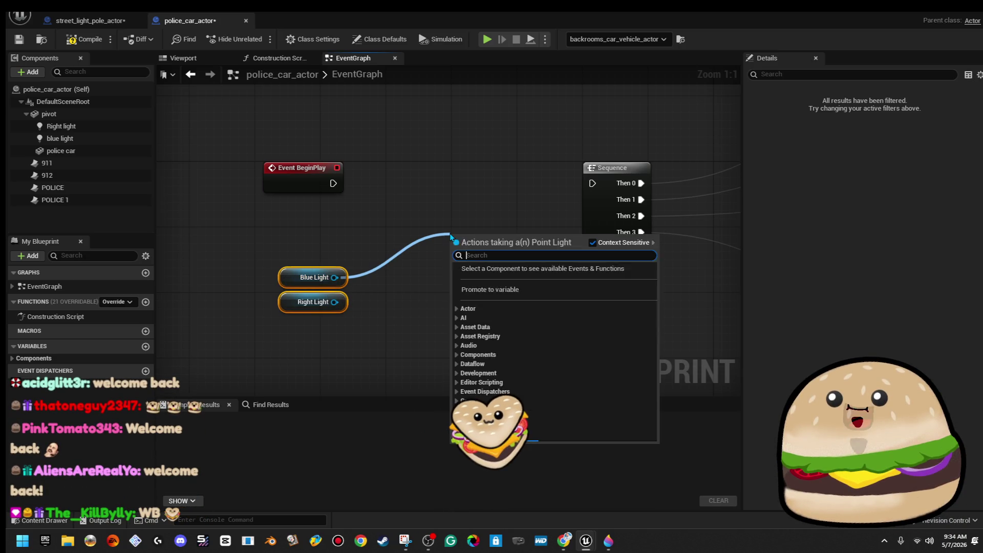
text(visi)
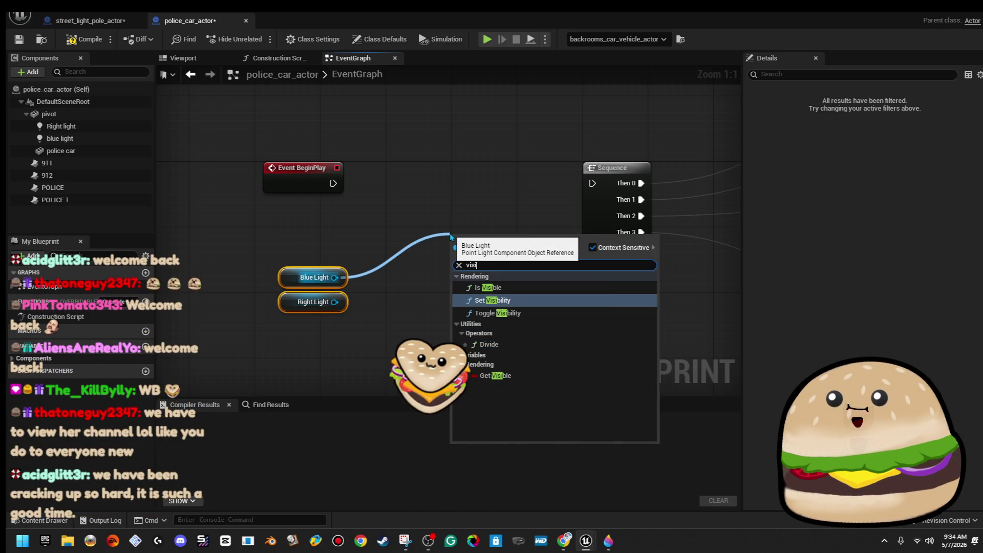
click(493, 300)
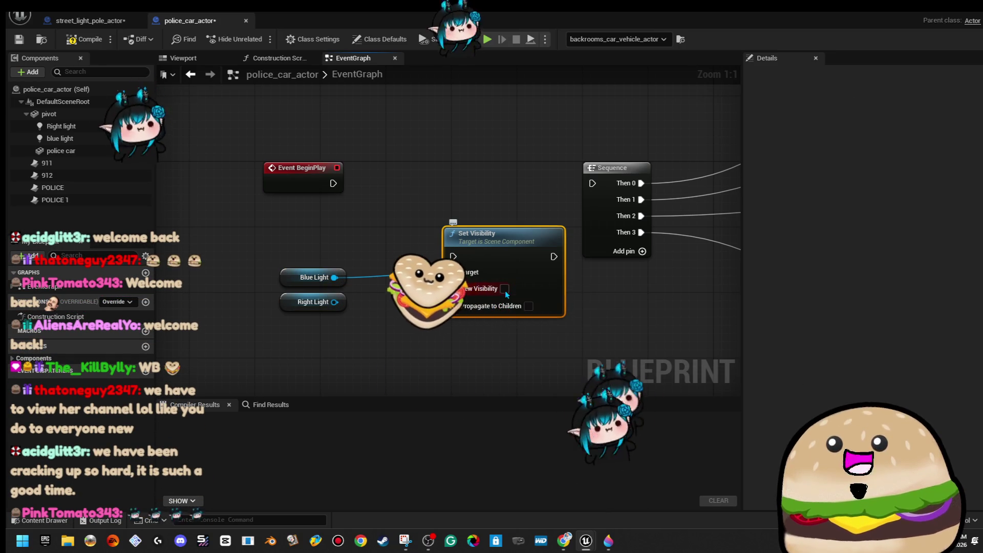
mouse_move(333, 301)
mouse_down()
mouse_move(353, 310)
mouse_move(453, 273)
mouse_up()
mouse_move(333, 183)
mouse_down()
mouse_move(358, 182)
mouse_move(453, 256)
mouse_move(490, 240)
mouse_move(457, 182)
mouse_up()
Pan out to review the finished graph and close the police car Blueprint
scroll(457, 182, down, 5)
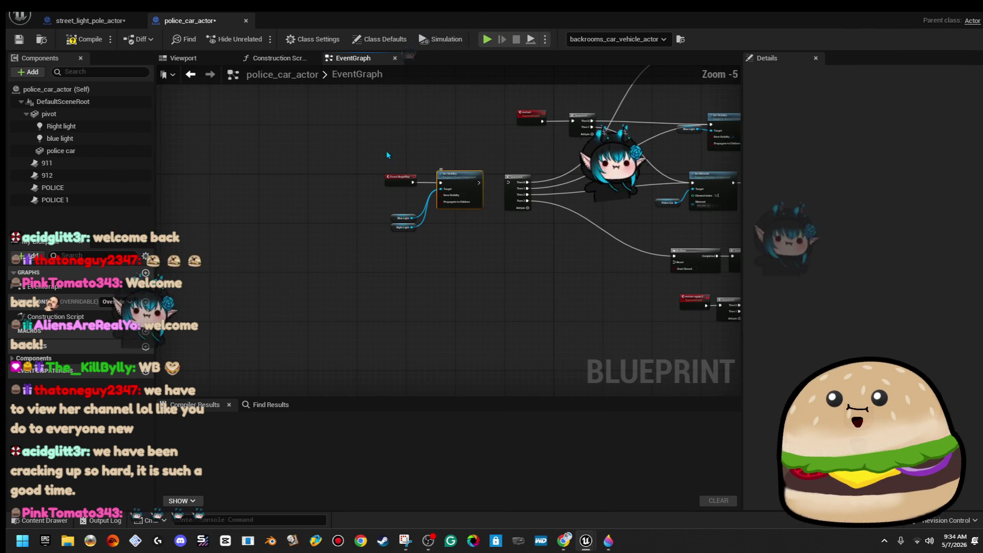
scroll(478, 276, down, 3)
drag(489, 263, 419, 361)
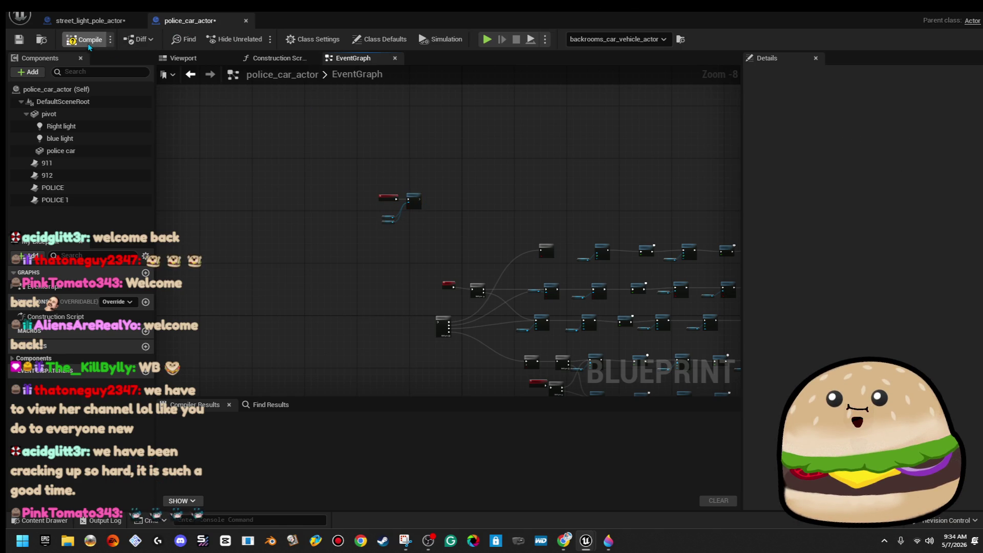
click(245, 21)
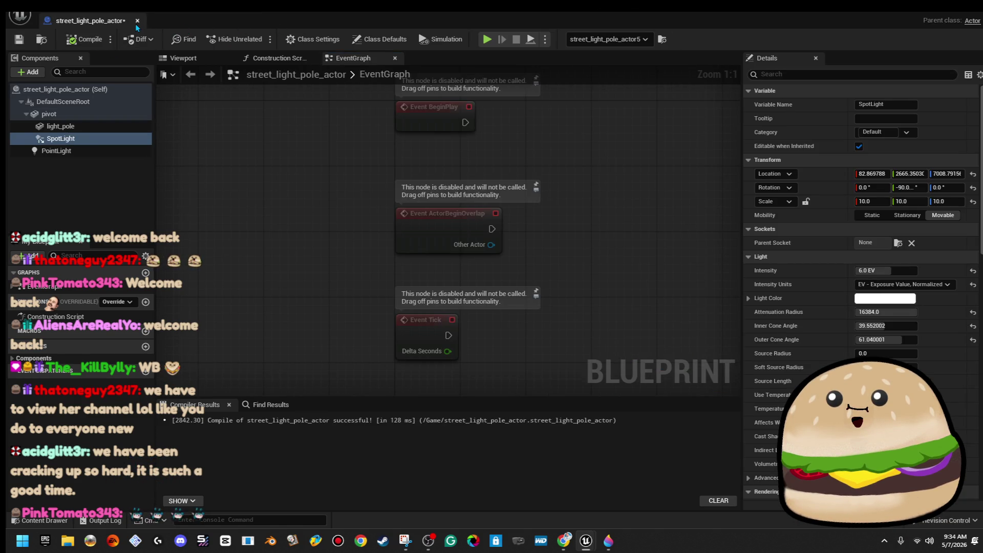
Close the street light Blueprint and play-test the level from a floor spot
click(137, 20)
right_click(348, 187)
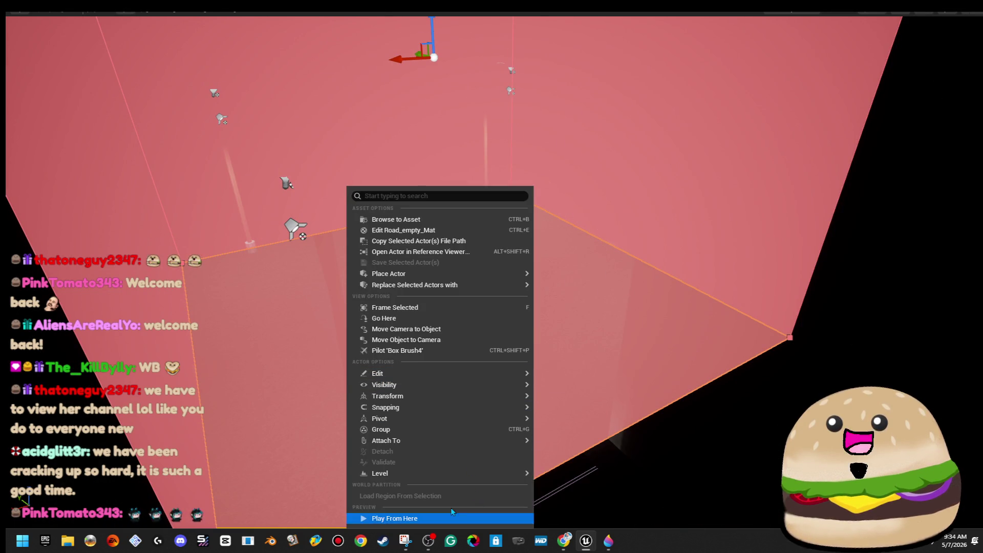
click(463, 518)
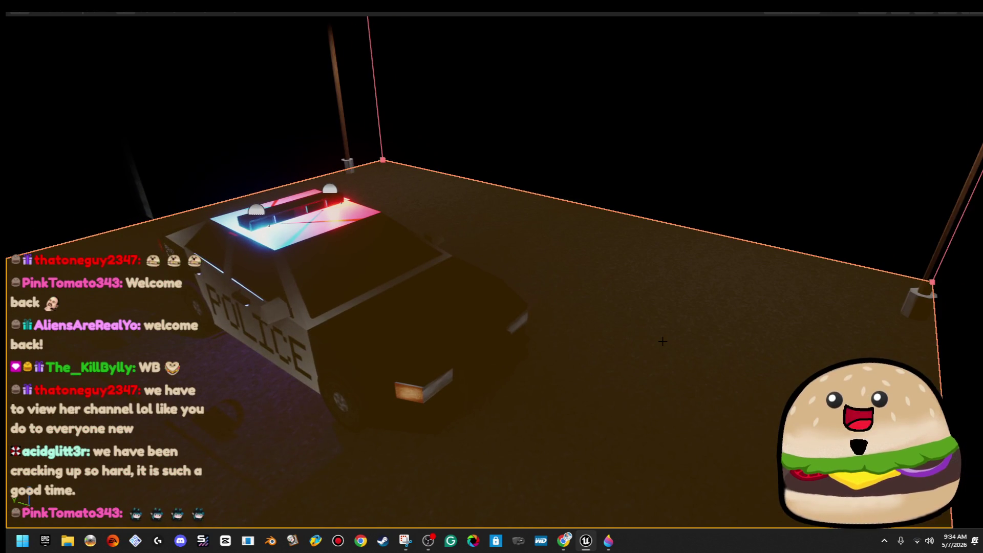
right_click(662, 344)
click(742, 336)
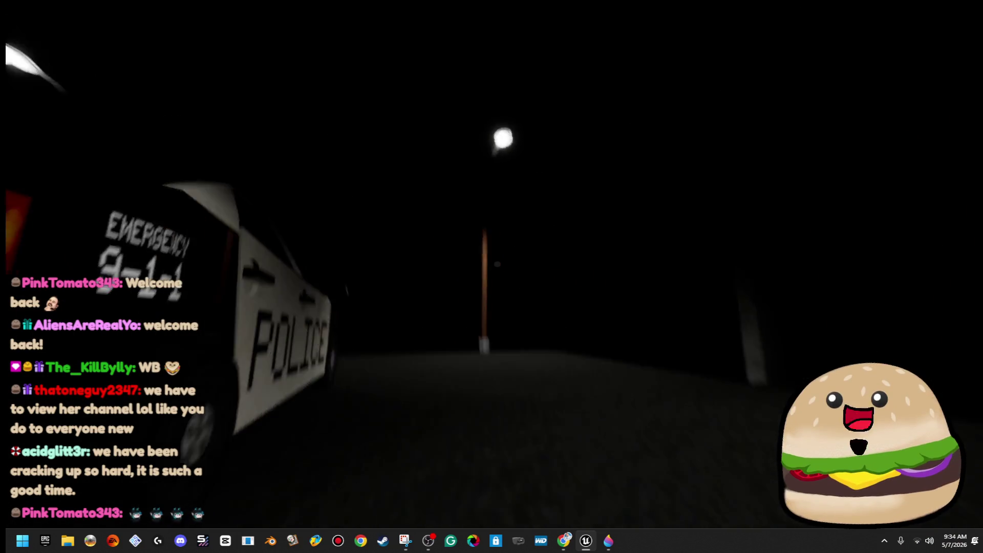
key(Escape)
Open the street_light_pole_actor Blueprint as a small floating window beside the level
right_click(511, 132)
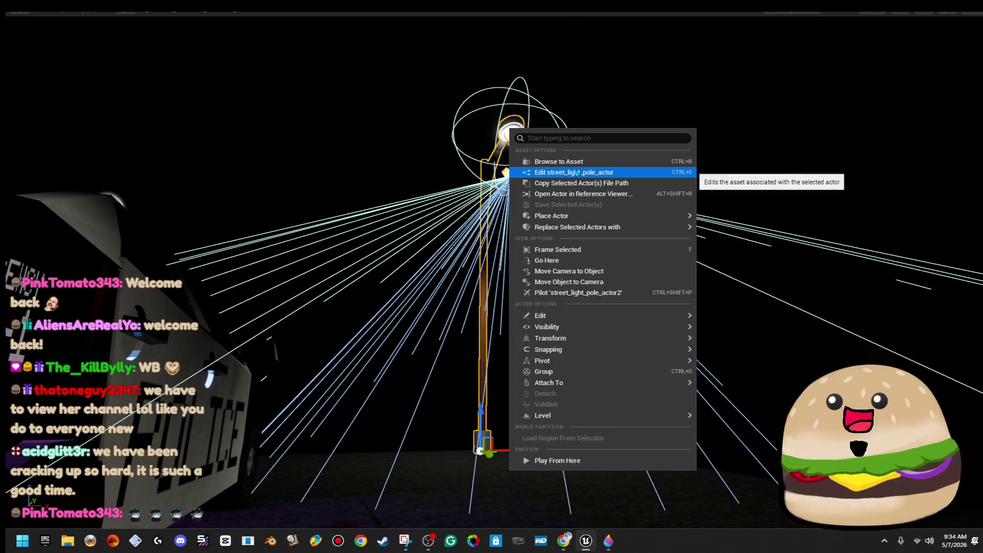
click(576, 173)
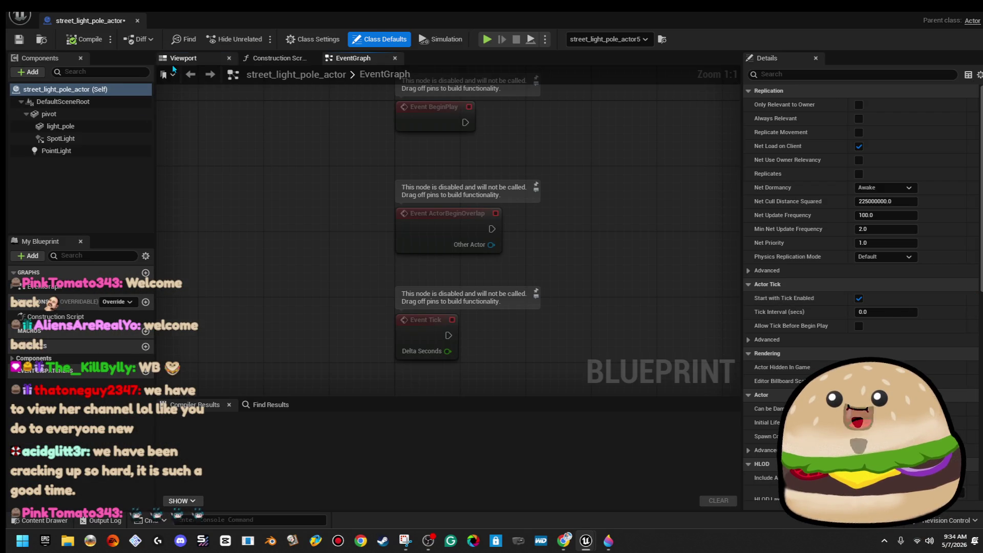
click(172, 63)
mouse_move(398, 16)
mouse_down()
mouse_move(360, 203)
mouse_move(658, 225)
mouse_move(787, 172)
mouse_up()
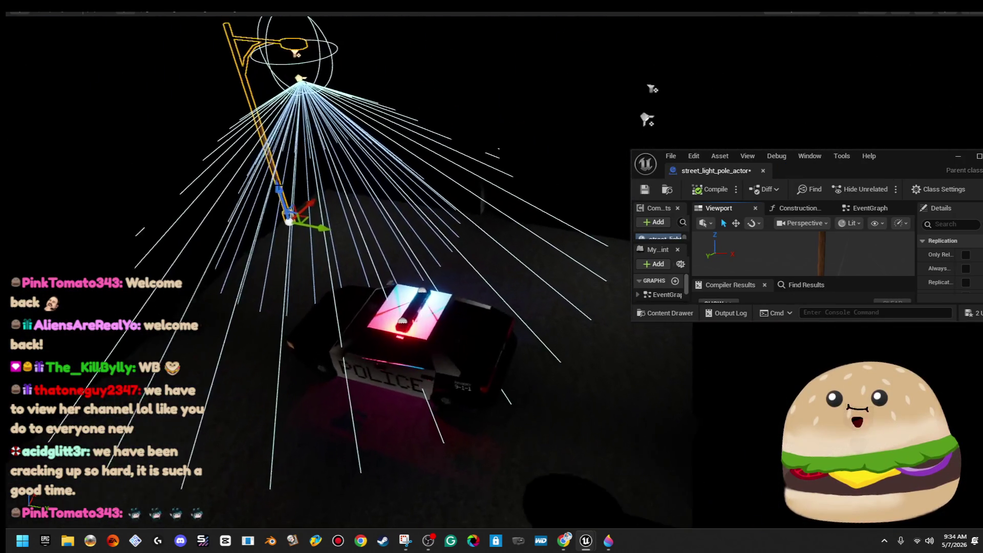
drag(897, 158, 982, 163)
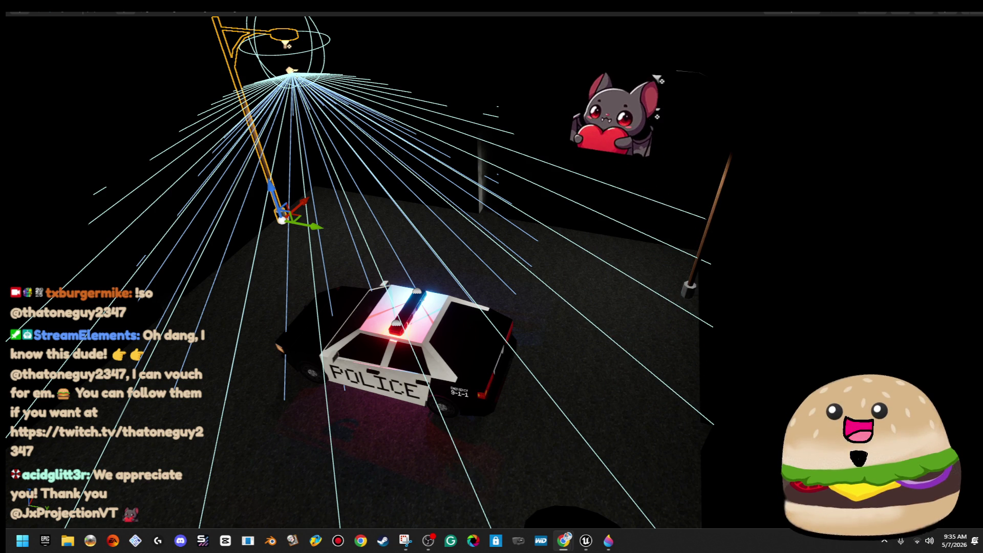
Slide the selected street light left along one axis, then focus and orbit on the police car
key(f)
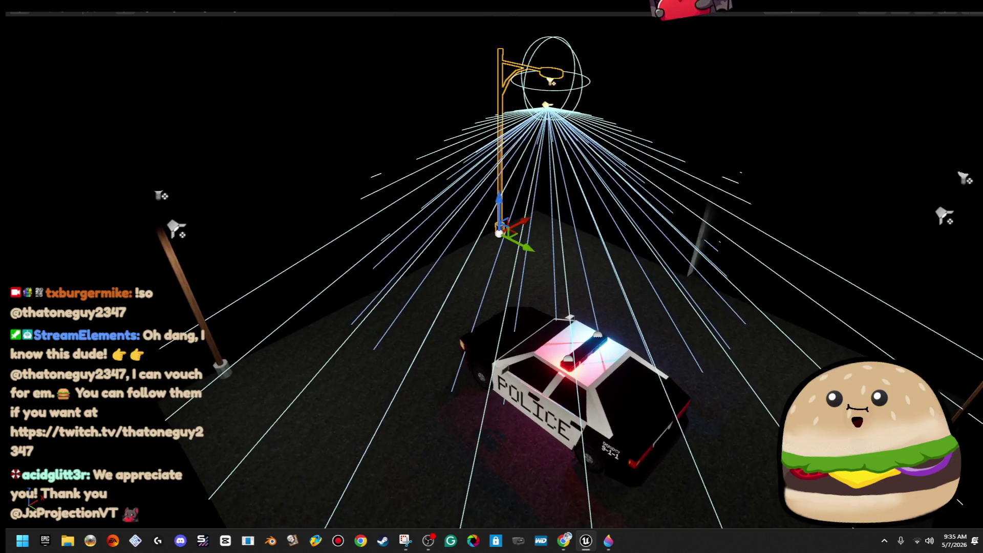
scroll(491, 277, down, 5)
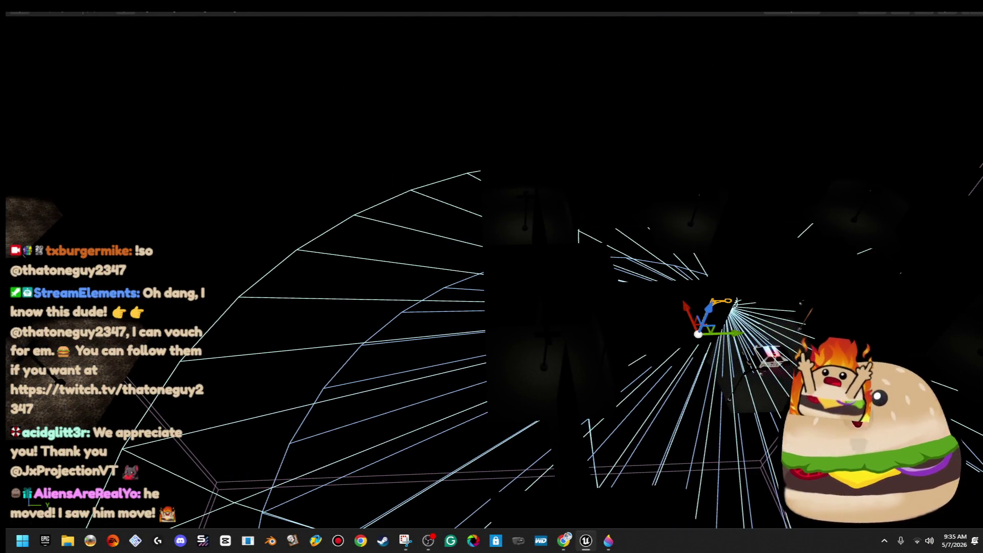
drag(771, 328, 347, 331)
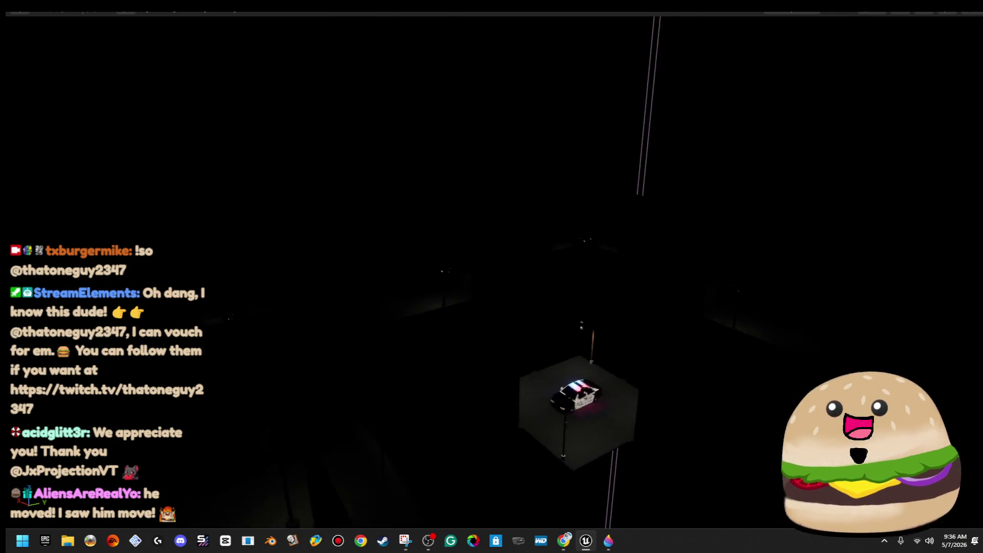
key(f)
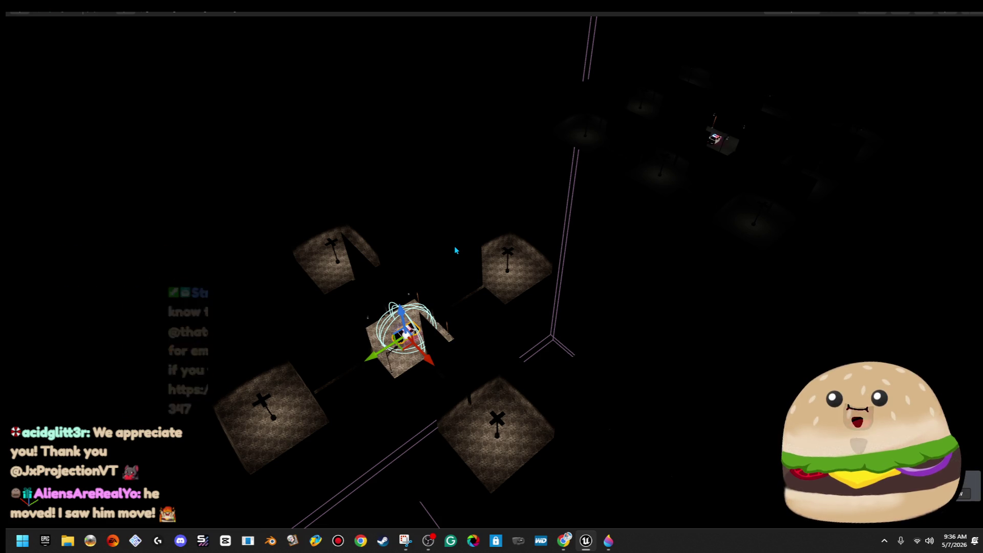
mouse_move(454, 250)
mouse_down()
mouse_move(256, 266)
mouse_move(359, 323)
mouse_move(550, 402)
mouse_up()
Run a quick play test from a floor spot, stop it, and fly toward the ball-pit gift box
right_click(550, 402)
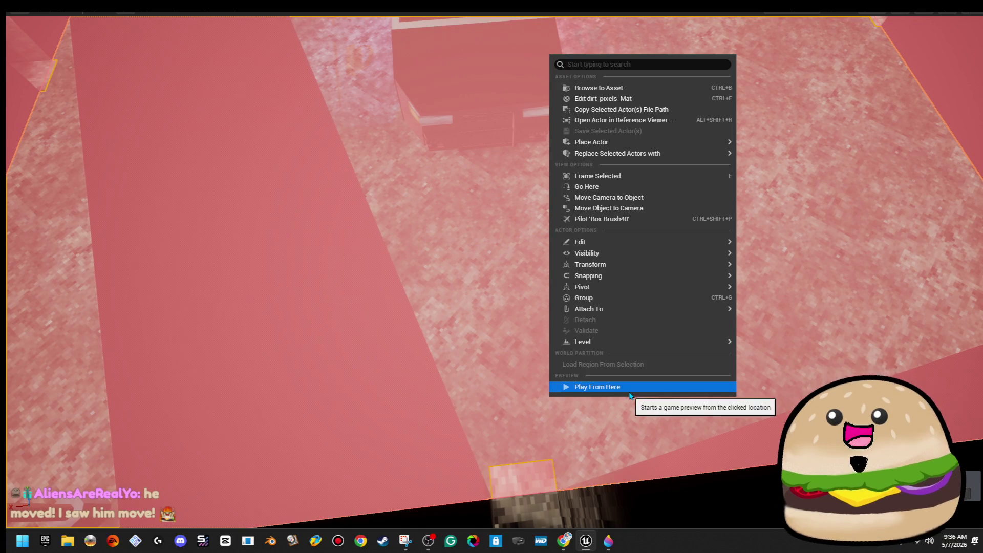
click(629, 387)
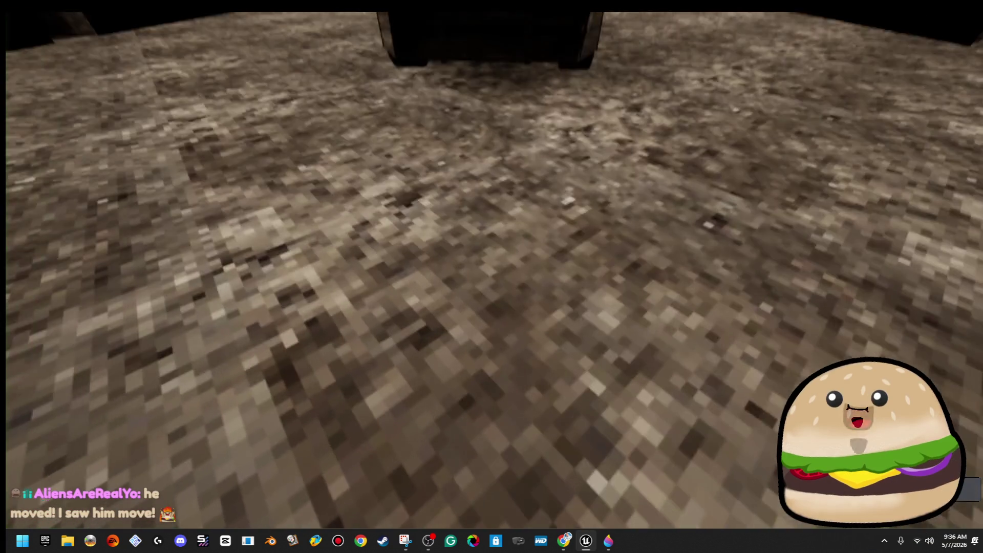
key(Escape)
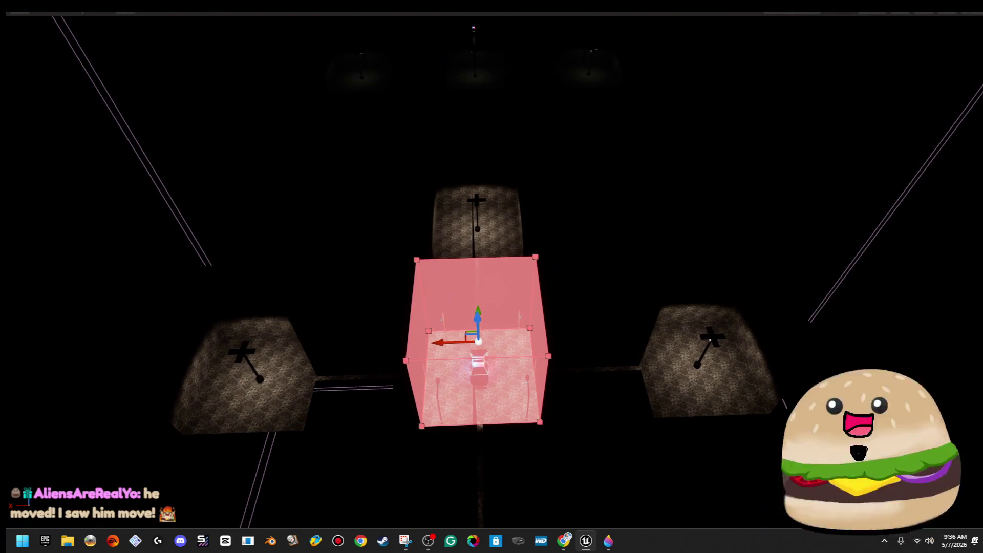
click(739, 203)
drag(739, 203, 740, 204)
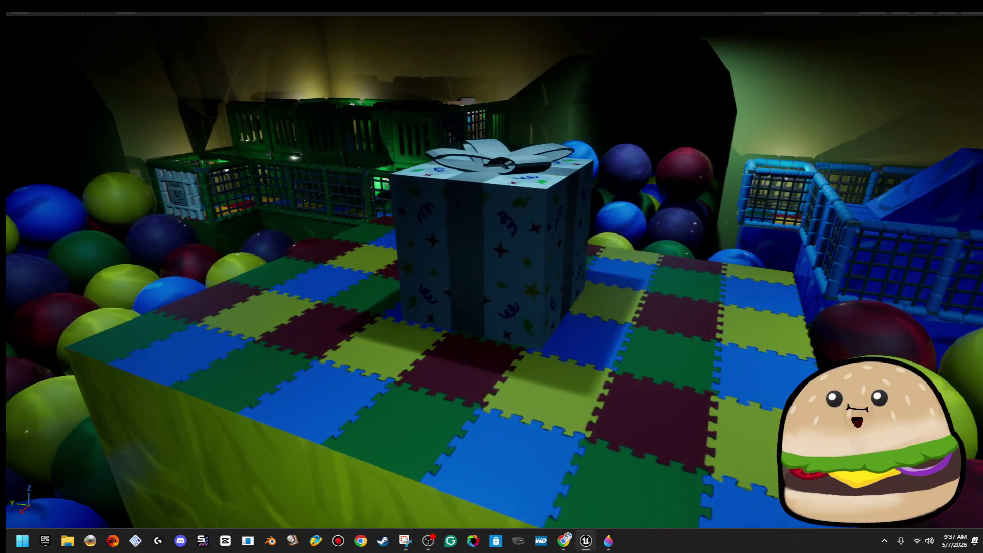
right_click(465, 187)
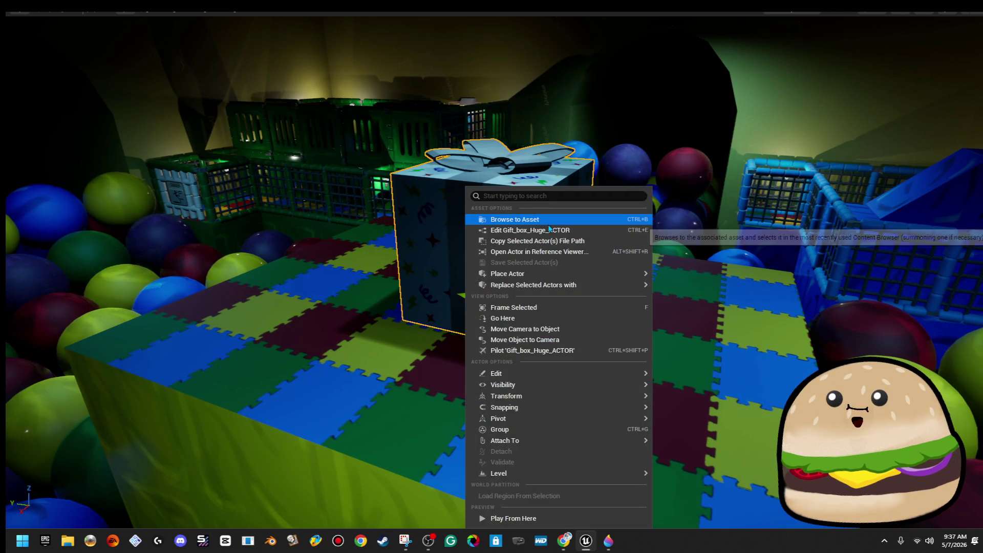
key(Escape)
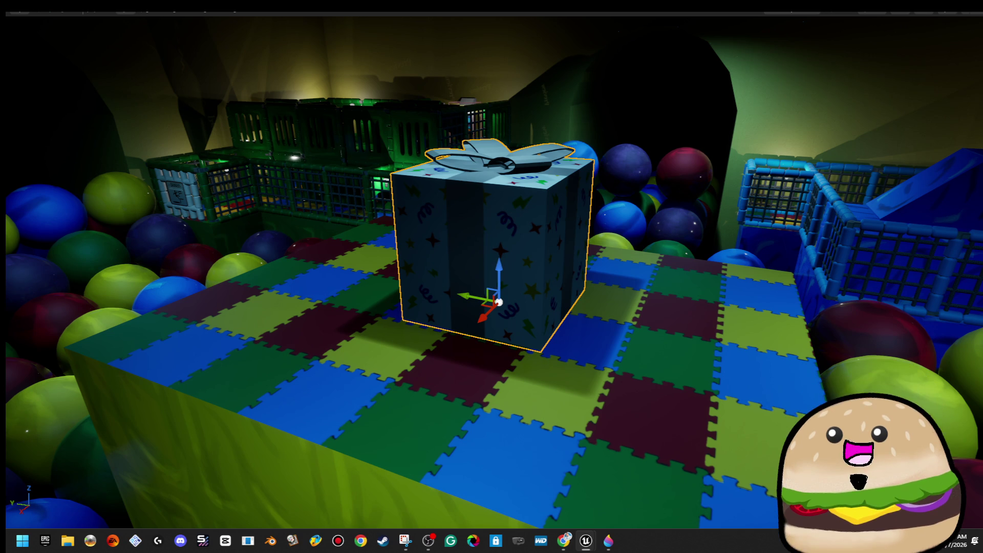
drag(535, 119, 558, 131)
double_click(601, 131)
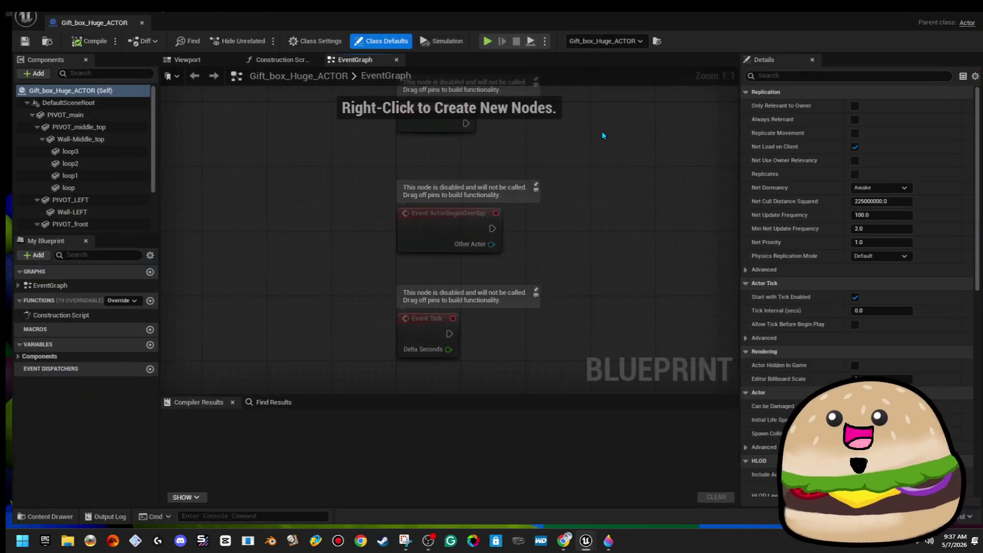
click(199, 54)
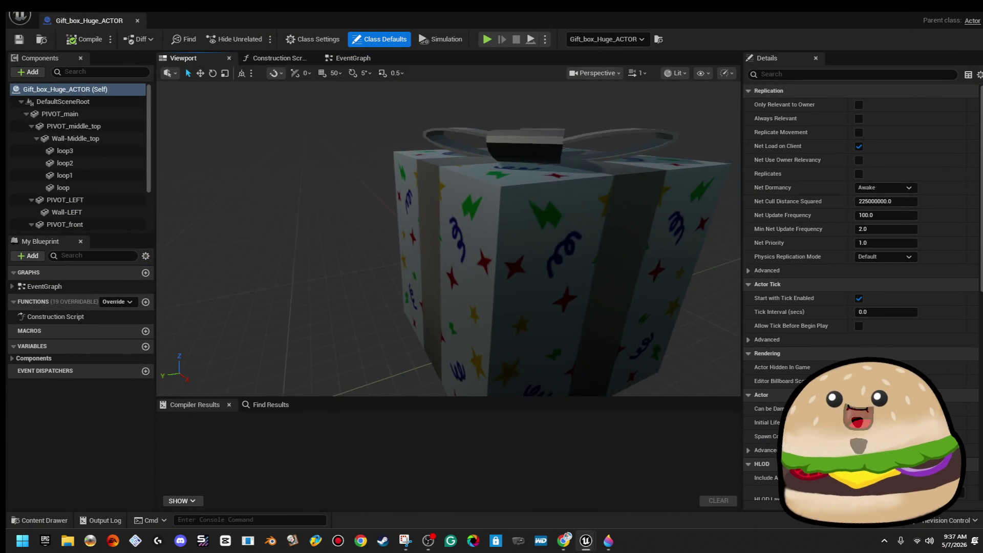
click(533, 278)
drag(492, 215, 430, 204)
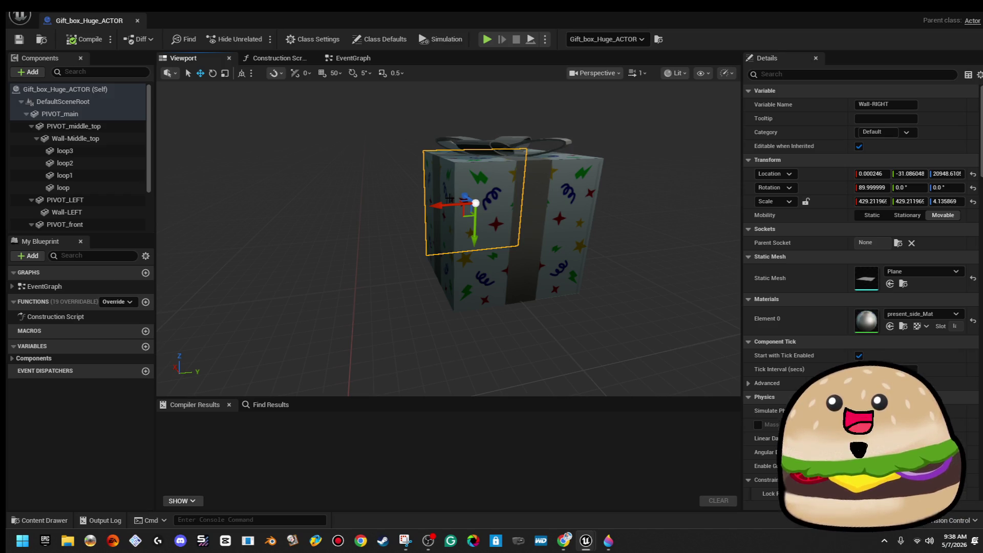
drag(512, 230, 568, 234)
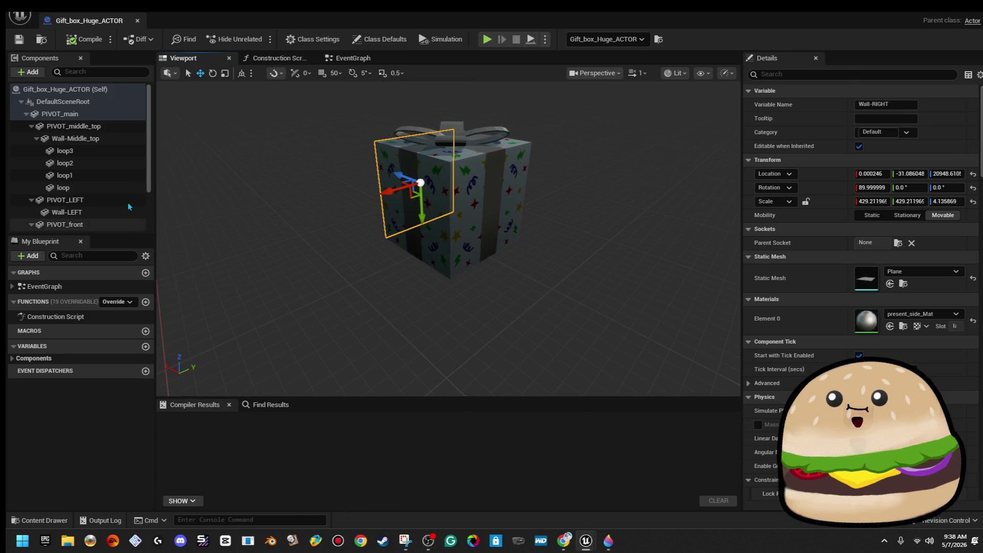
click(134, 187)
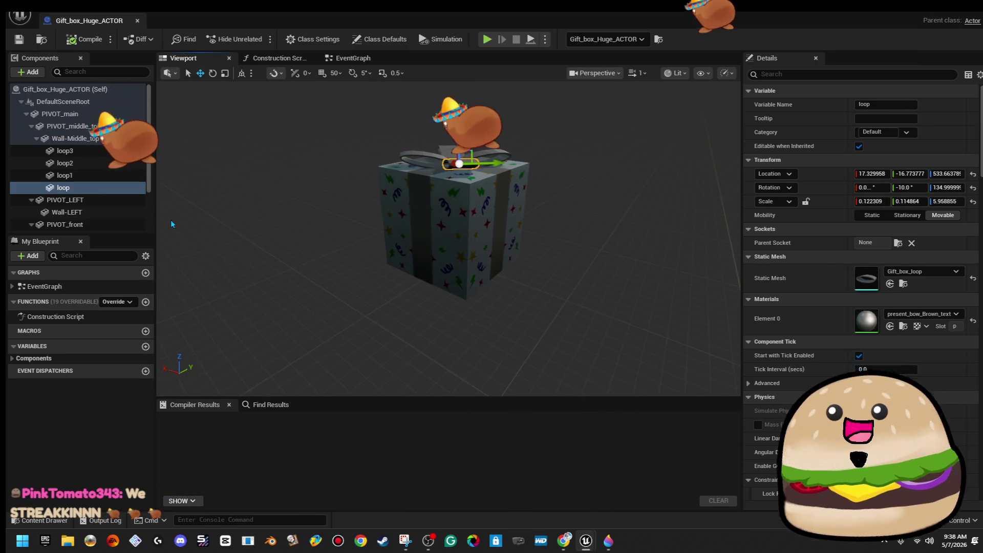
click(92, 126)
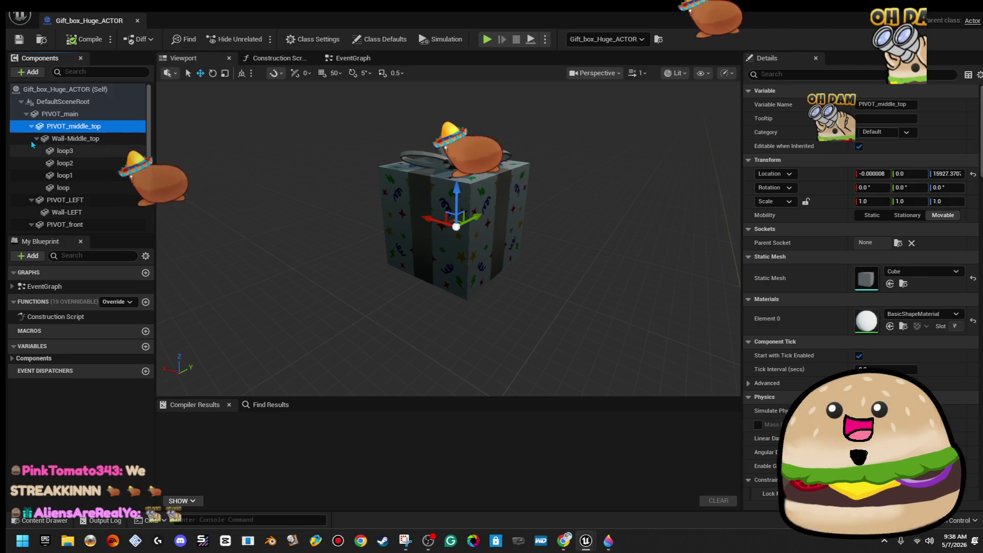
click(71, 138)
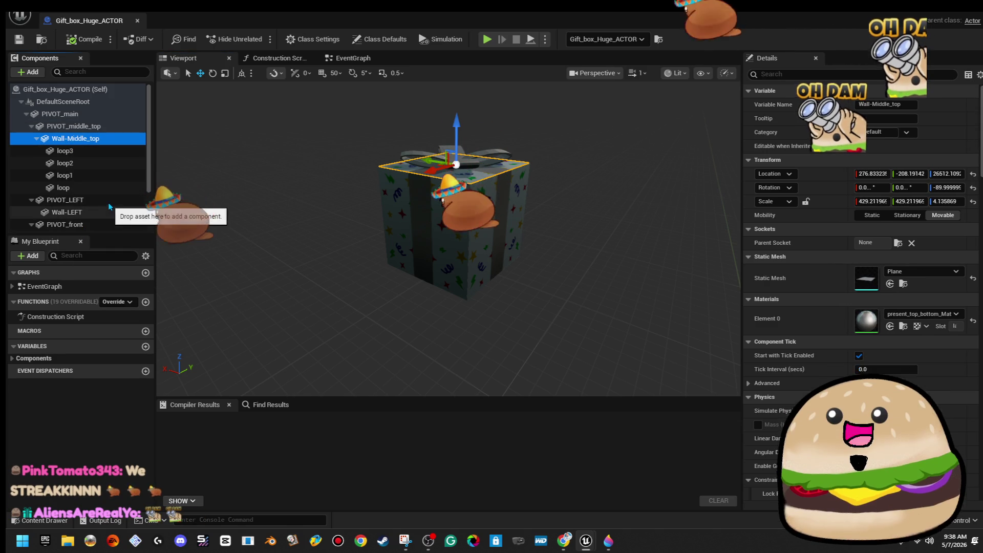
click(109, 200)
scroll(109, 201, down, 2)
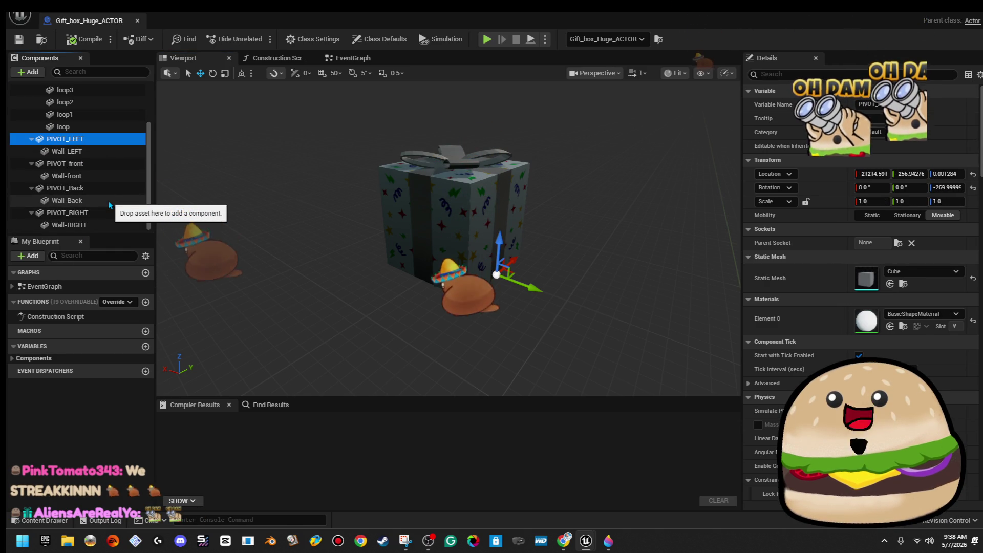
mouse_move(332, 328)
mouse_down()
mouse_move(394, 330)
mouse_move(384, 305)
mouse_move(353, 287)
mouse_move(321, 295)
mouse_up()
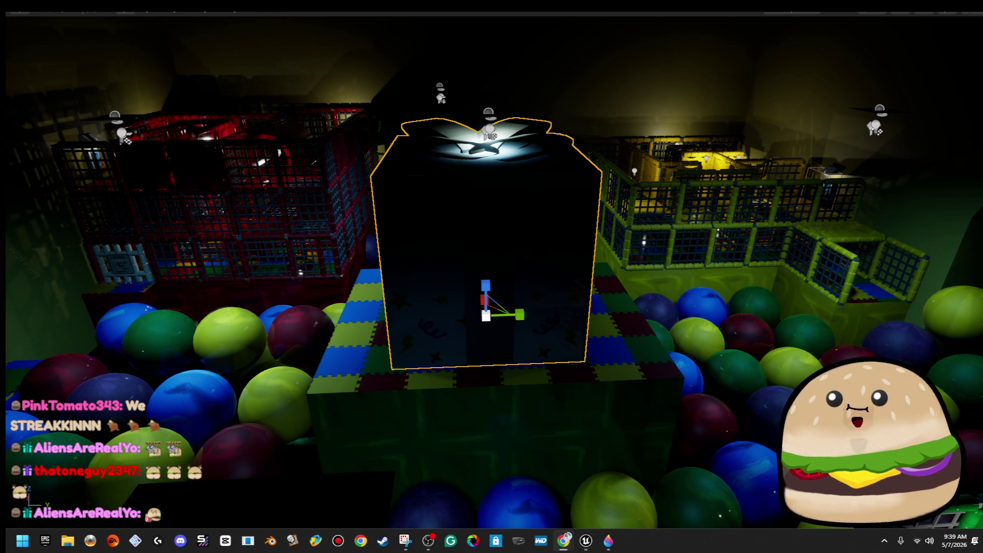
Search Google Images for 'popcorn shrimp' in Chrome, then minimize the browser
click(563, 541)
click(548, 232)
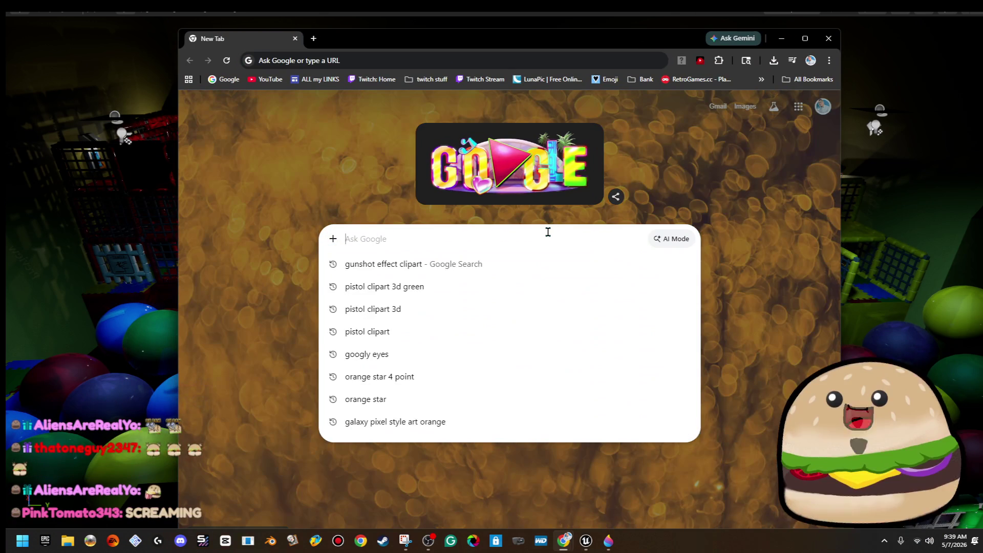
text(popcorn shrimp)
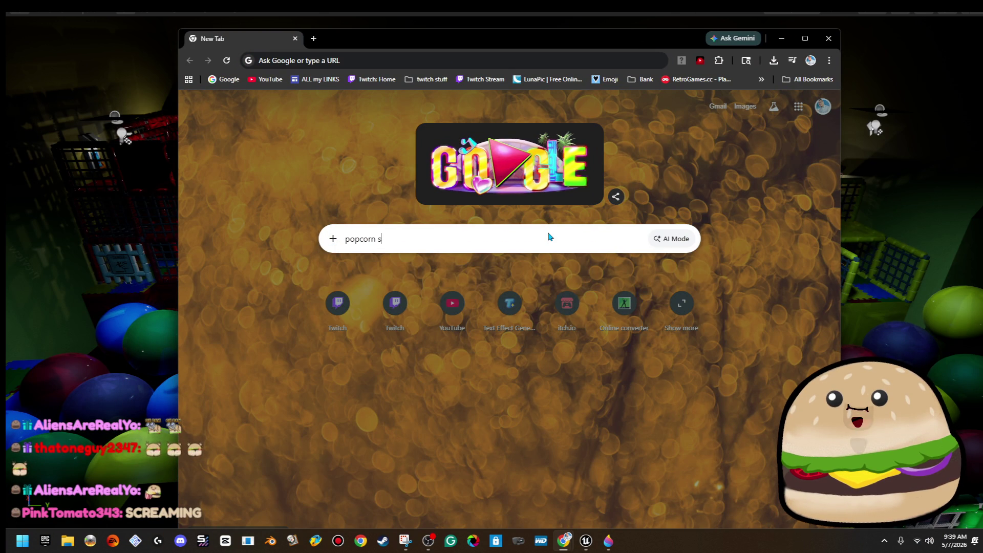
key(Return)
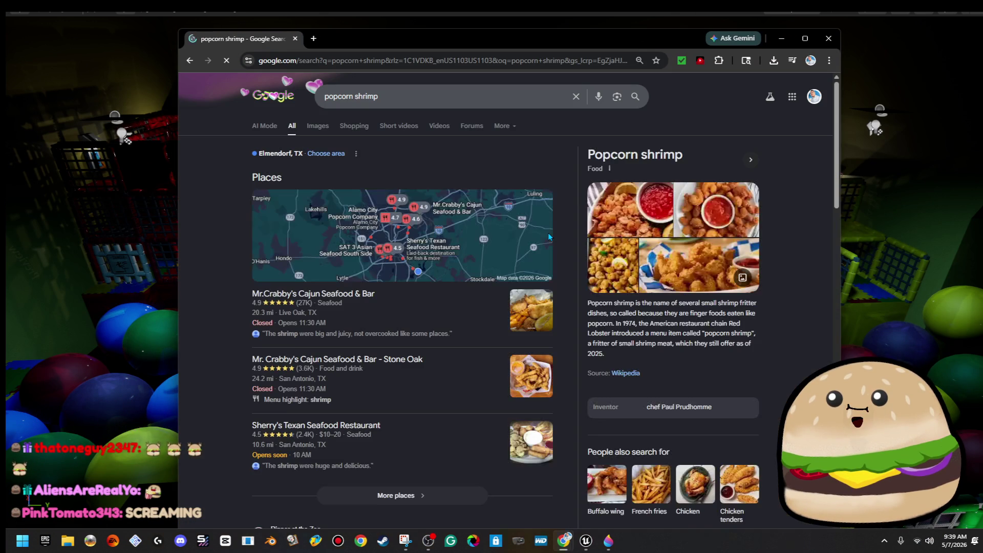
click(317, 127)
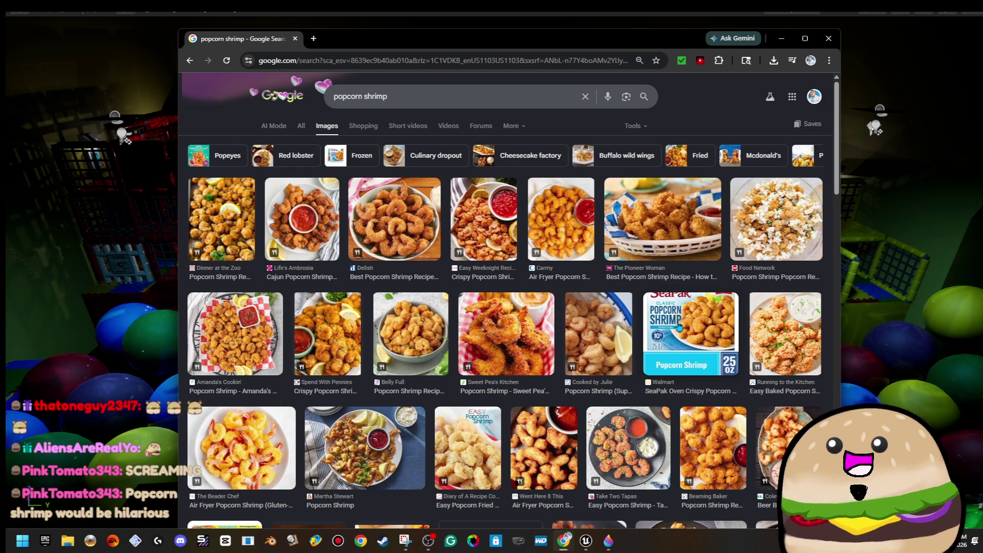
key(alt+Tab)
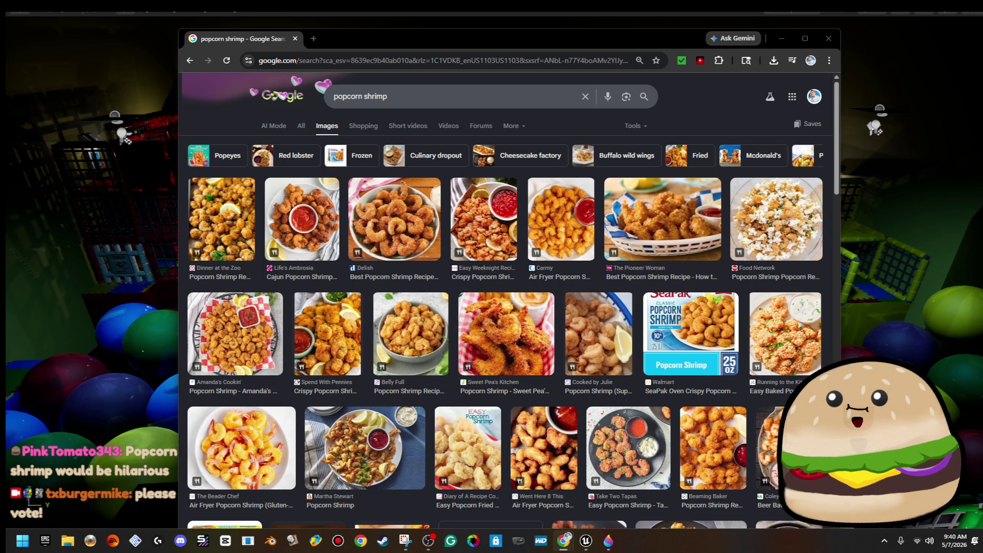
click(781, 38)
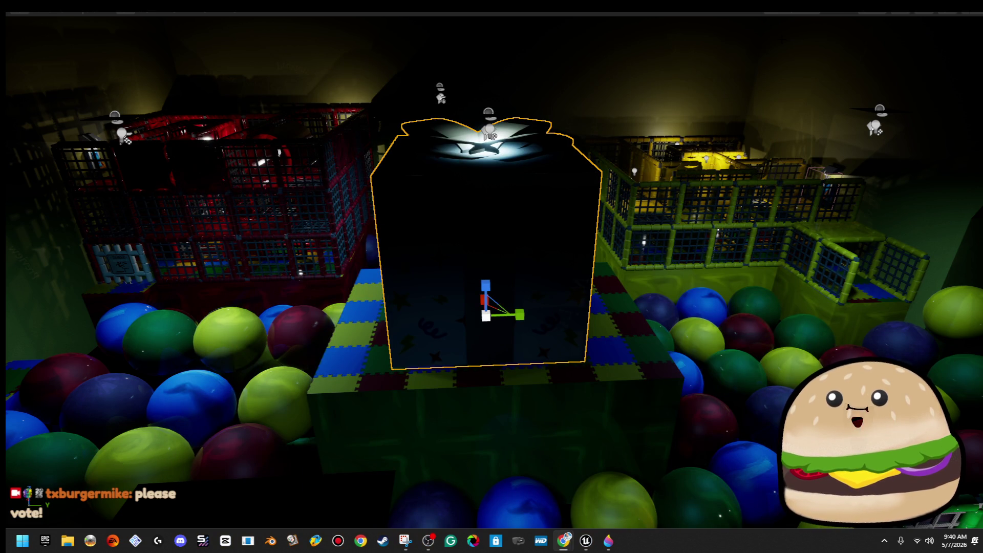
Inspect the existing point light and ceiling light around the gift box
drag(664, 188, 663, 188)
click(546, 167)
mouse_move(499, 196)
mouse_down()
mouse_move(423, 188)
mouse_move(461, 176)
mouse_up()
click(461, 176)
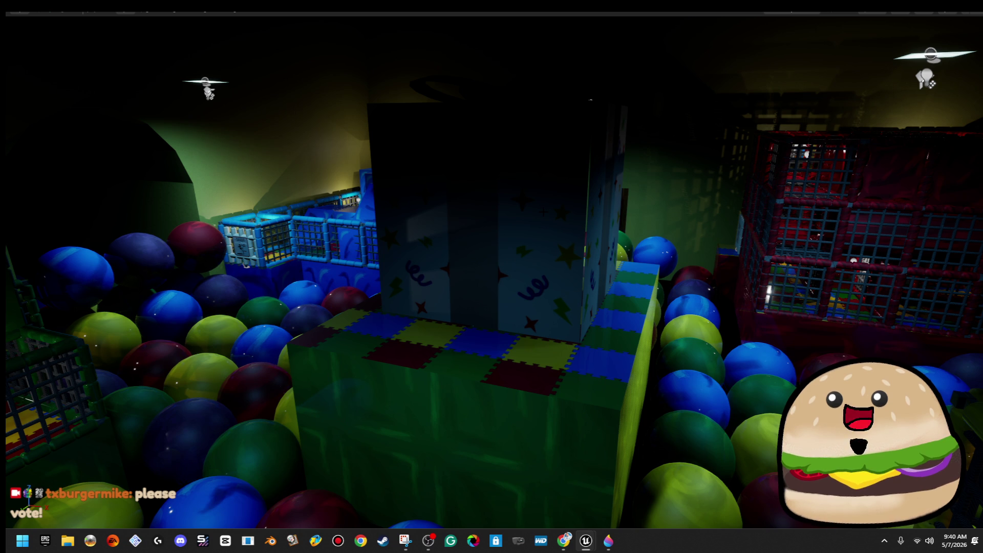
Frame the gift box, place a point light on it, and raise it above the box
right_click(544, 190)
key(Escape)
key(f)
drag(491, 277, 492, 368)
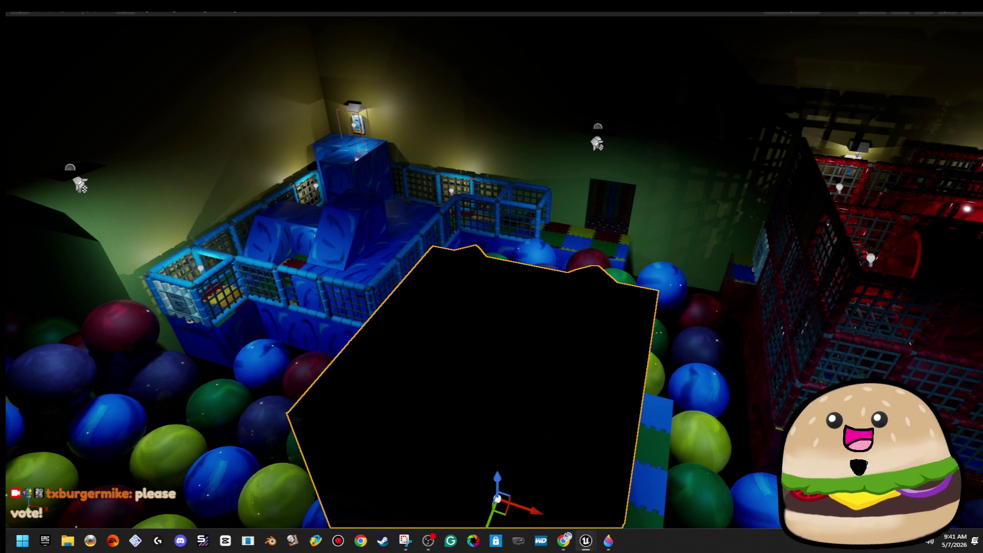
click(505, 307)
mouse_move(505, 297)
mouse_down()
mouse_move(512, 99)
mouse_move(529, 111)
mouse_move(399, 128)
mouse_move(706, 223)
mouse_up()
key(F11)
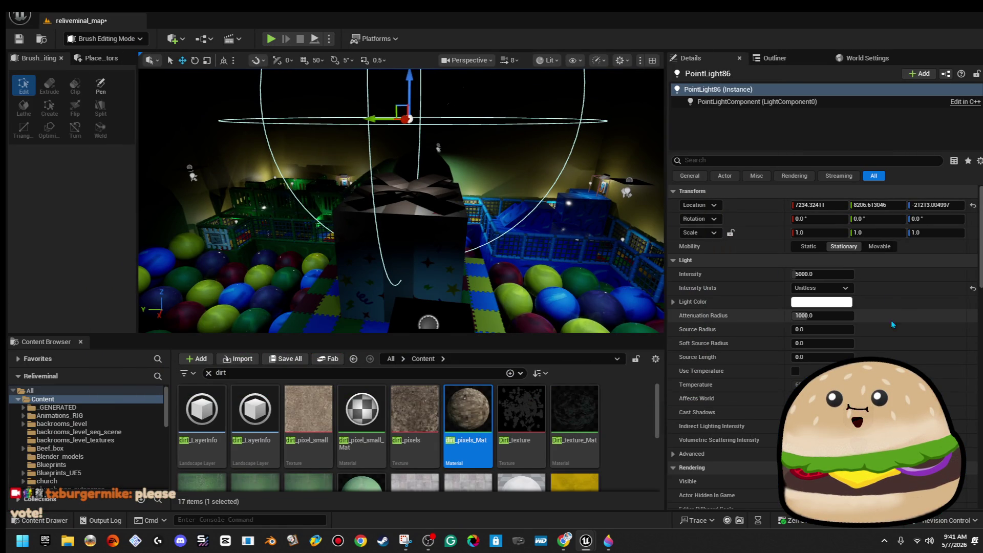
Set the point light's Light Color to light blue, then view the lit gift box
click(847, 303)
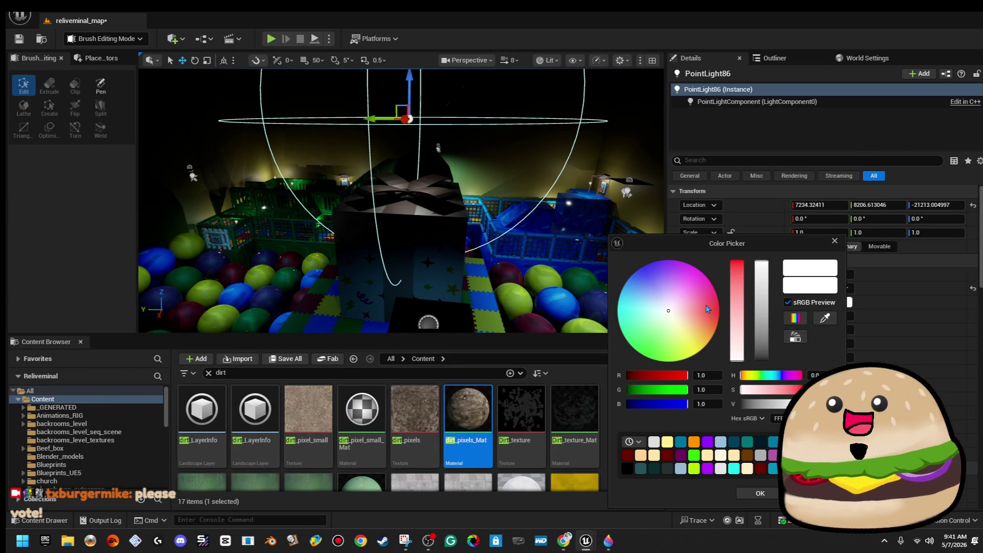
drag(674, 314, 646, 291)
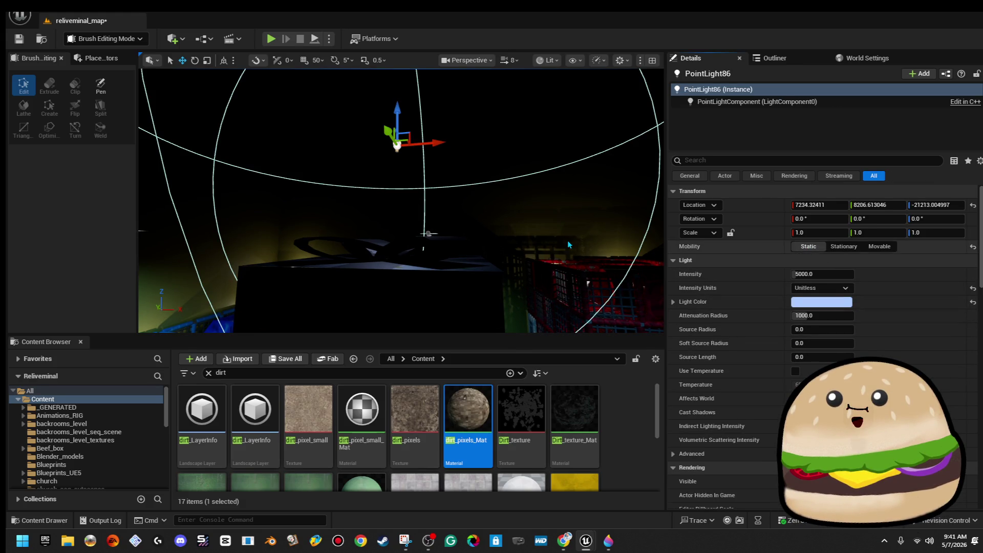
click(216, 267)
drag(399, 205, 400, 184)
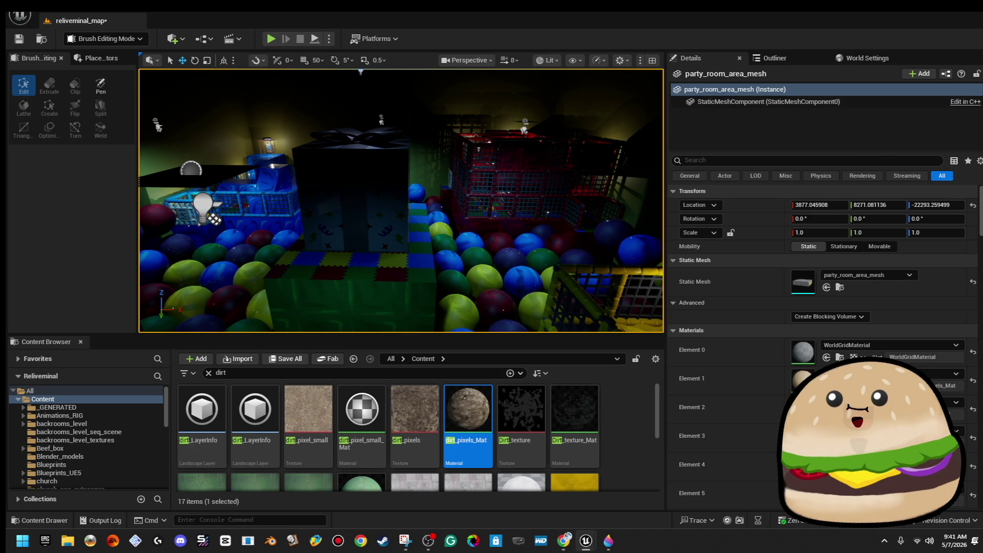
mouse_move(399, 199)
mouse_down()
mouse_move(430, 195)
mouse_move(405, 192)
mouse_up()
In the Gift_box_Huge_ACTOR Blueprint, slide the Wall-RIGHT panel outward to Y -225.68
right_click(407, 163)
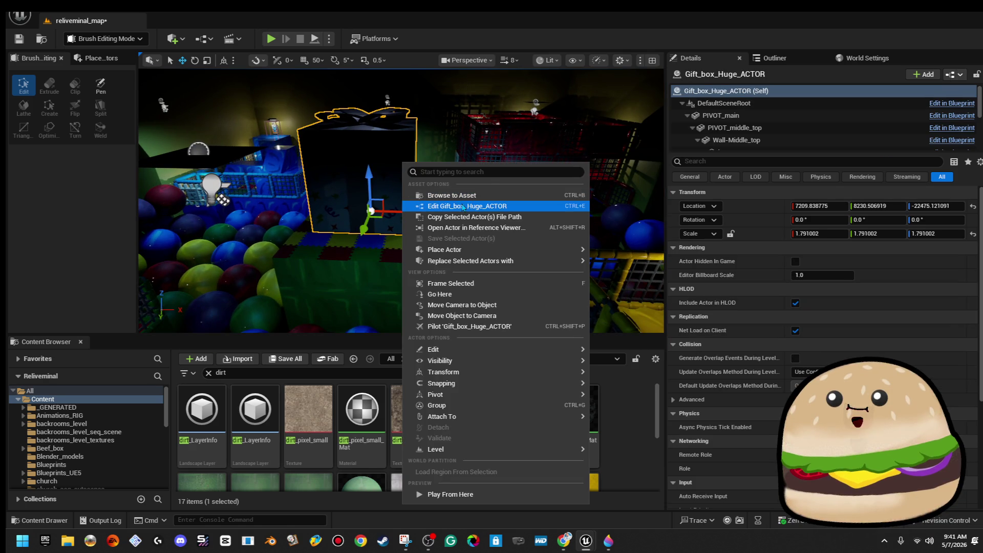
click(461, 201)
click(461, 207)
mouse_move(461, 207)
mouse_down()
mouse_move(445, 179)
mouse_move(410, 200)
mouse_move(451, 194)
mouse_move(566, 252)
mouse_up()
click(66, 200)
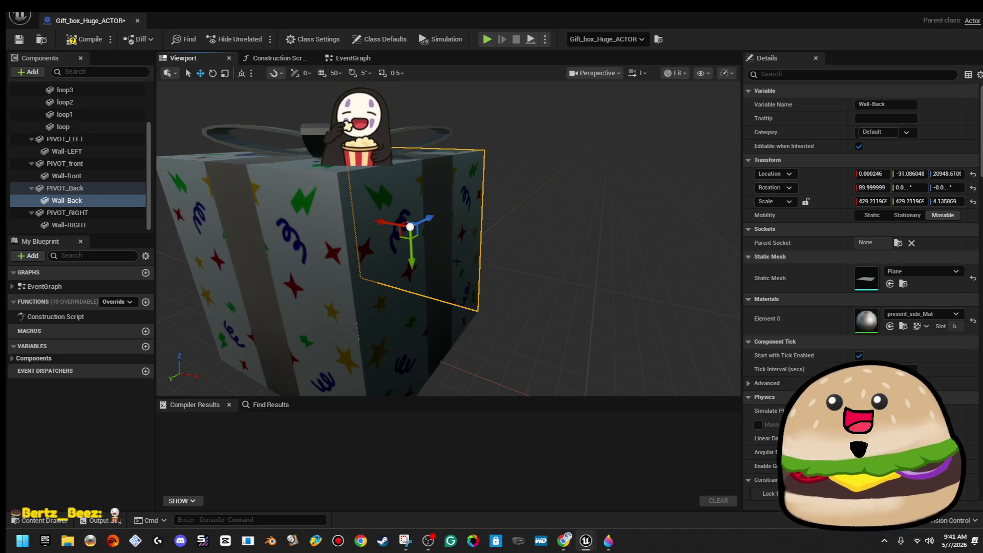
click(327, 282)
drag(463, 267, 500, 244)
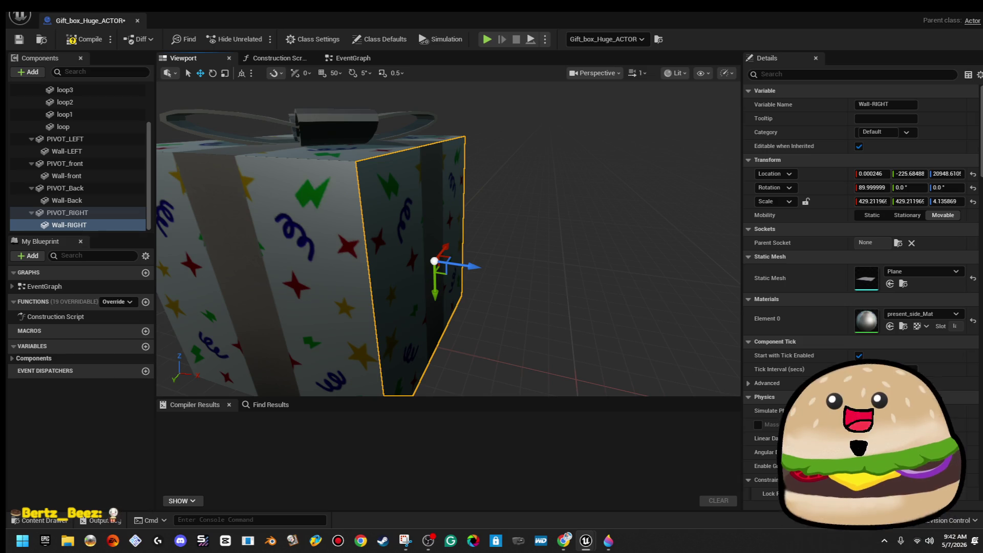
click(953, 16)
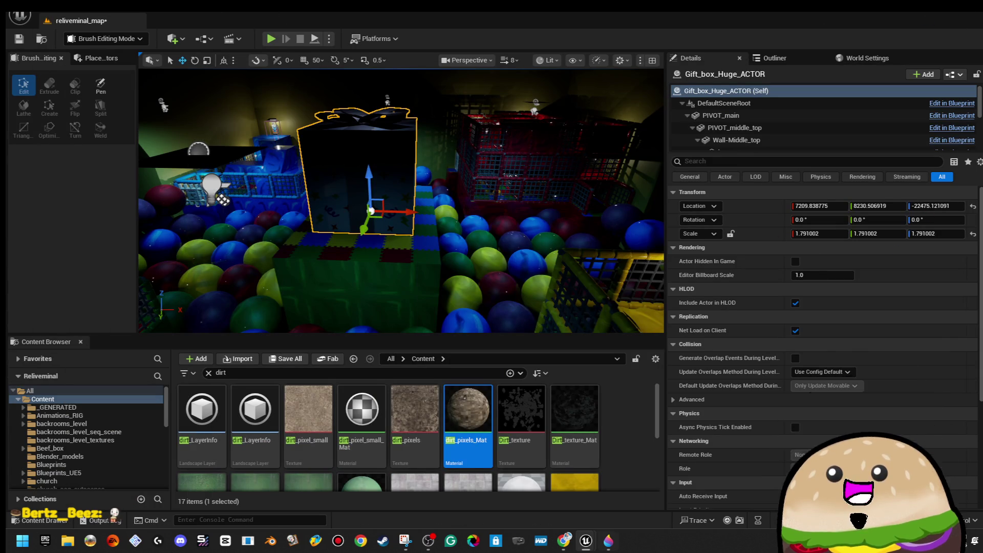
Close the pistol clipart window, minimize the GIF maker window, and bring up the shrimp drawing
mouse_move(563, 540)
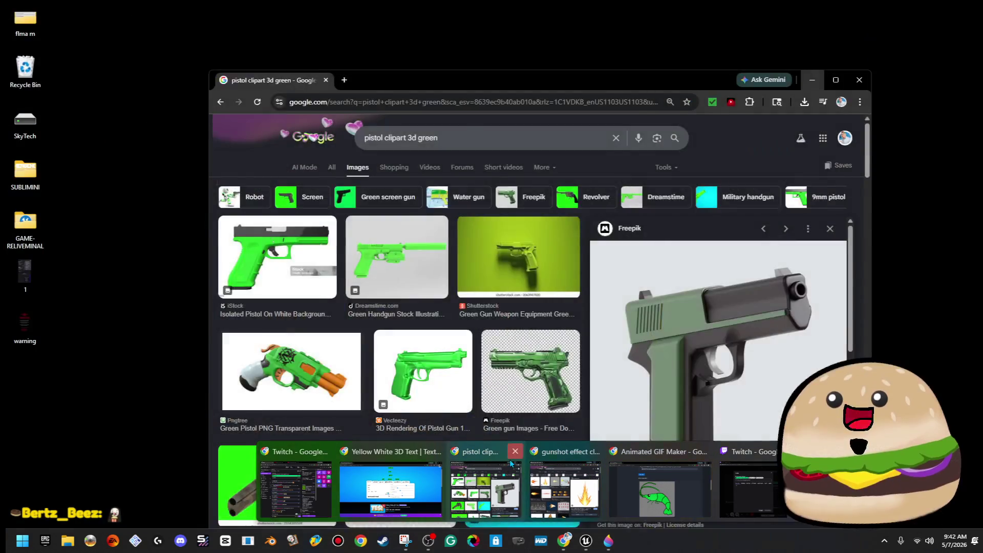
click(513, 453)
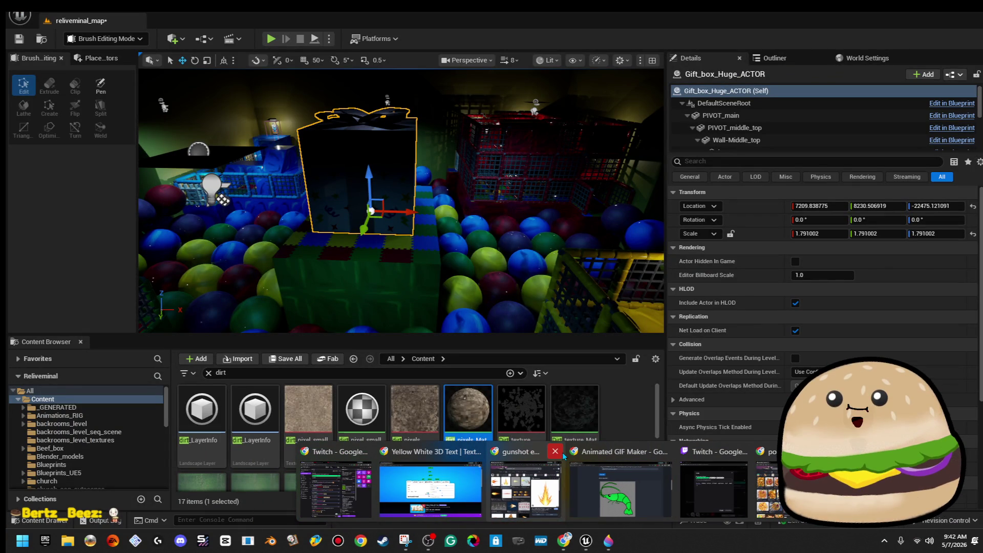
click(632, 461)
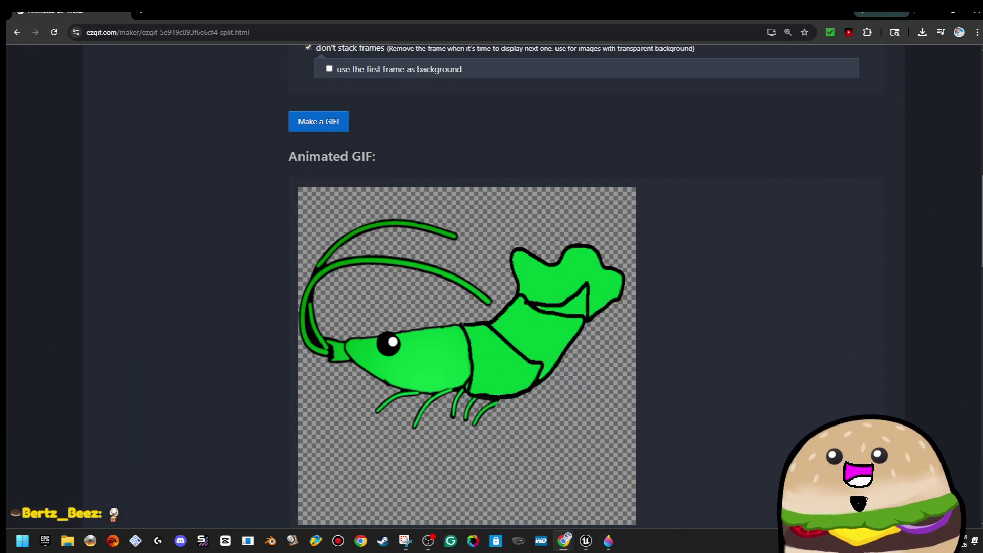
click(564, 540)
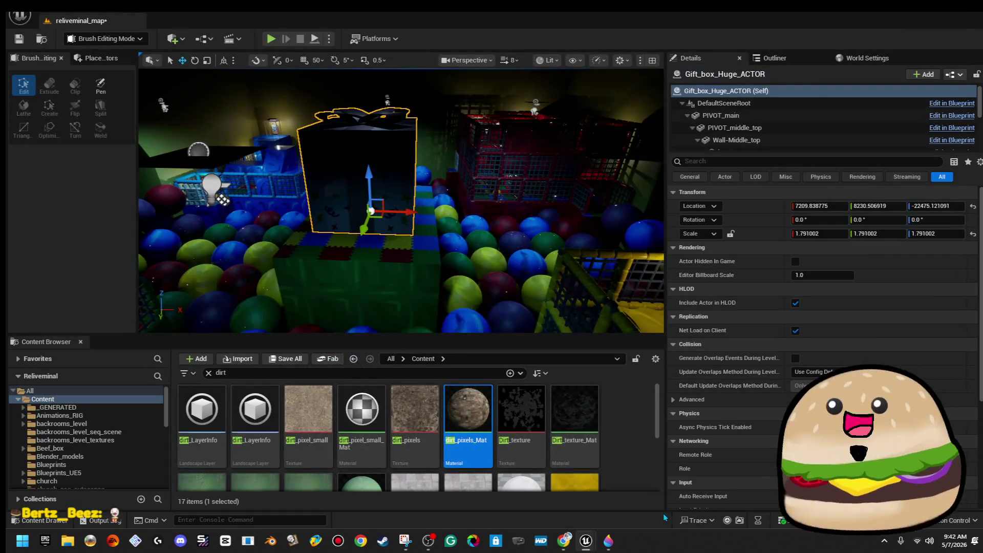
click(609, 510)
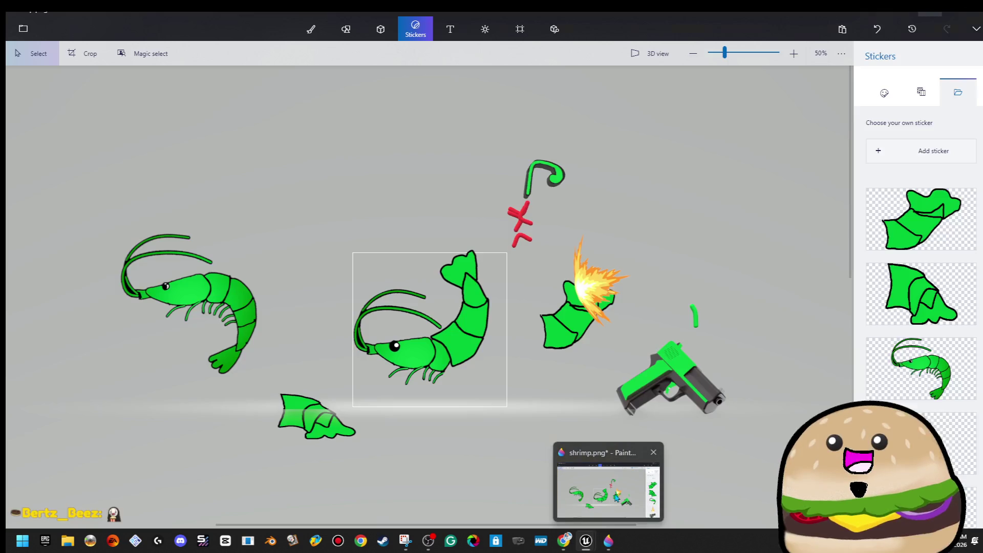
Save the shrimp drawing as a Paint 3D project
scroll(636, 253, down, 3)
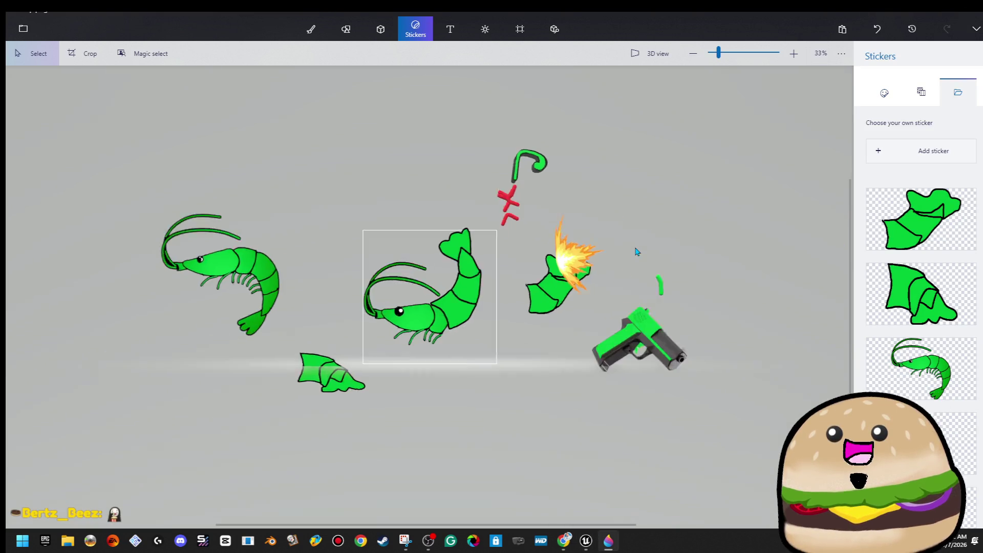
click(32, 29)
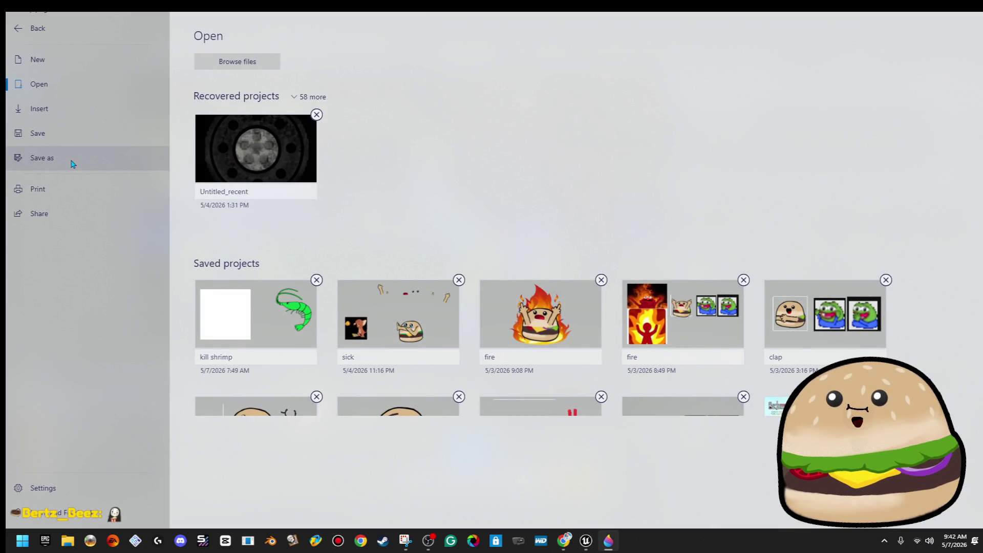
click(82, 141)
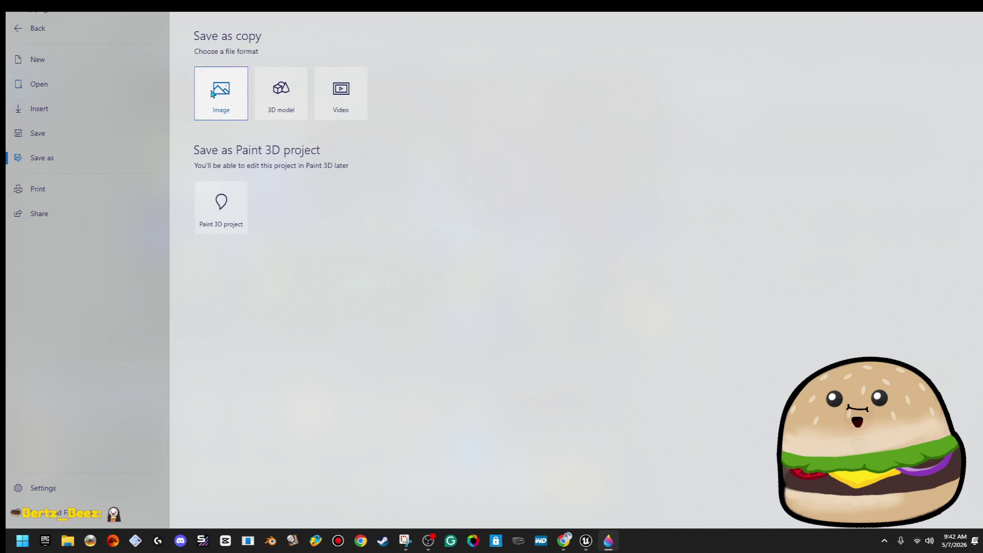
click(215, 205)
click(445, 308)
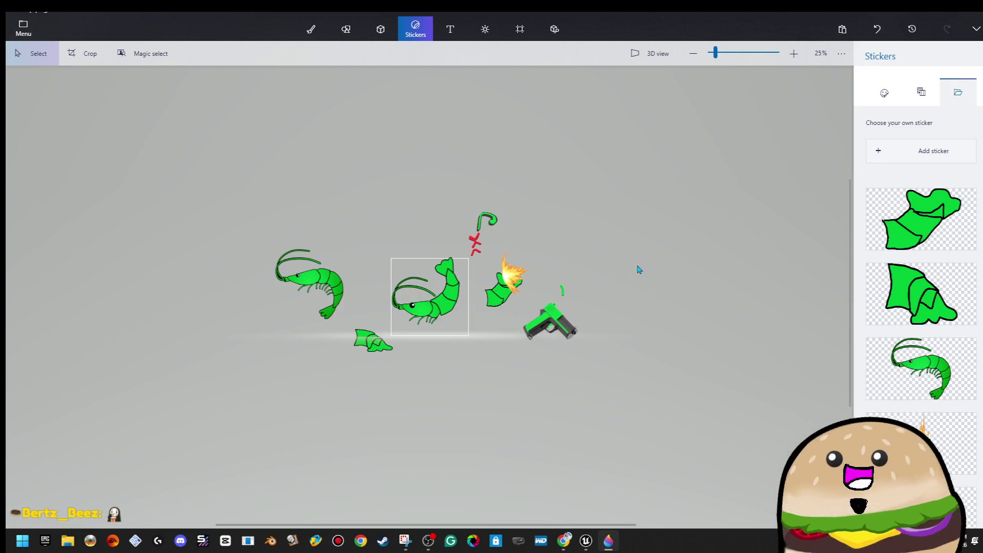
Select all stickers and move them down and to the right, out of the way
scroll(233, 110, down, 3)
scroll(165, 114, up, 4)
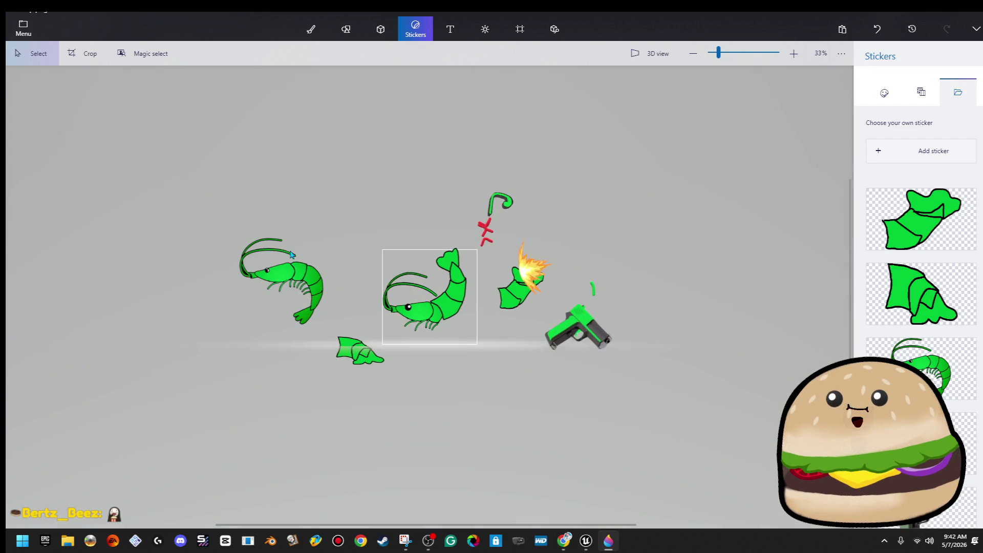
key(ctrl+a)
mouse_move(445, 286)
mouse_down()
mouse_move(691, 333)
mouse_move(636, 370)
mouse_up()
click(329, 258)
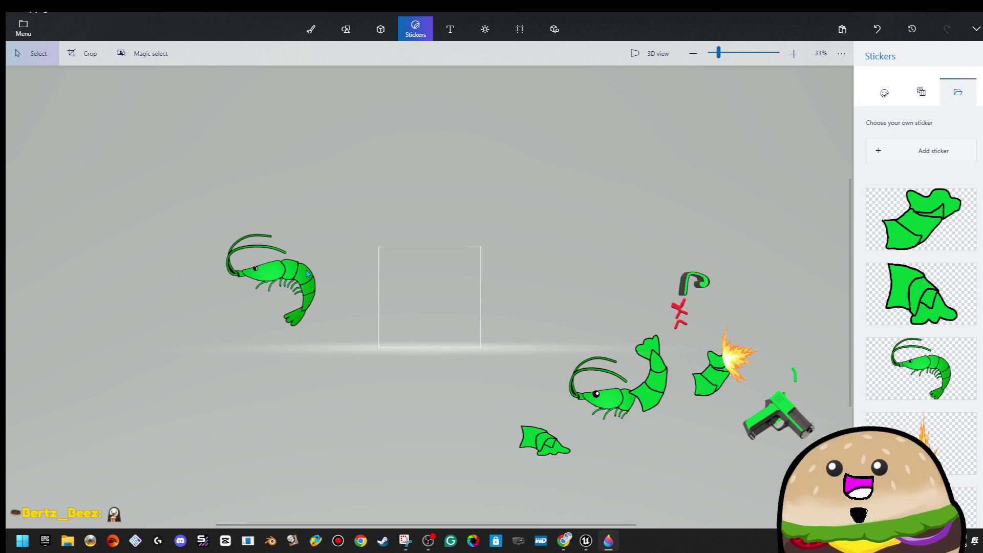
Move the left shrimp into the white canvas square and turn it sideways in 3D
click(307, 274)
drag(311, 289, 467, 297)
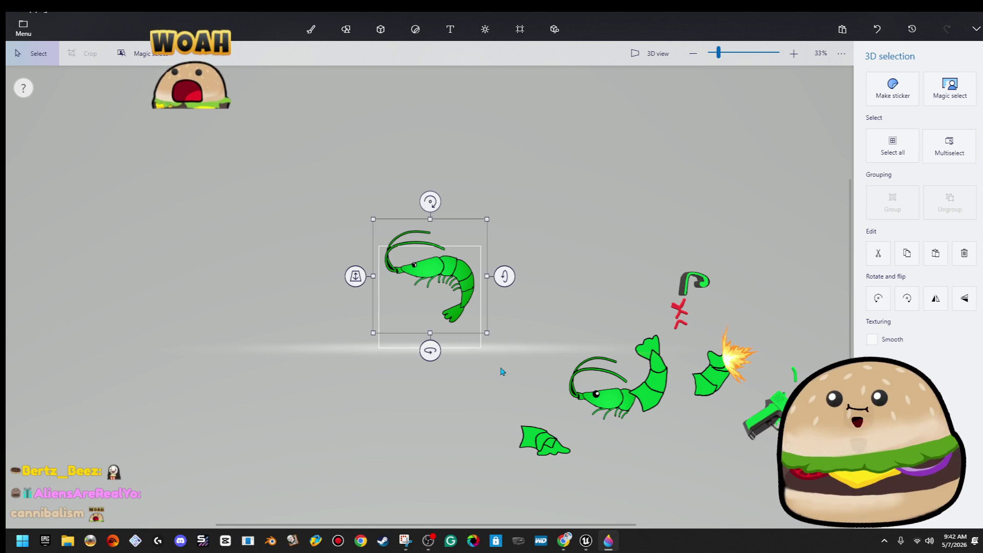
drag(493, 334, 531, 381)
mouse_move(455, 201)
mouse_down()
mouse_move(509, 215)
mouse_move(487, 198)
mouse_up()
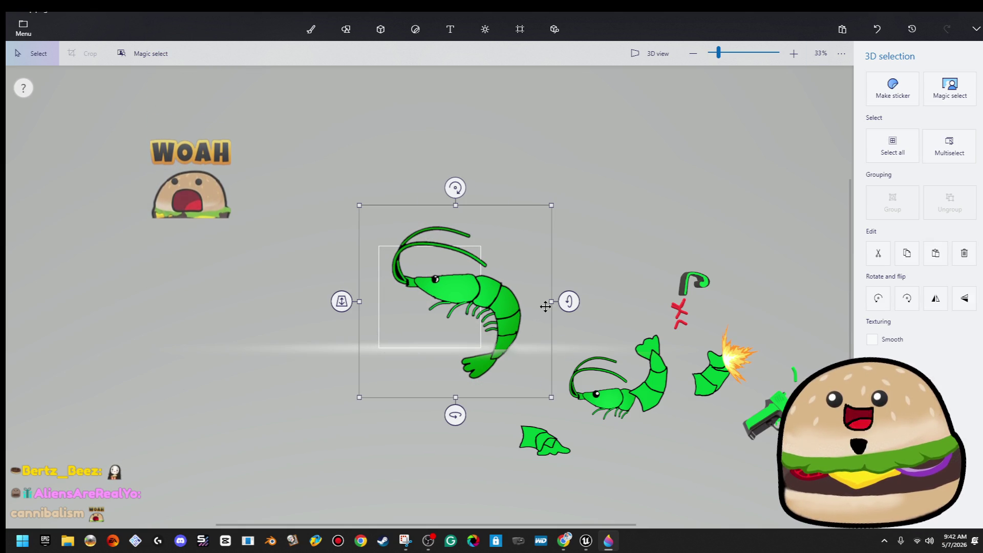
key(ctrl+z)
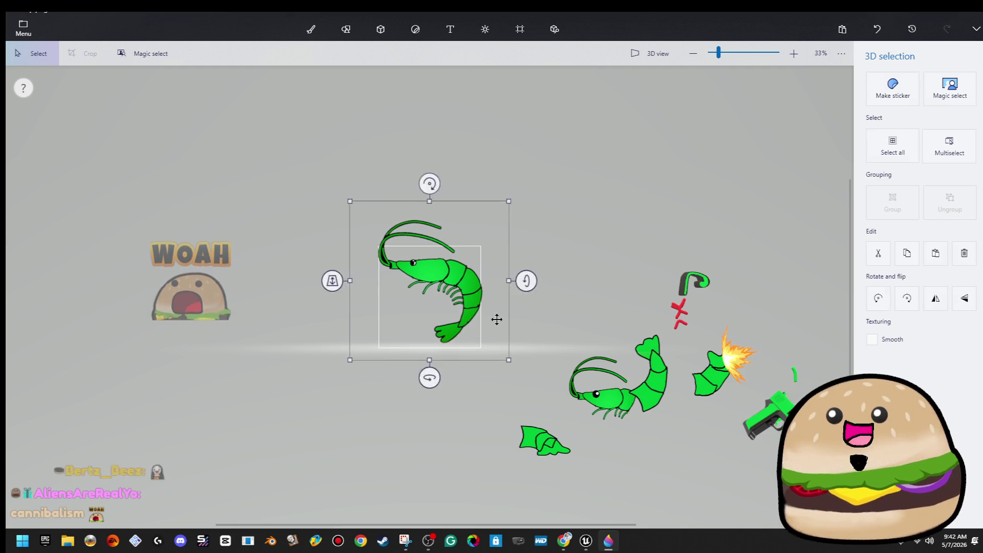
click(493, 340)
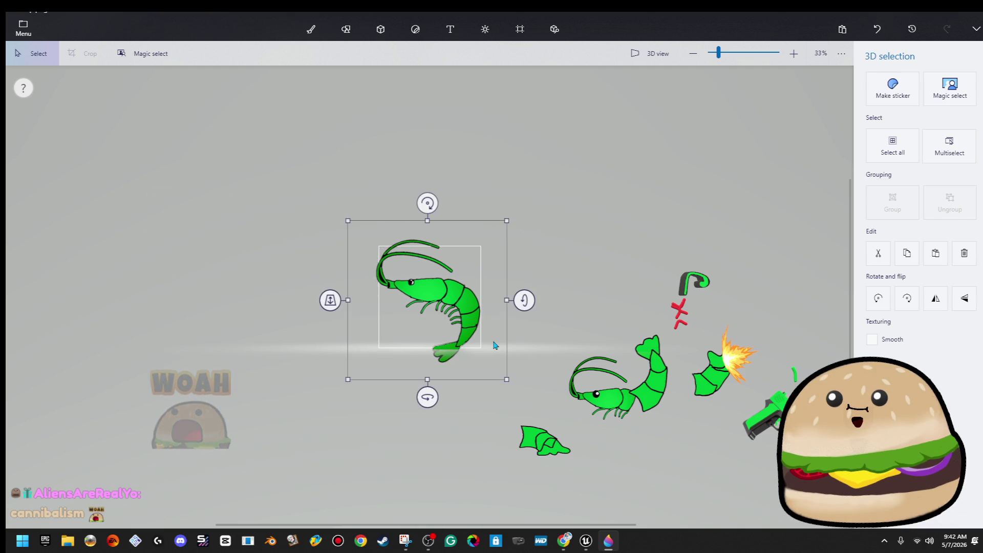
drag(515, 294, 496, 298)
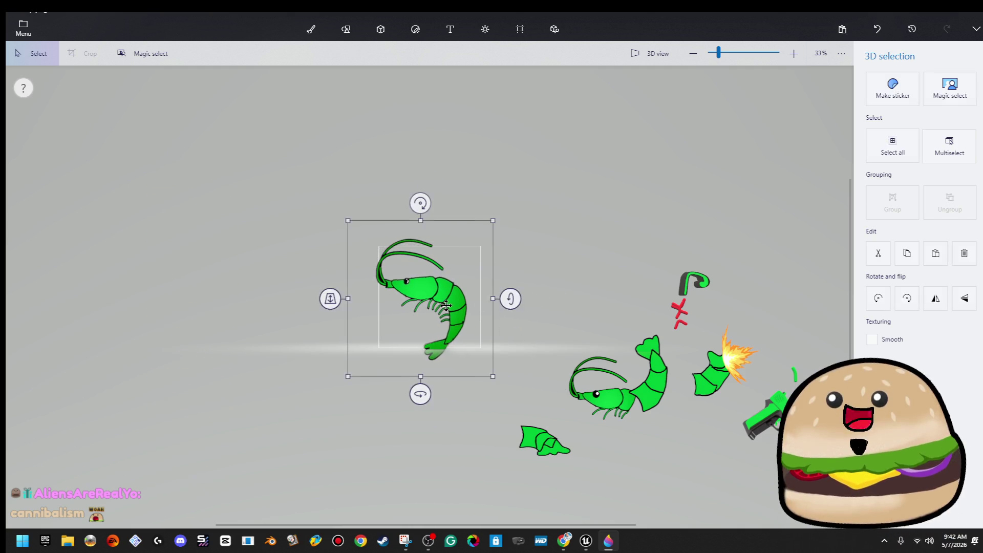
drag(506, 302, 507, 305)
Show Google Images results for 'popcorn bucket shrimp'
click(893, 87)
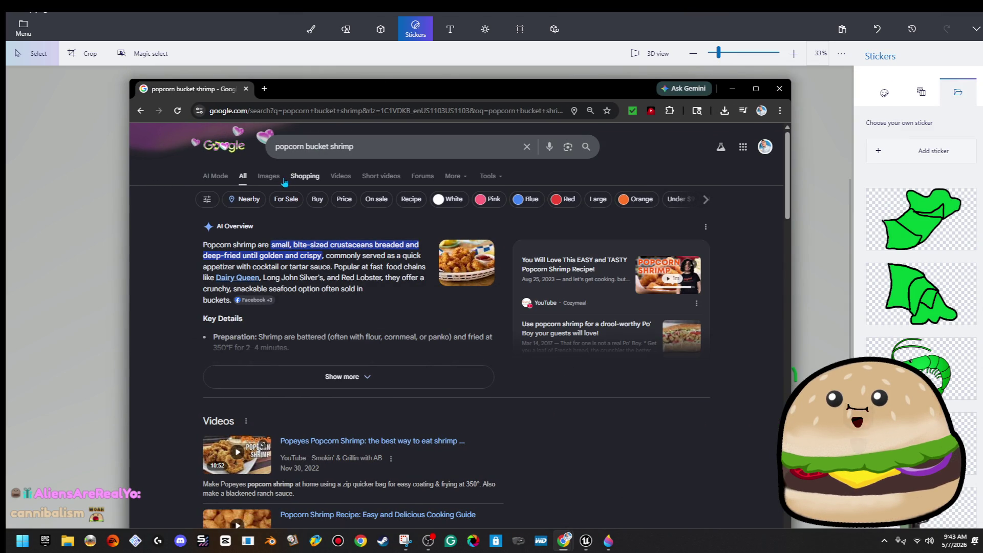
click(267, 175)
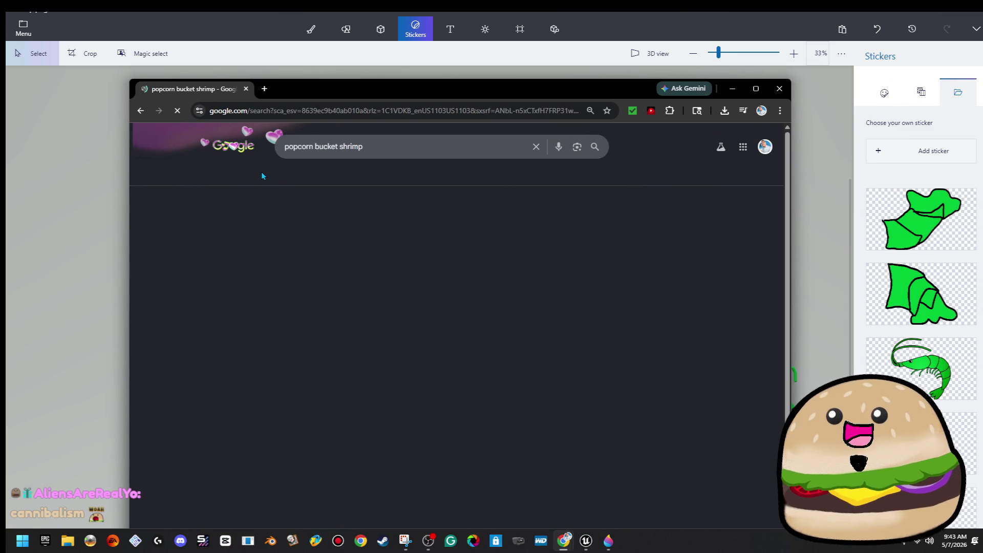
scroll(476, 223, down, 7)
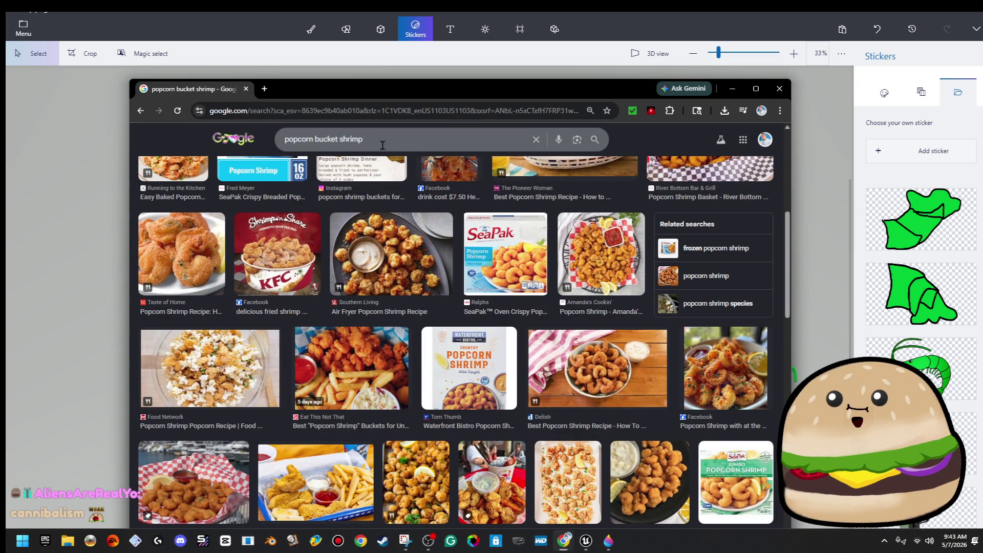
Search Google Images for 'popcorn green bowl'
click(388, 141)
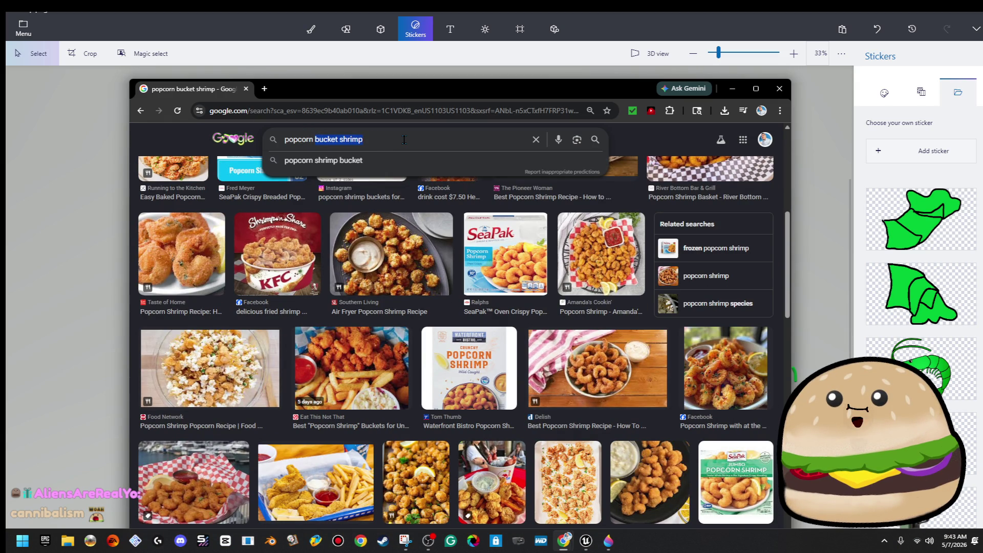
text(green bowl)
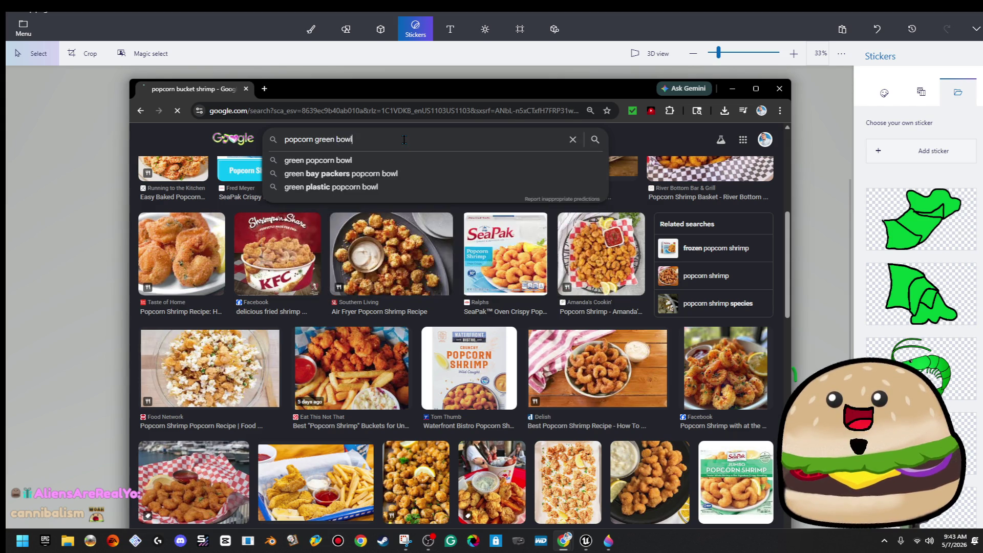
key(Return)
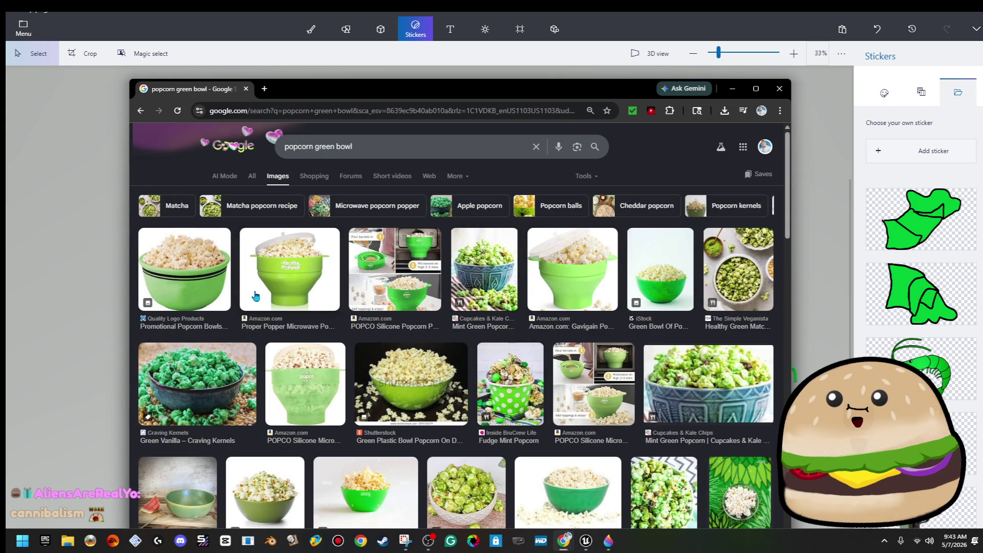
scroll(517, 398, down, 3)
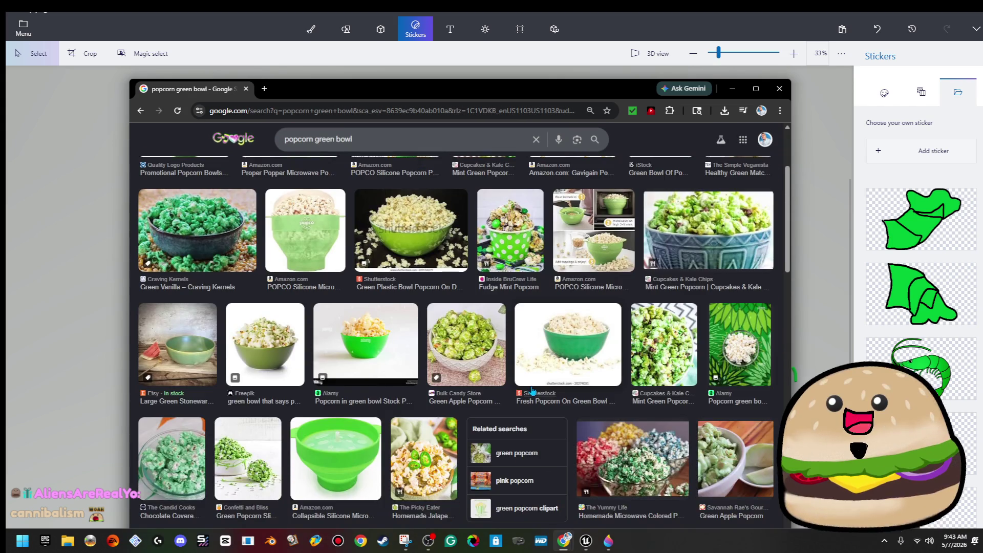
scroll(530, 393, up, 3)
Copy the first green popcorn bowl picture and return to Paint 3D
click(184, 266)
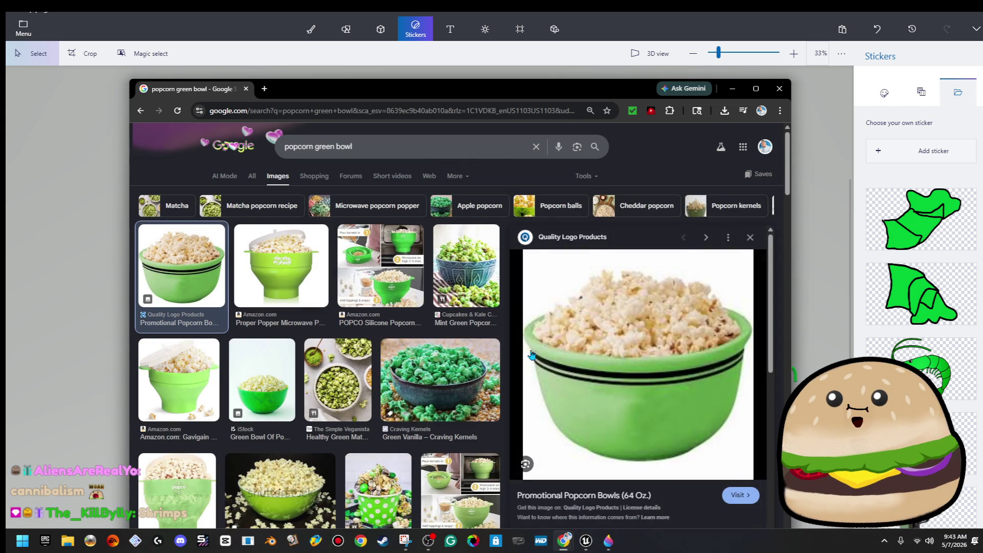
right_click(700, 373)
click(721, 295)
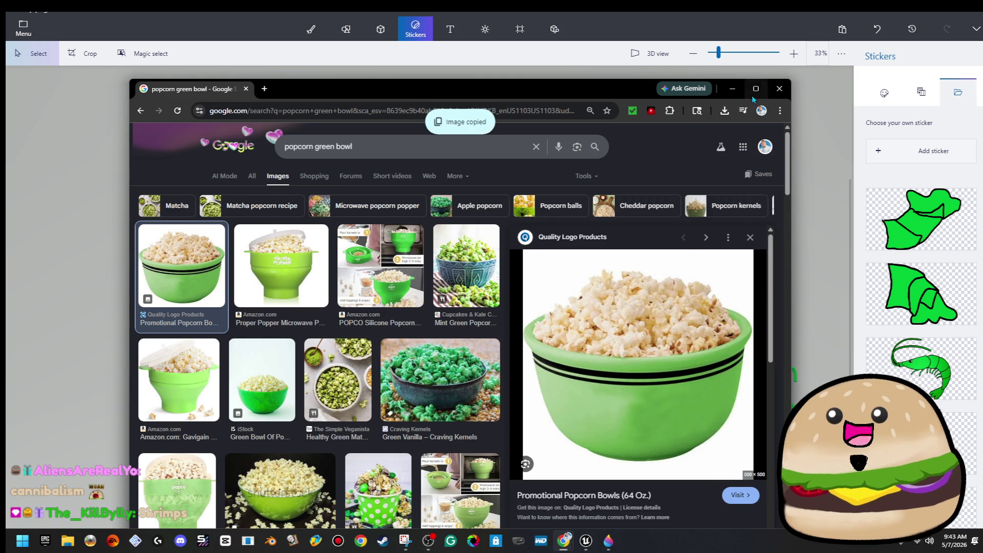
click(734, 92)
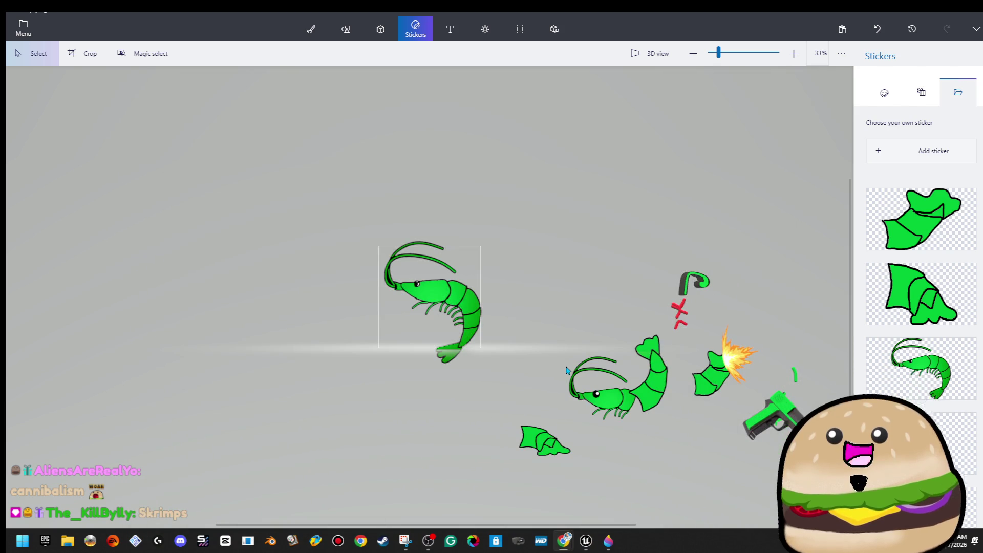
Paste the bowl photo and Magic-select the bowl, removing the popcorn from the cutout
key(ctrl+v)
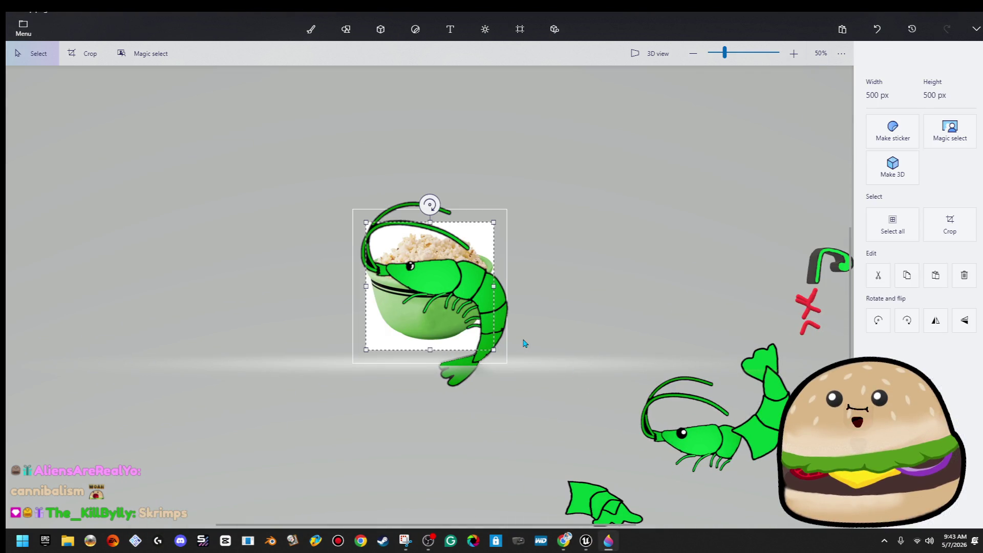
click(967, 135)
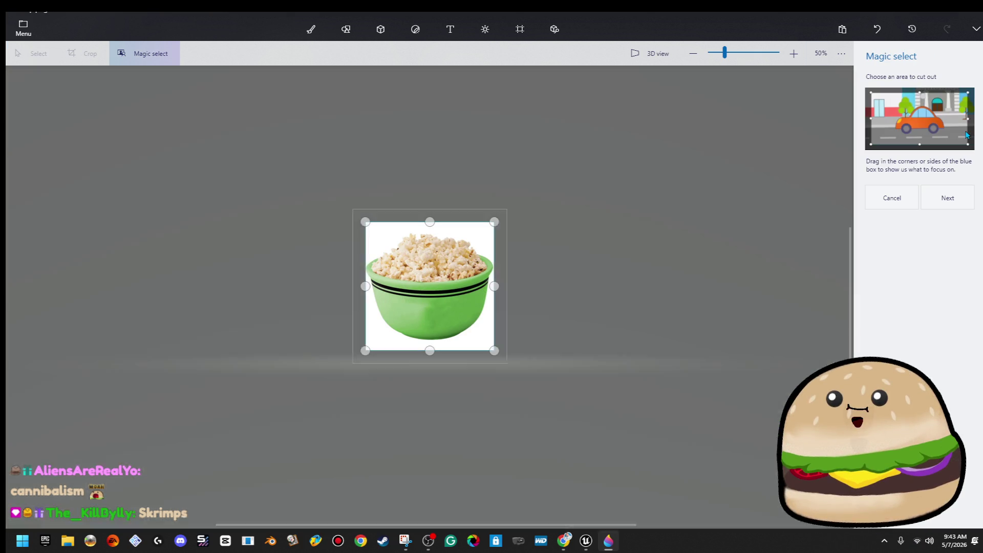
click(951, 201)
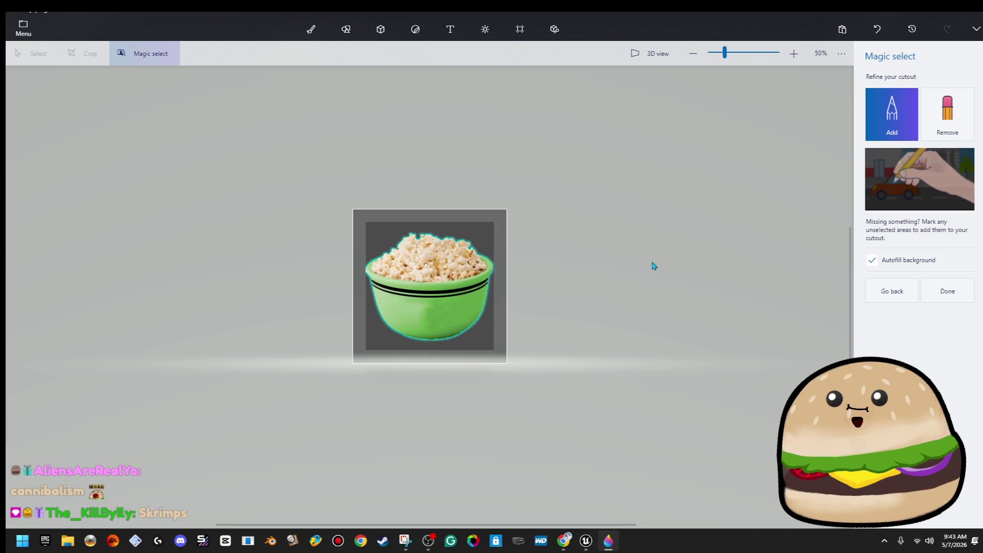
click(947, 113)
scroll(387, 281, up, 3)
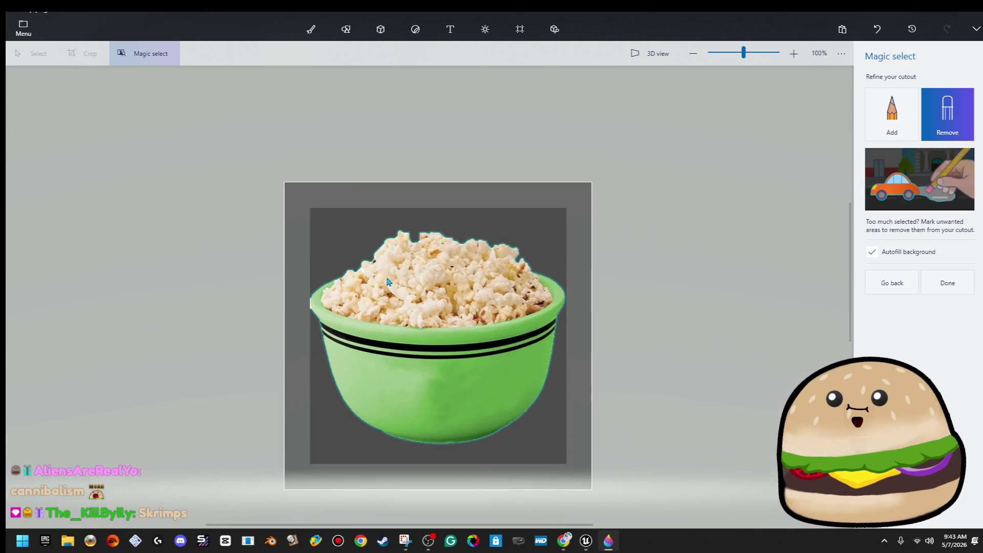
scroll(387, 281, up, 1)
mouse_move(297, 303)
mouse_down()
mouse_move(439, 307)
mouse_move(577, 296)
mouse_up()
drag(494, 319, 558, 325)
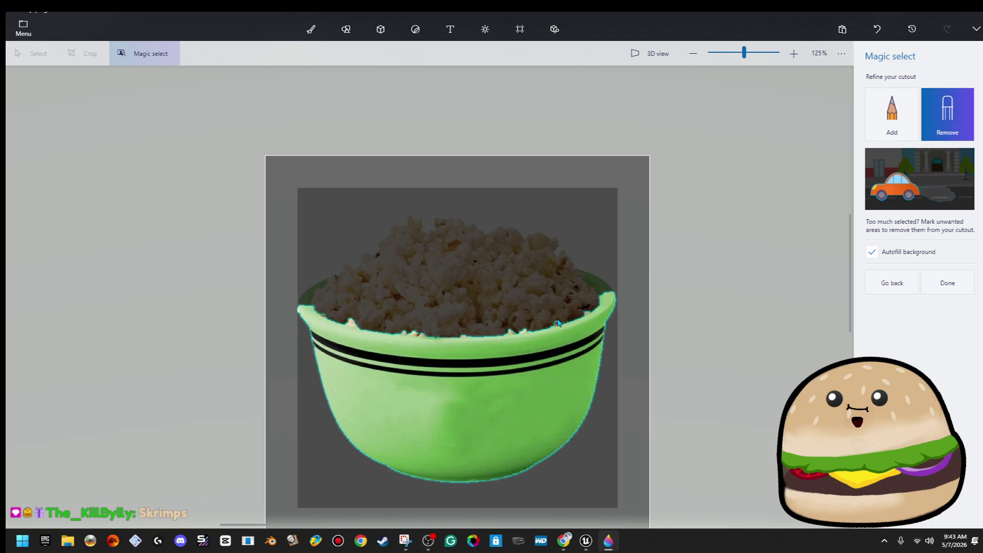
click(947, 283)
Stamp the bowl as a 3D sticker, enlarge it, and set it beneath the shrimp's head
click(892, 88)
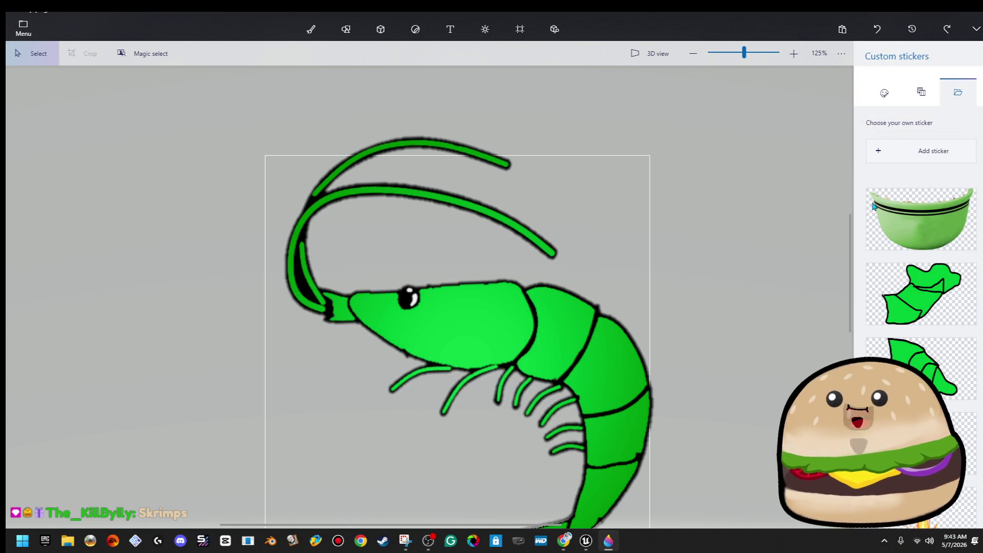
click(921, 217)
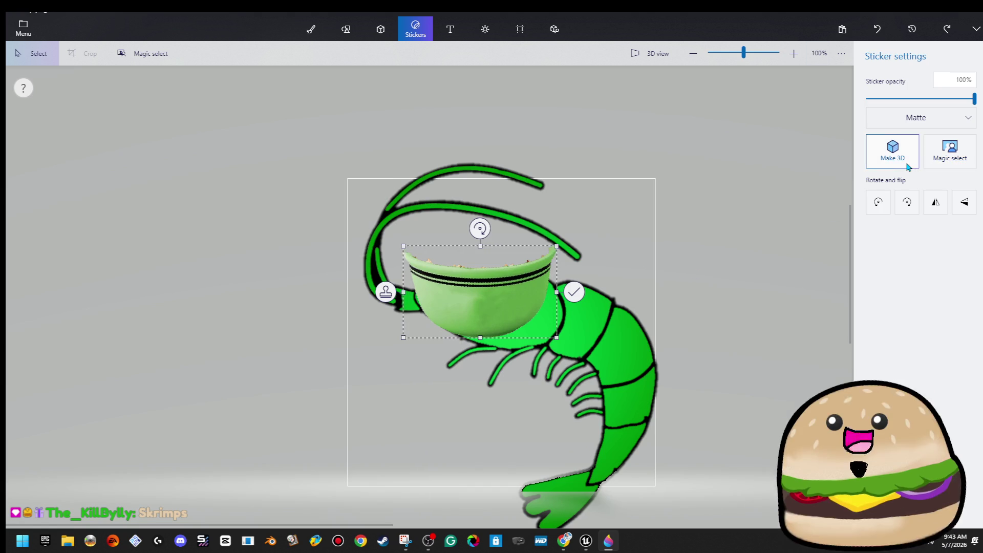
click(901, 163)
drag(480, 307, 439, 409)
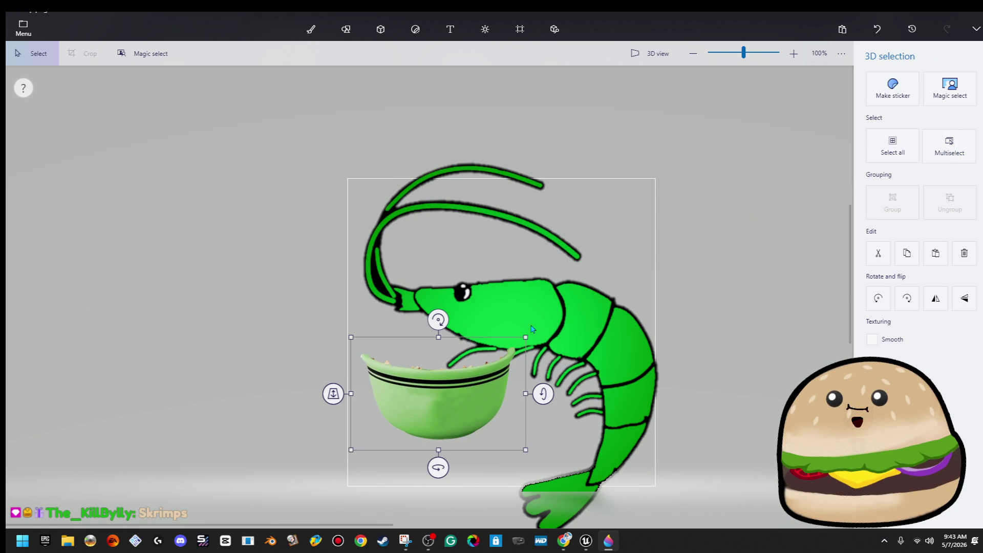
drag(541, 339, 581, 311)
drag(512, 313, 503, 365)
drag(557, 322, 547, 297)
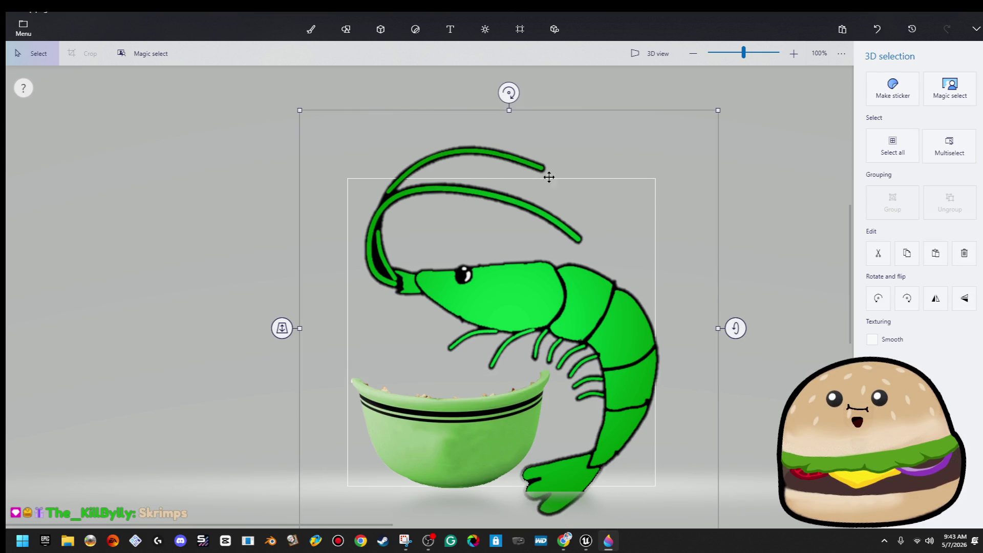
scroll(562, 426, up, 1)
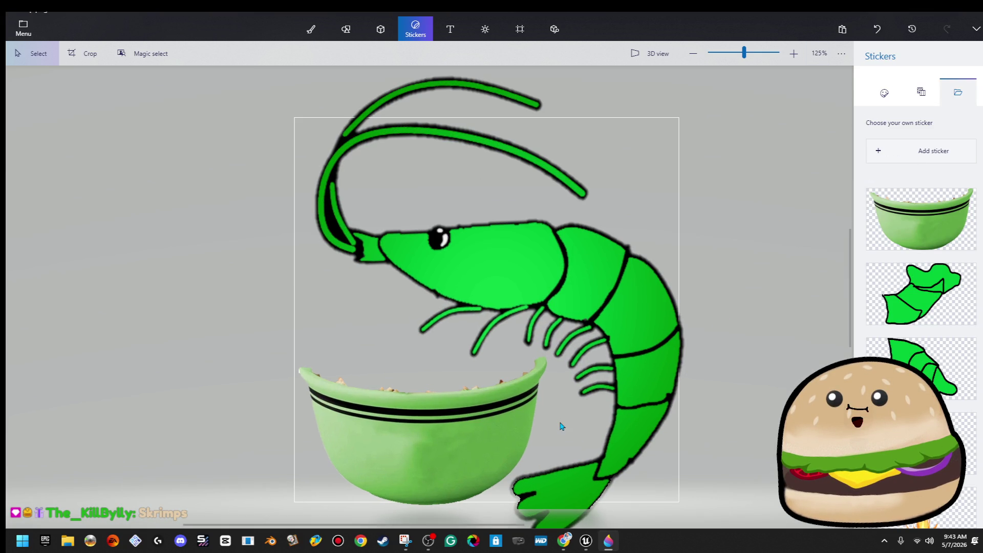
click(465, 417)
click(795, 303)
click(311, 29)
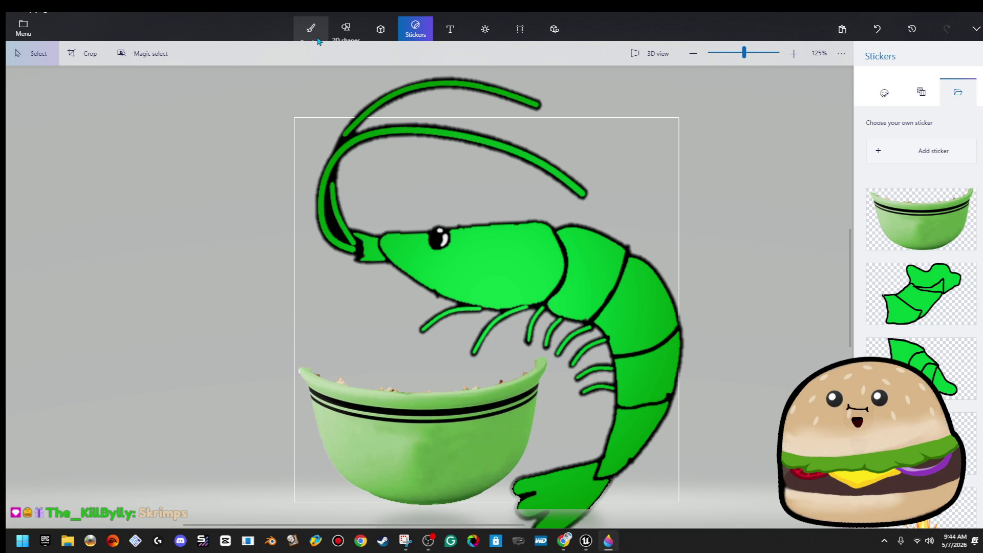
Erase the popcorn crumbs on the bowl rim with a 13px eraser
click(959, 418)
scroll(614, 358, up, 1)
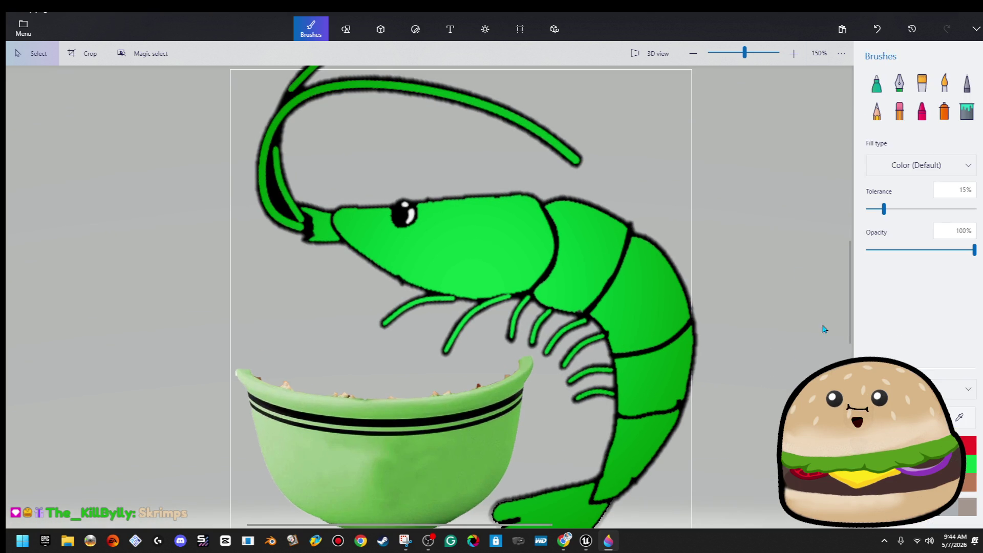
click(884, 110)
click(899, 110)
scroll(379, 399, up, 5)
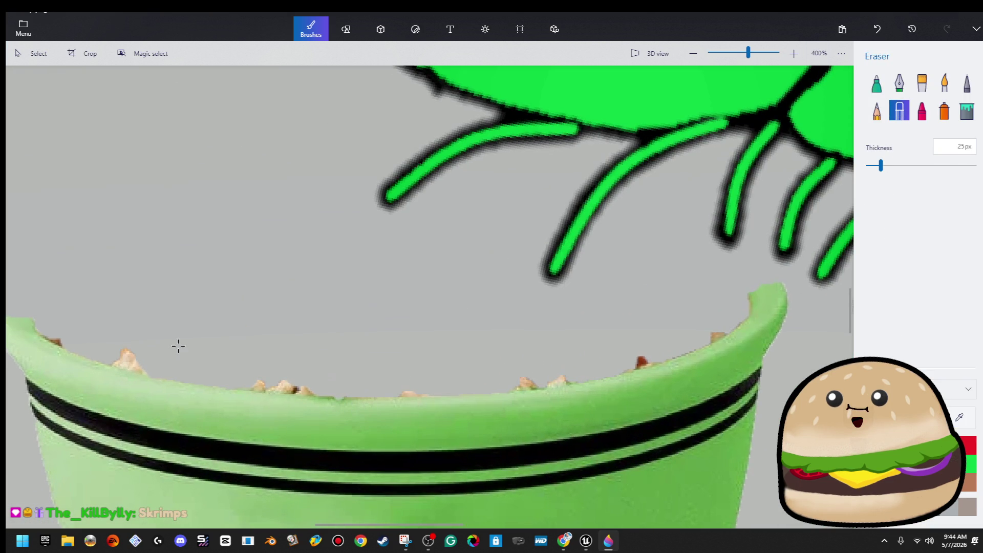
drag(881, 165, 874, 165)
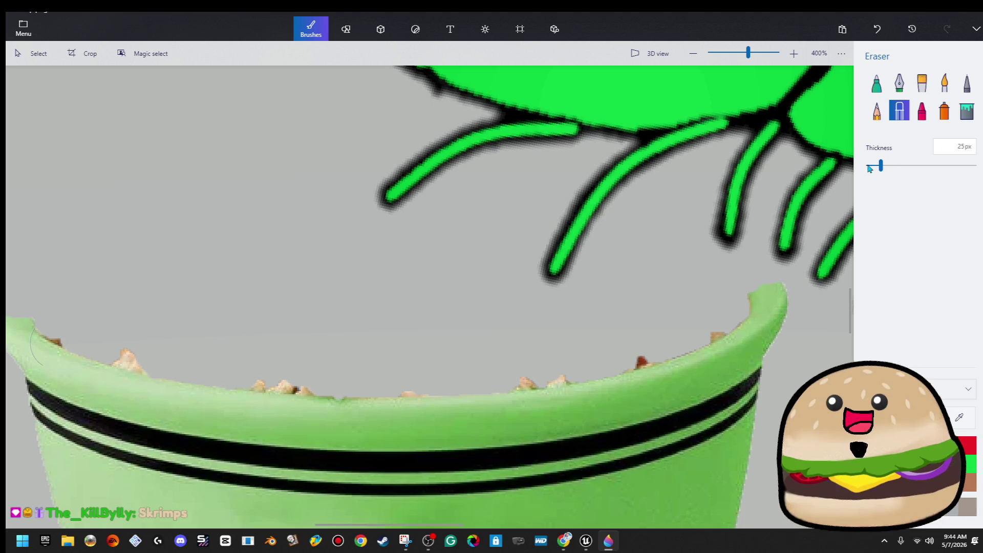
mouse_move(710, 342)
mouse_down()
mouse_move(726, 321)
mouse_move(571, 370)
mouse_move(345, 393)
mouse_move(123, 358)
mouse_up()
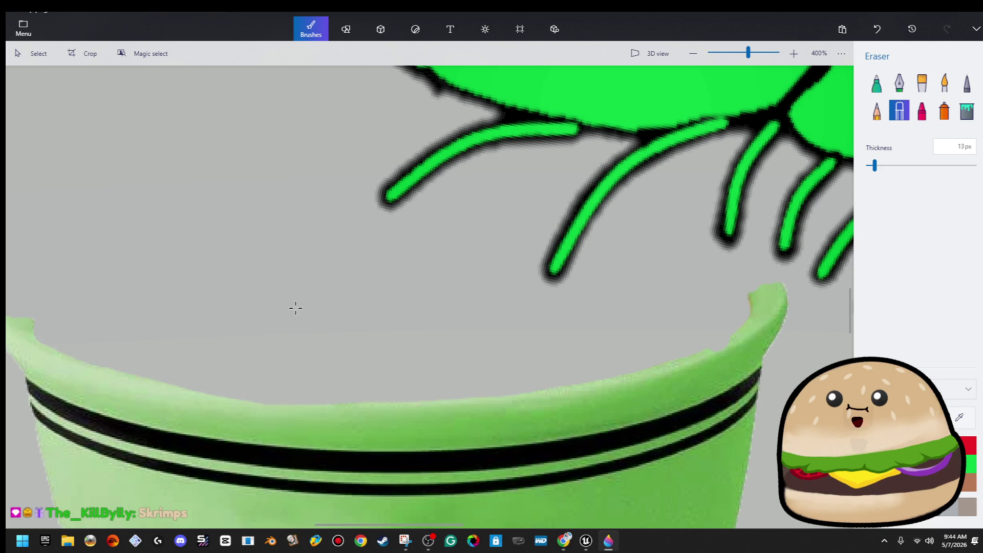
Bucket-fill the bowl's left part and rim bright green
scroll(294, 308, down, 1)
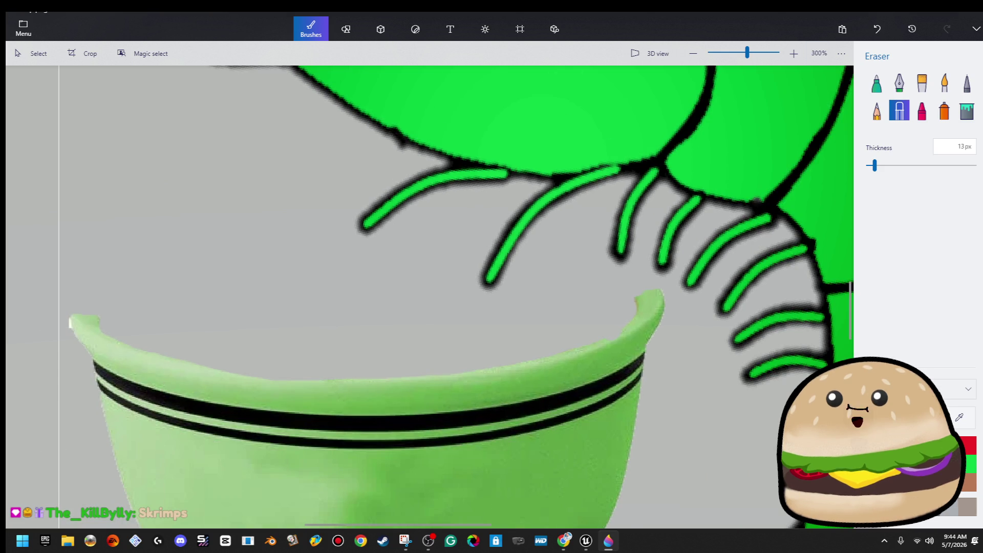
click(967, 110)
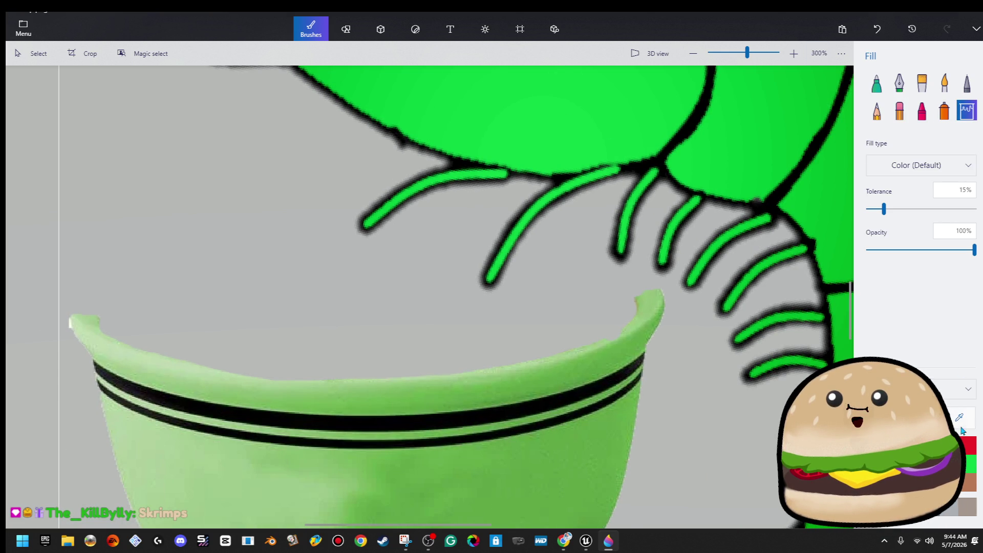
scroll(645, 174, down, 1)
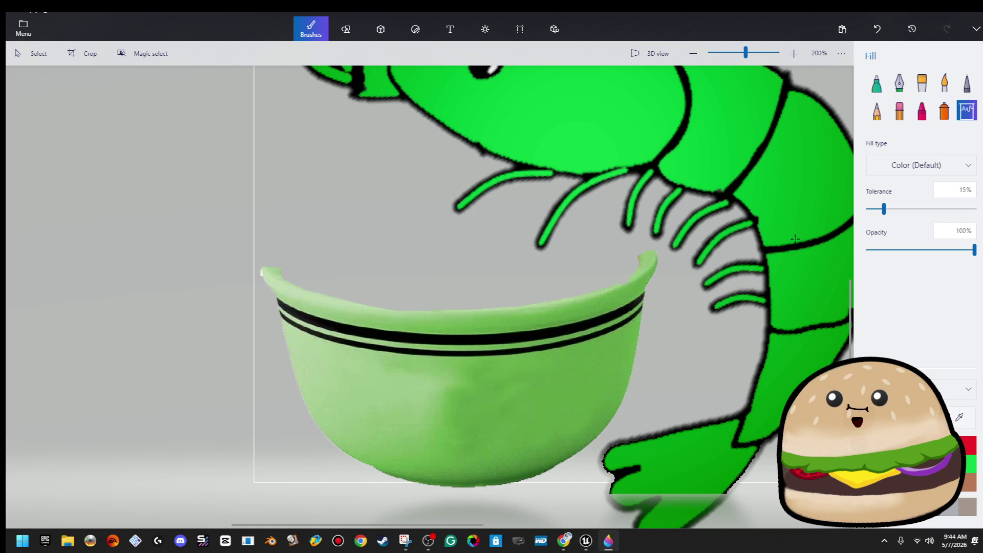
click(598, 373)
click(545, 316)
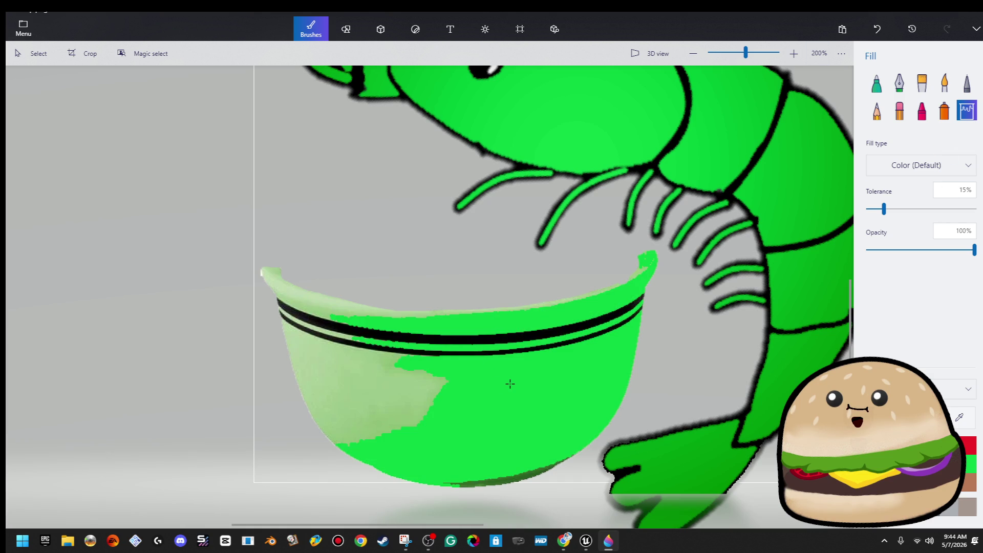
key(ctrl+z)
key(ctrl+z)
key(ctrl+z)
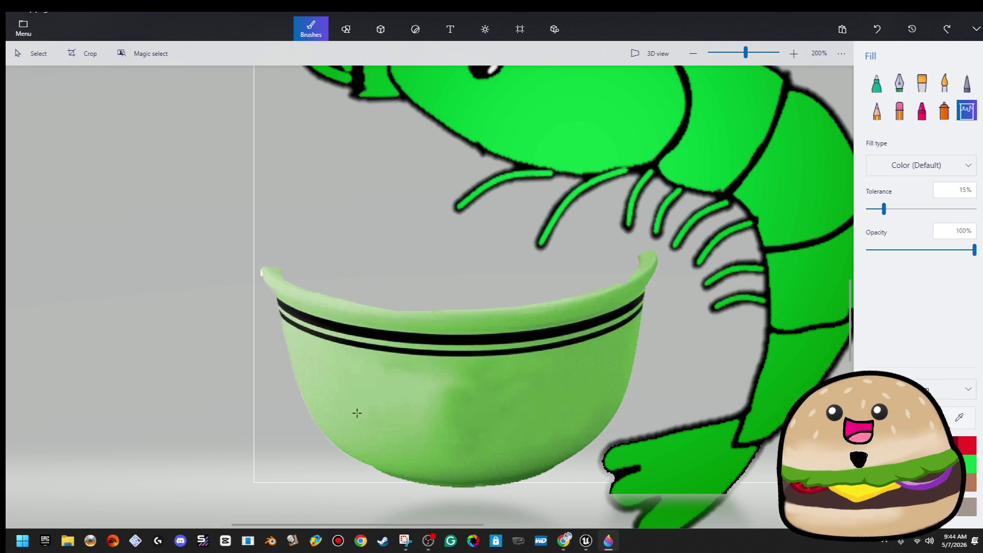
click(355, 413)
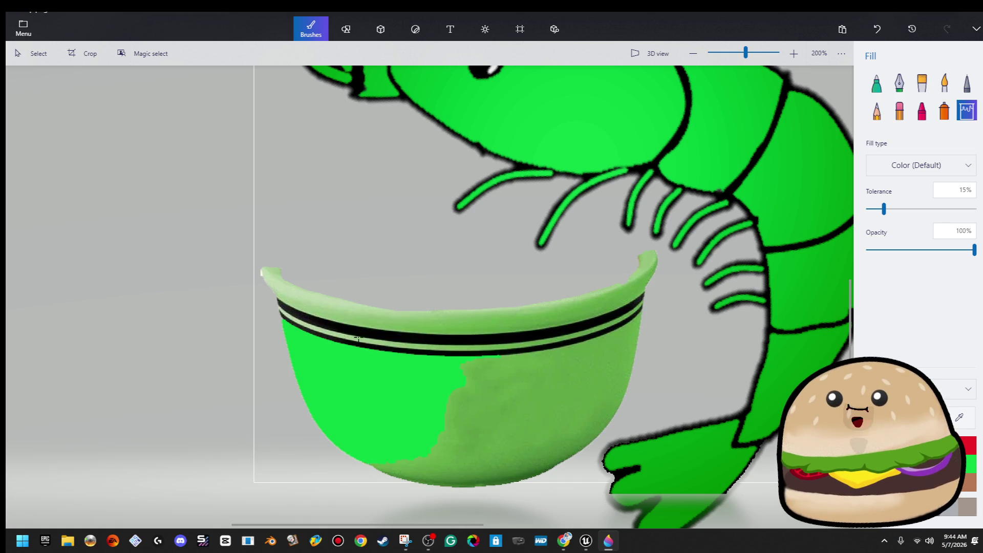
click(367, 315)
Fill the bowl's lower-right and pale rim stripe with a custom darker green
click(916, 417)
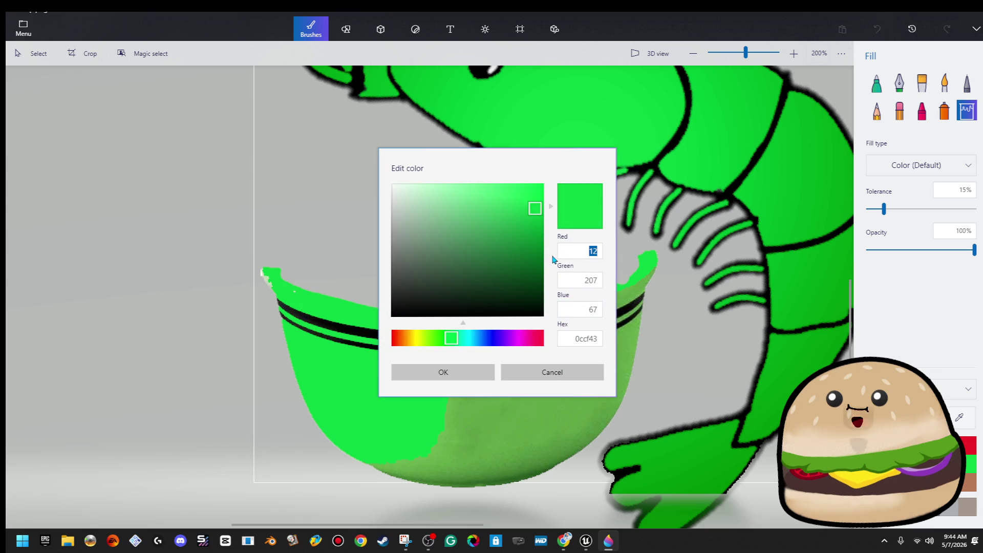
click(482, 377)
click(520, 404)
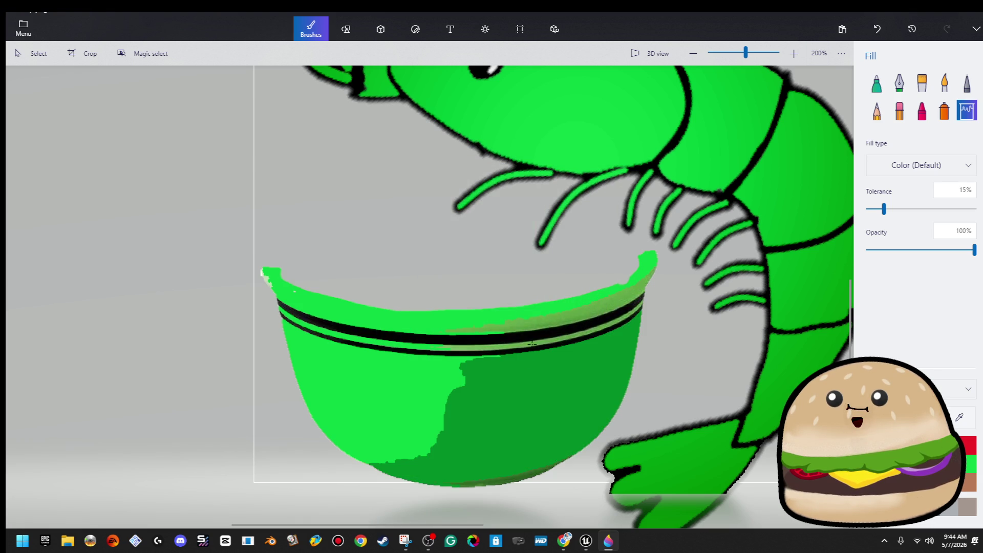
click(565, 316)
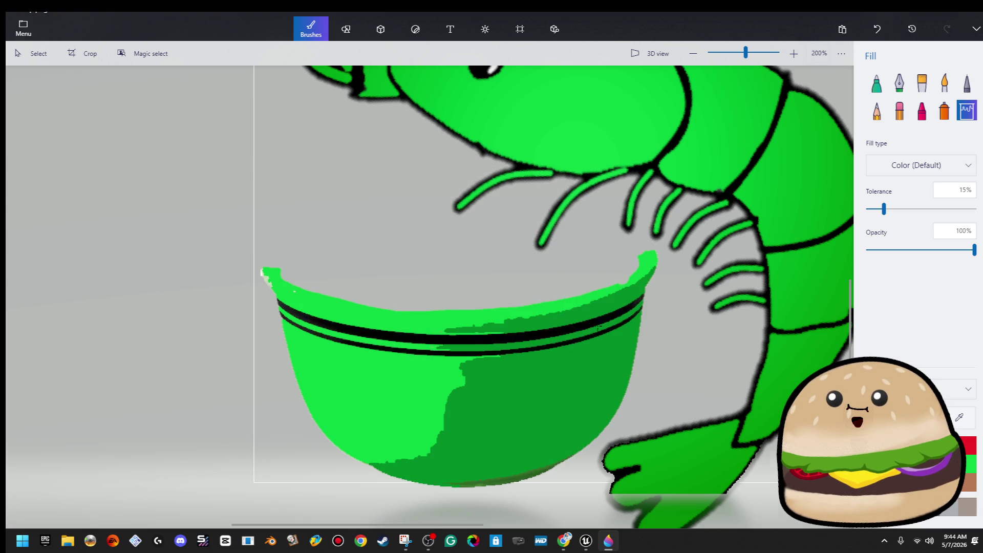
scroll(564, 328, down, 6)
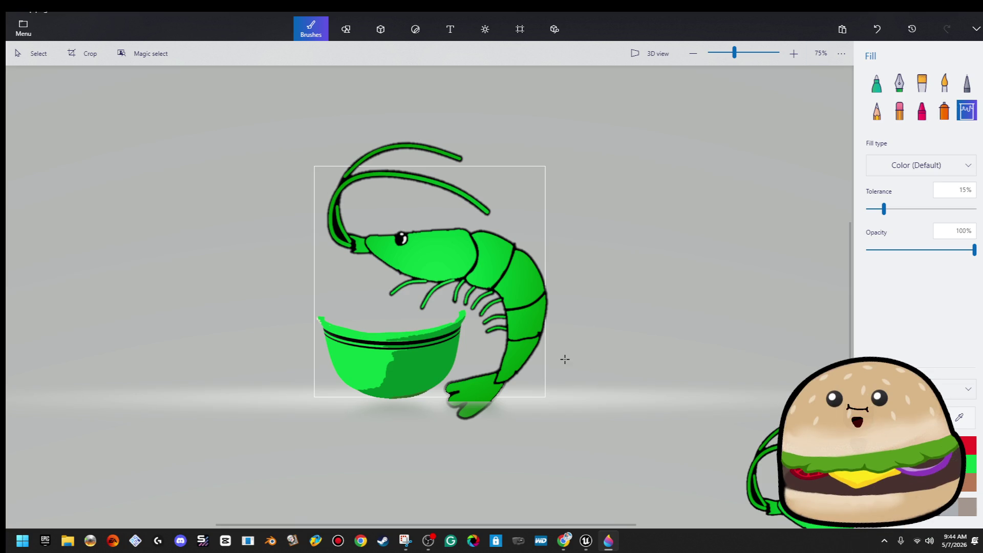
key(alt+Tab)
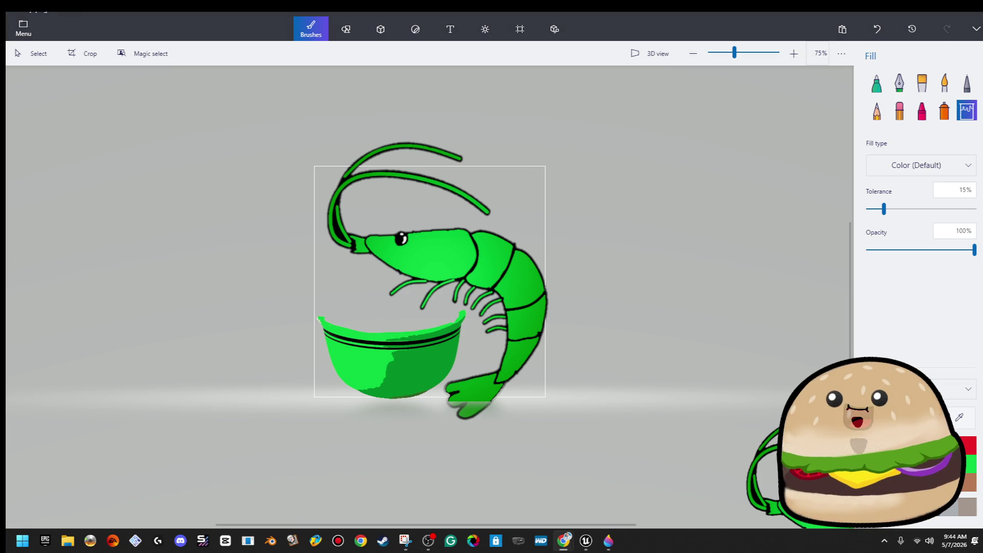
key(ctrl+n)
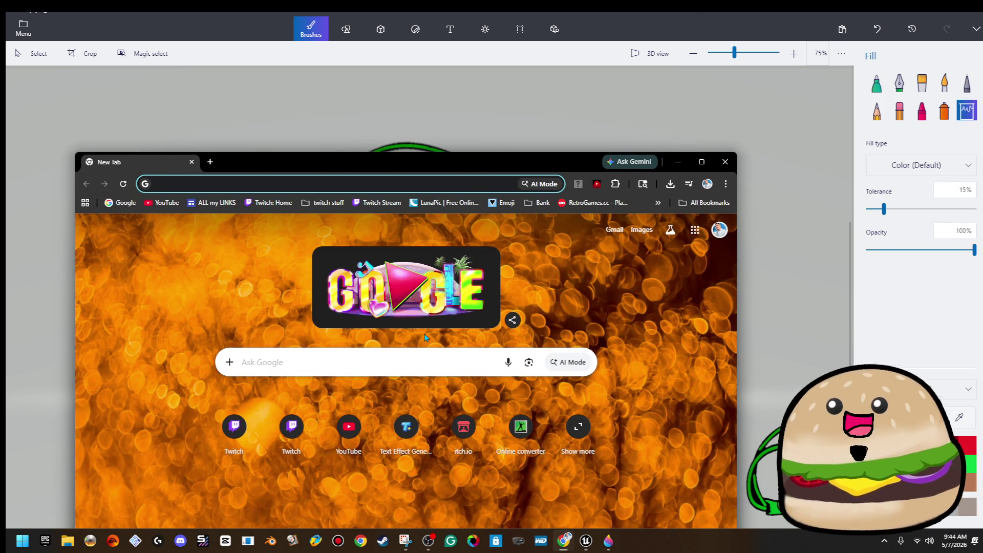
Search Google Images for 'popcorn shrimp clipart'
click(409, 362)
text(popcor)
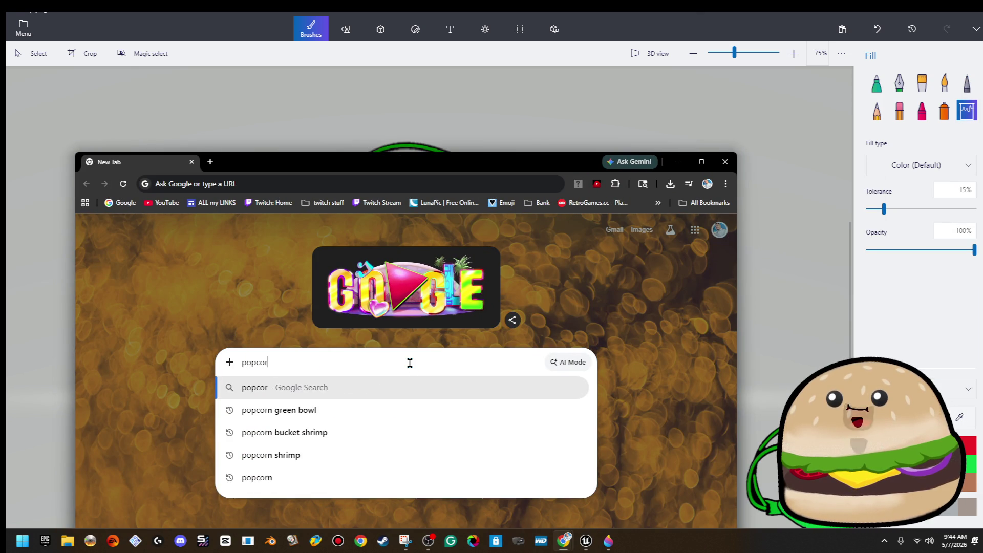
text(n shrimp cl)
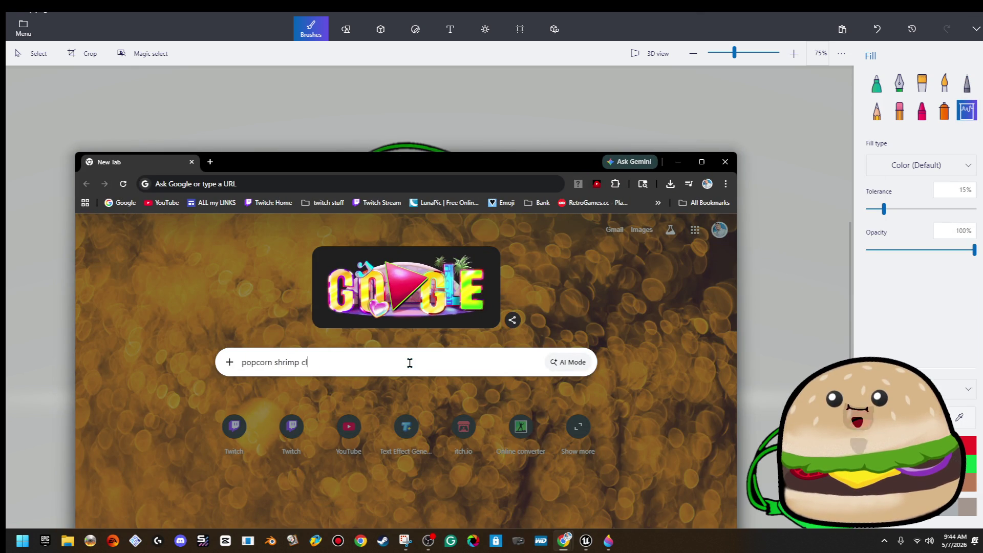
text(ipart)
key(Return)
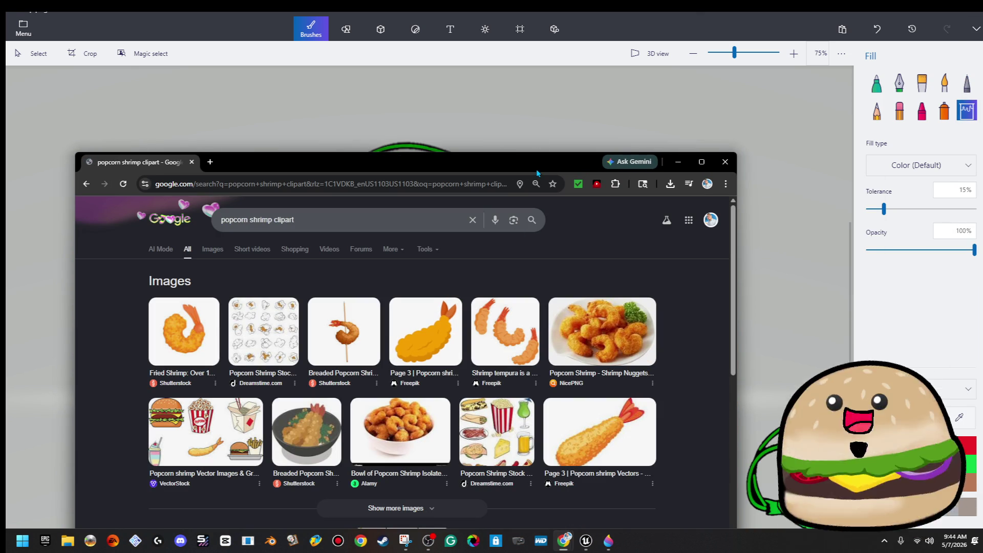
double_click(539, 165)
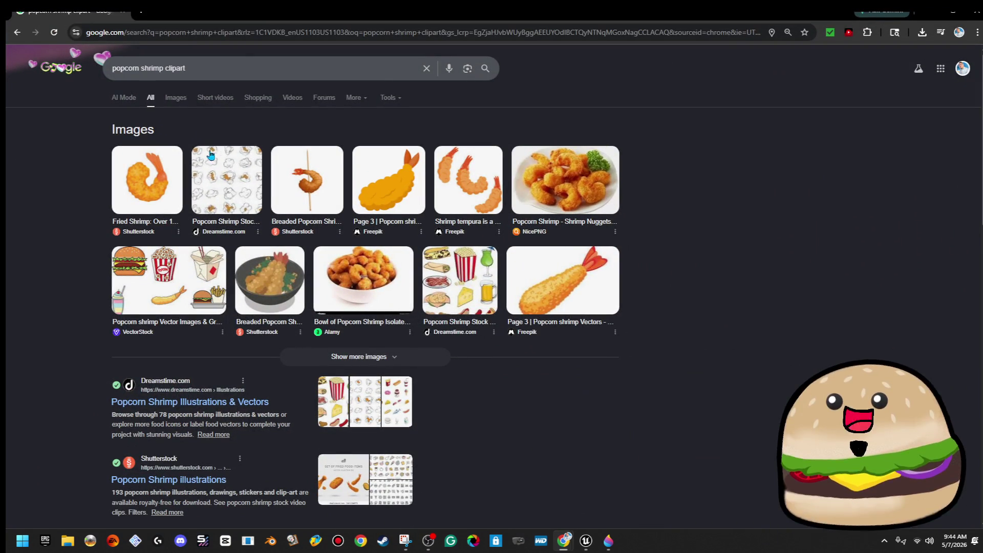
click(180, 104)
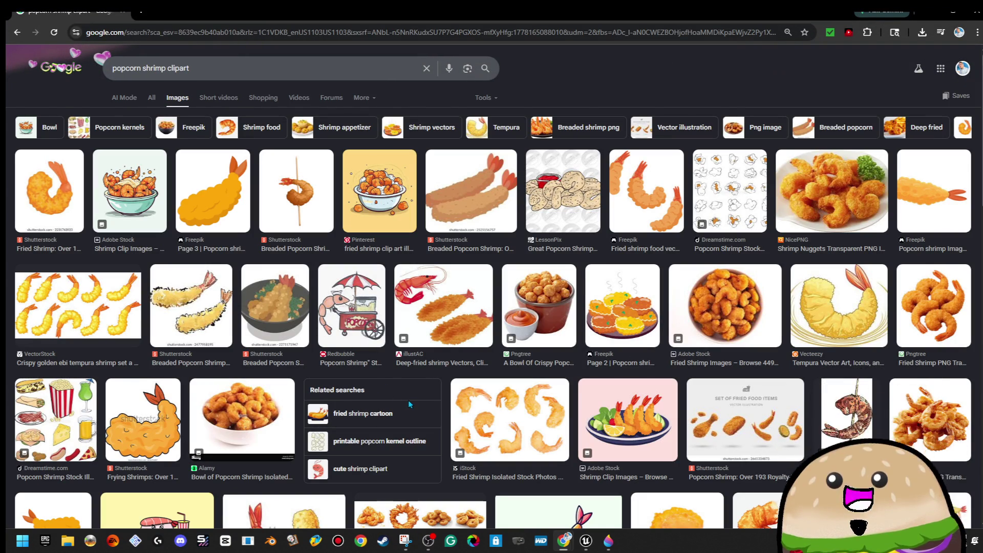
Copy the cartoon fried shrimp image from the results
click(168, 445)
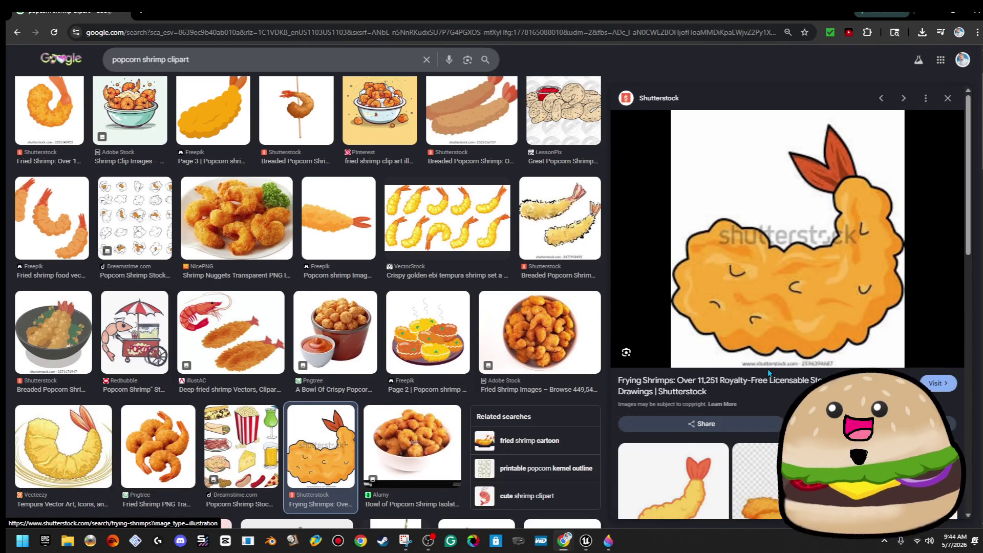
scroll(870, 337, down, 2)
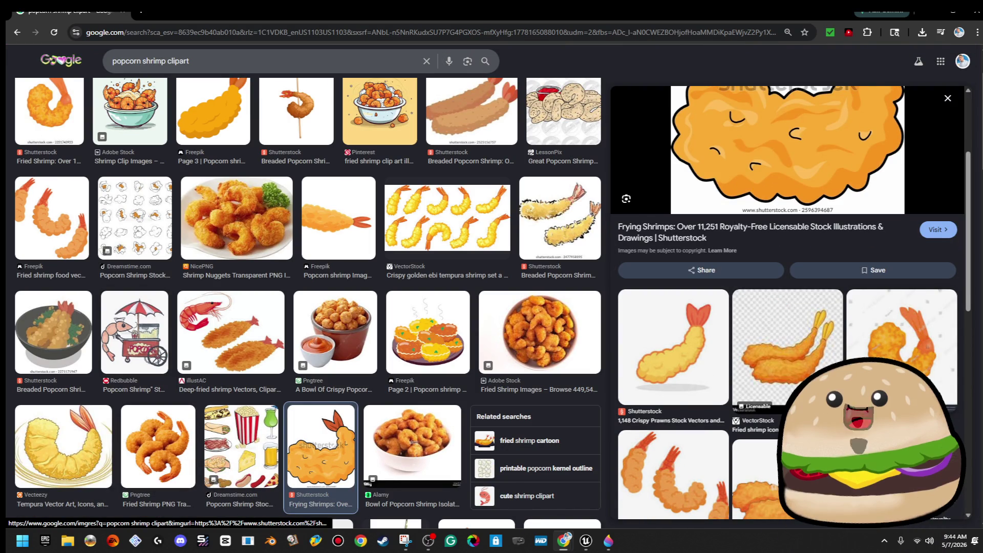
scroll(819, 384, up, 3)
right_click(869, 310)
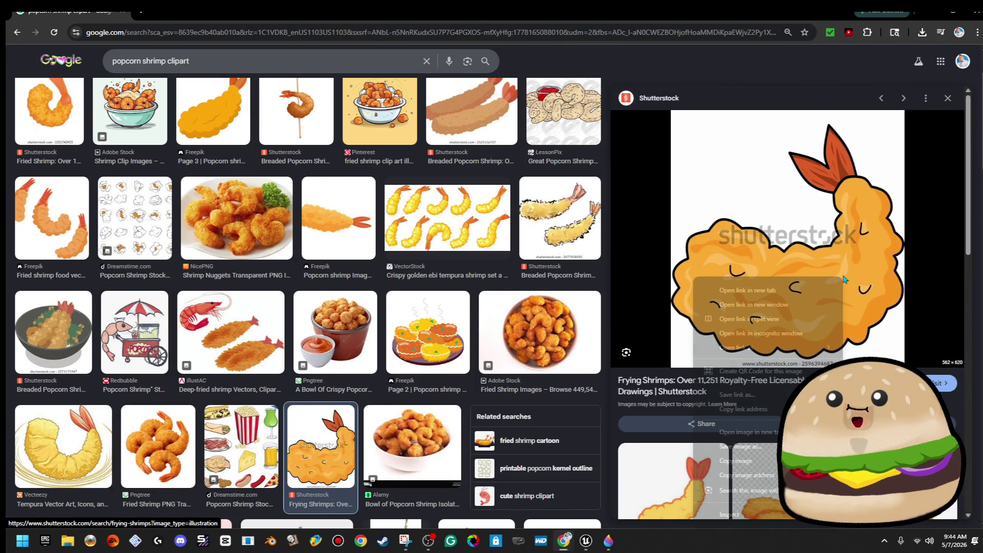
click(727, 461)
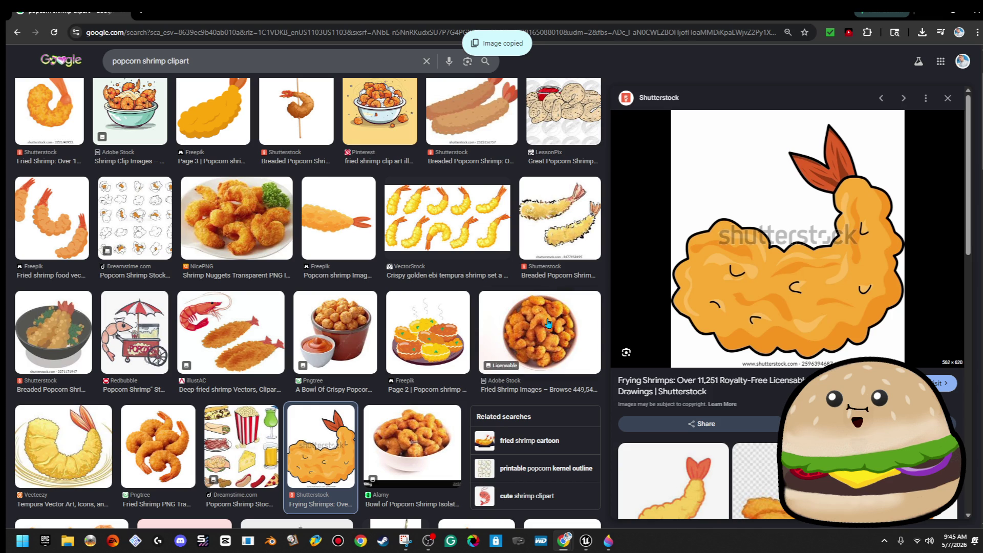
Look through the shrimp-in-bowl clipart preview and nearby results
scroll(556, 341, up, 2)
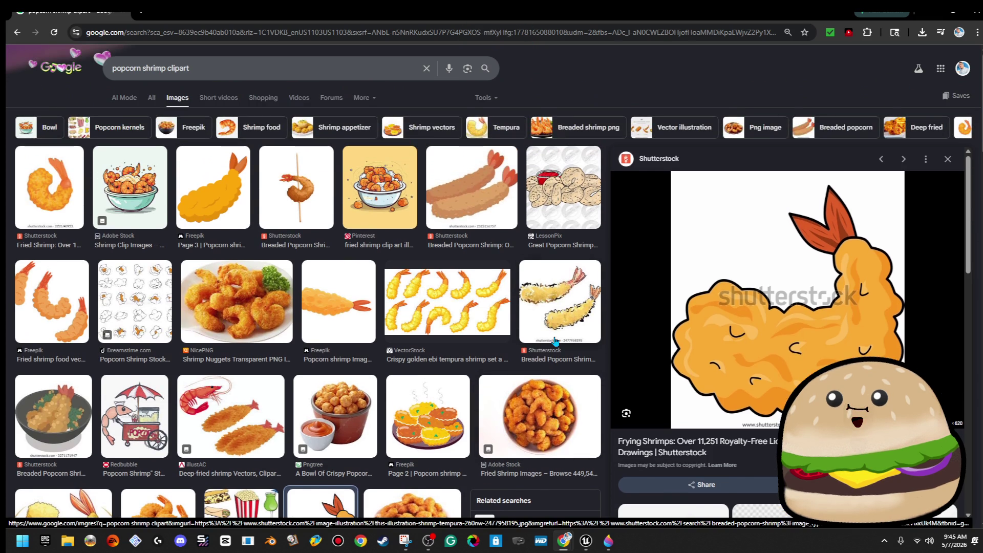
click(128, 189)
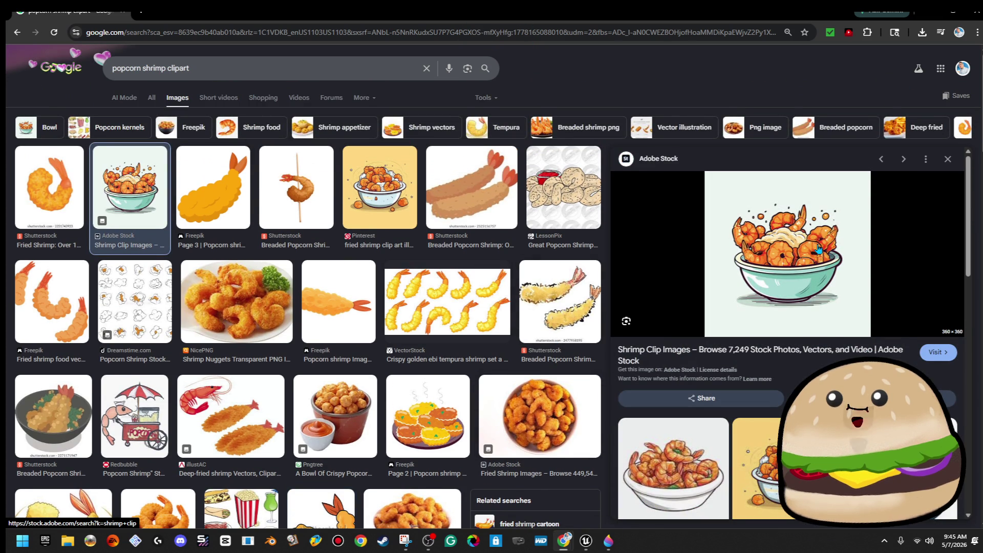
scroll(823, 302, down, 4)
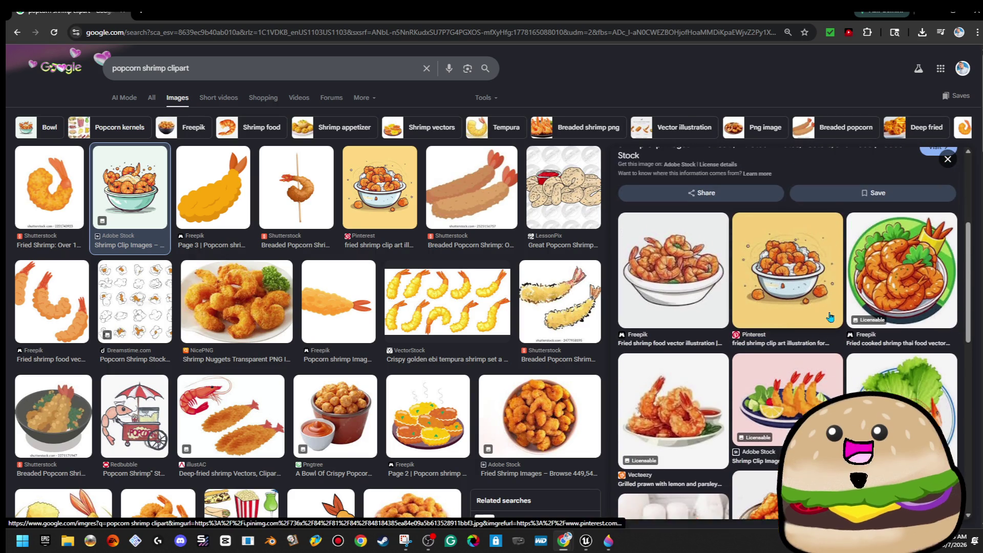
scroll(829, 318, down, 5)
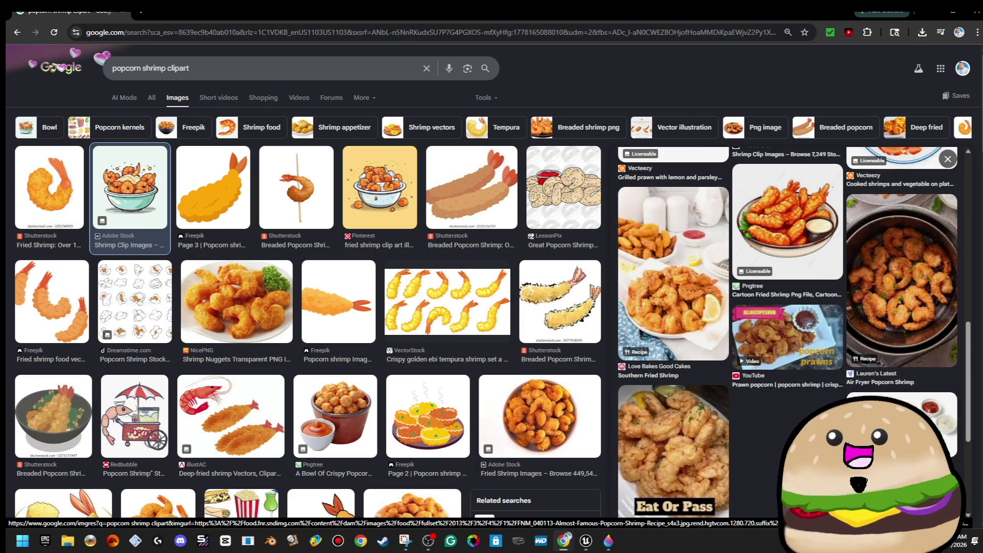
scroll(423, 340, down, 5)
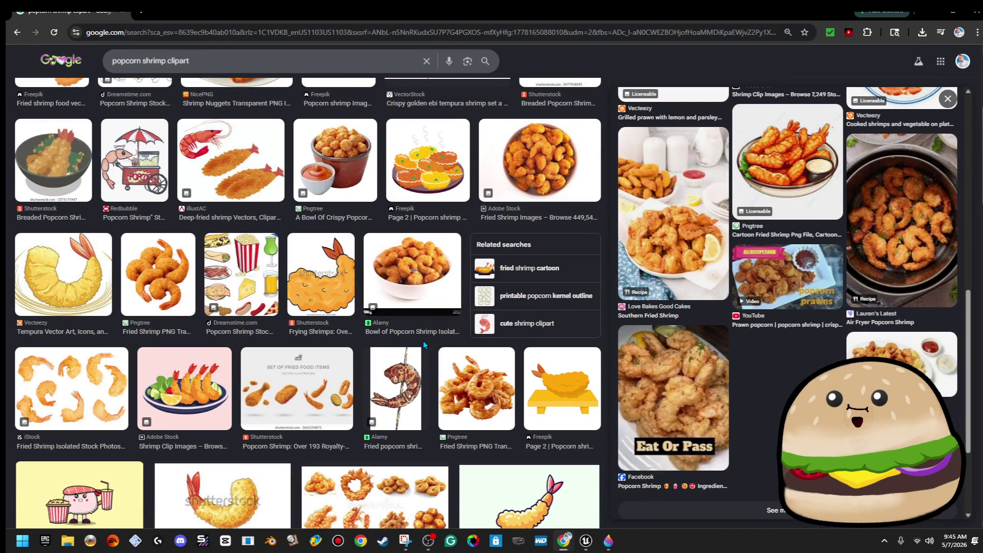
scroll(423, 345, up, 5)
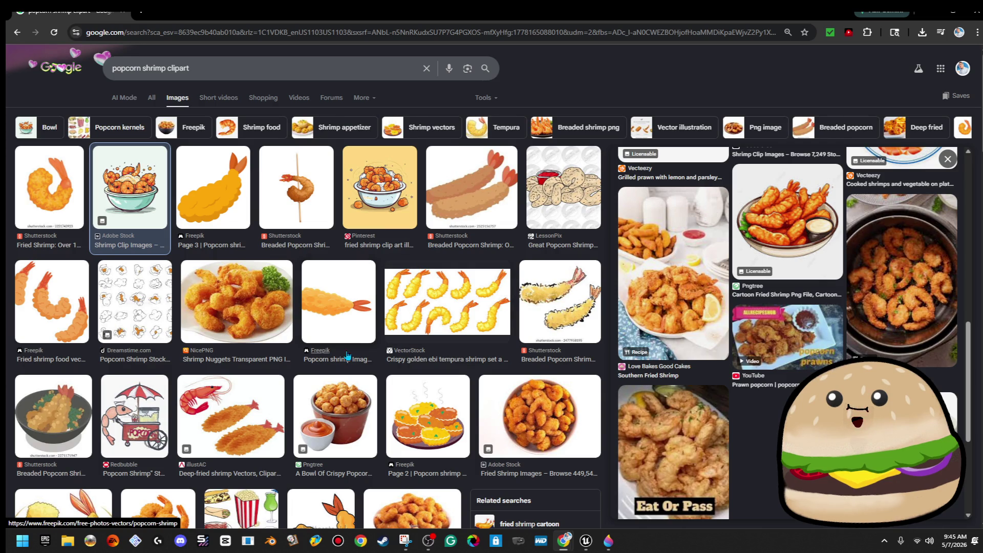
scroll(808, 204, up, 10)
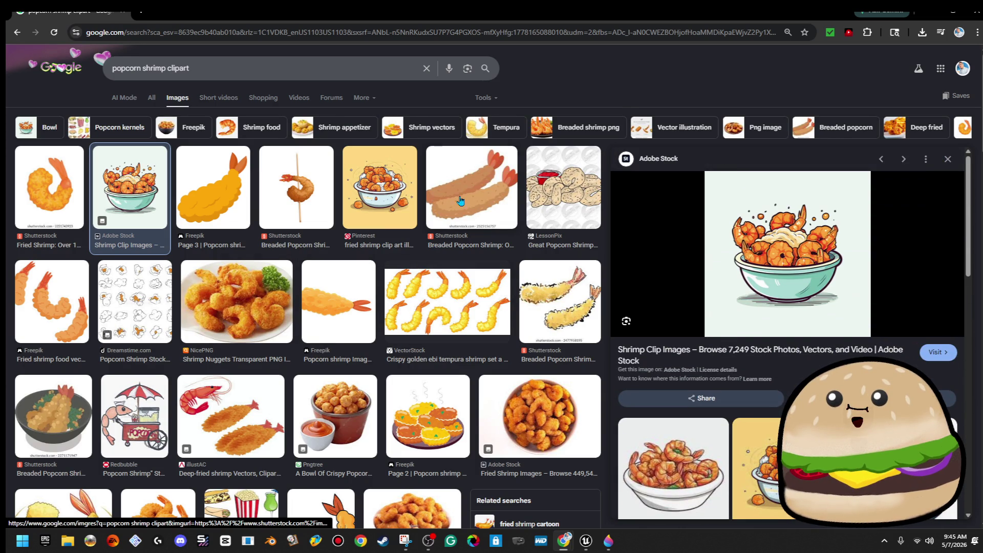
scroll(499, 302, down, 5)
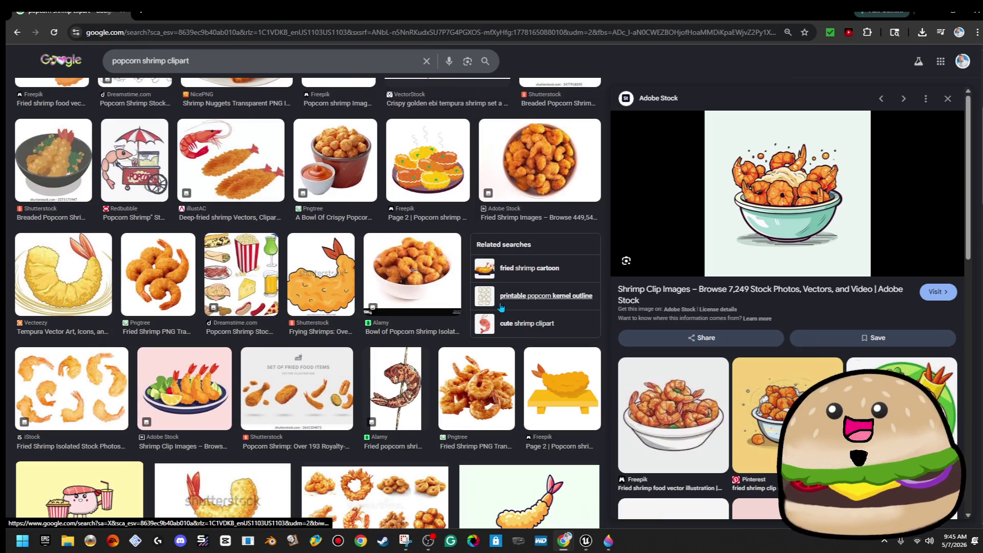
Copy the cartoon fried shrimp image again and return to Paint 3D
click(320, 285)
right_click(829, 271)
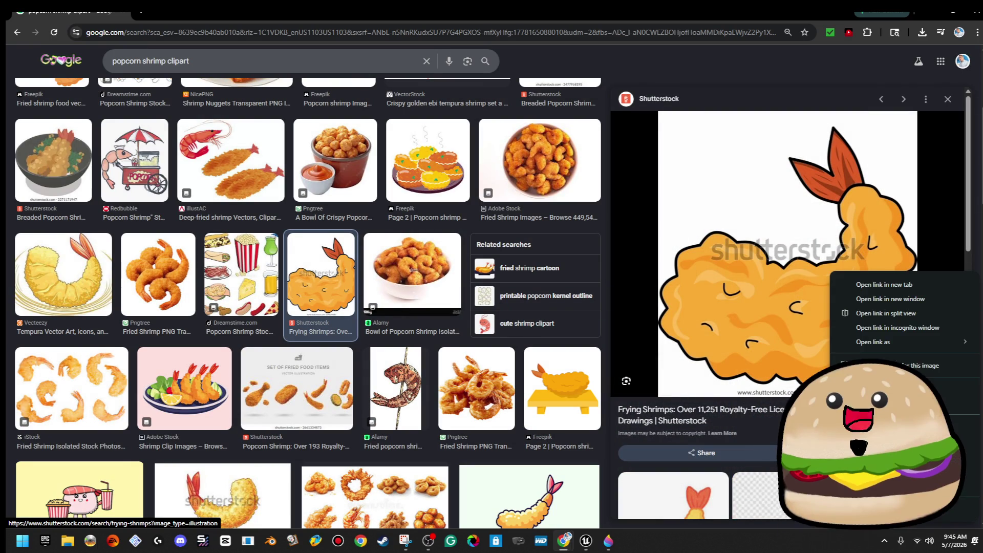
click(870, 435)
click(952, 10)
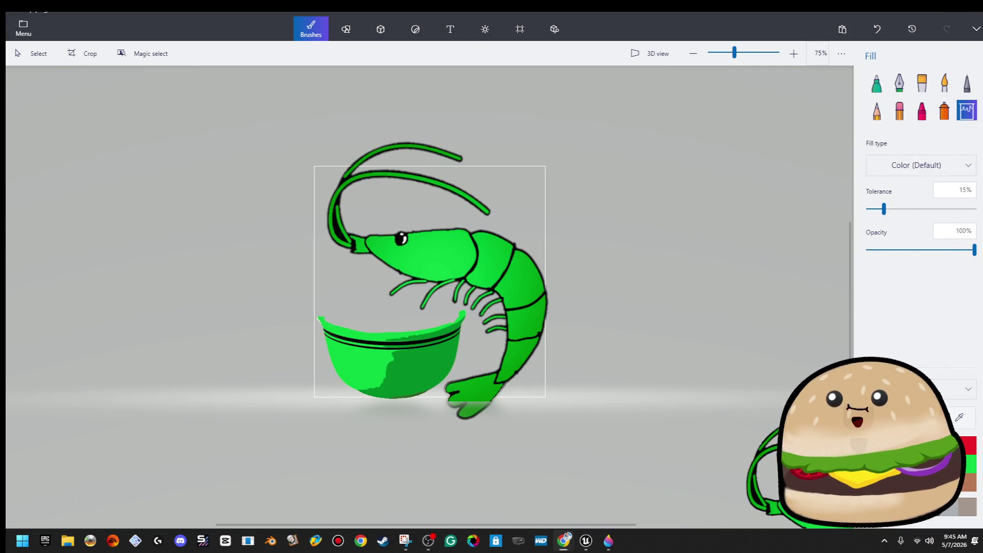
Paste the fried shrimp picture and Magic-select it, adding the tail border and neck edge
click(685, 210)
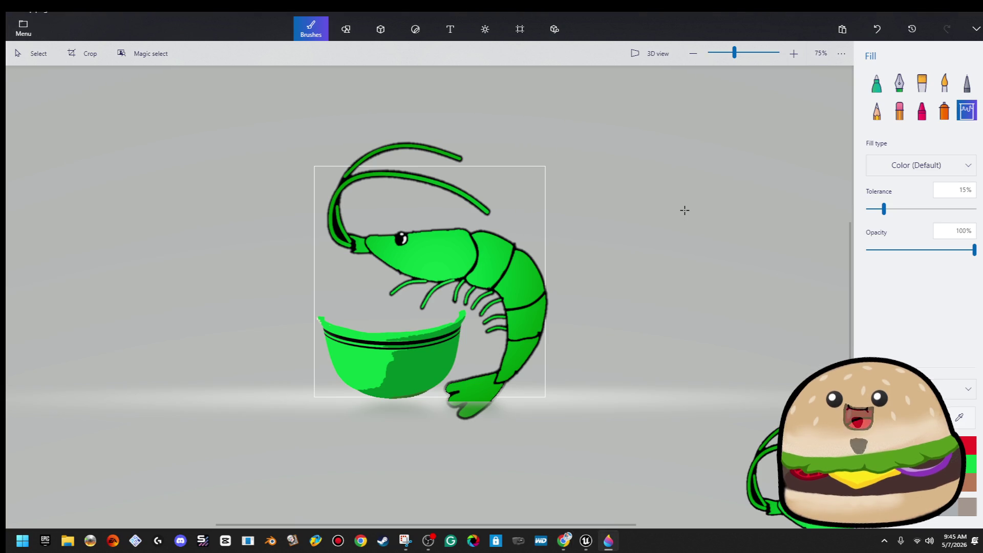
key(ctrl+v)
click(945, 134)
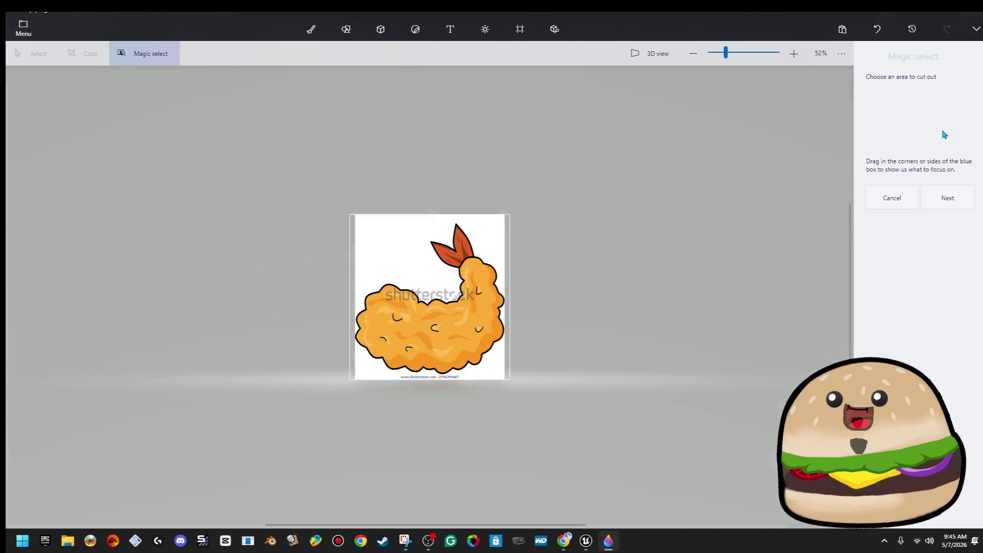
click(946, 199)
scroll(486, 271, up, 5)
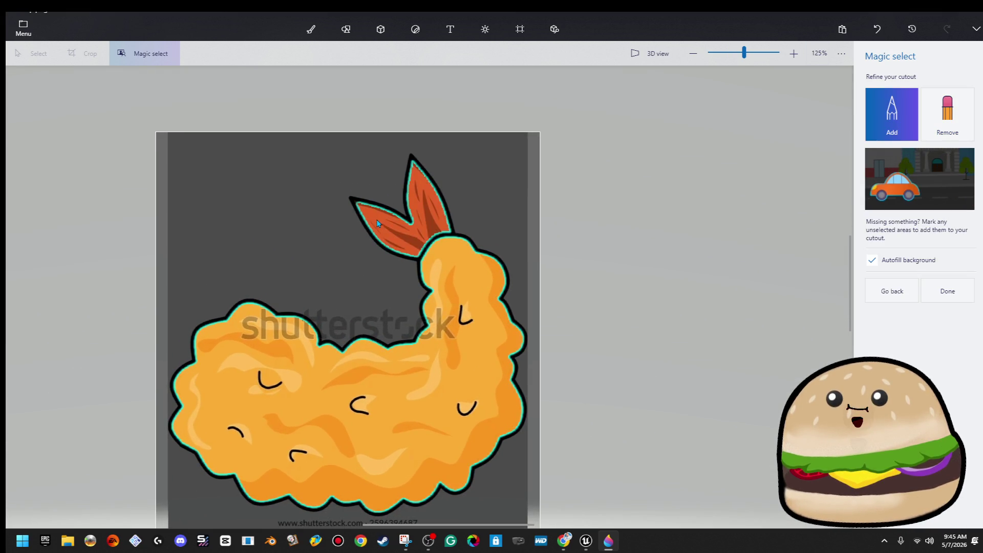
scroll(371, 211, up, 5)
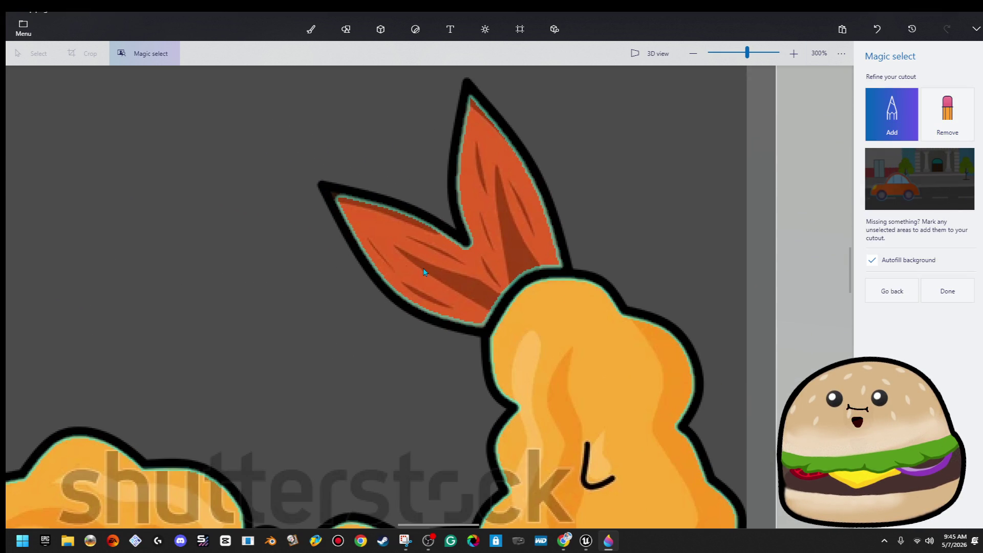
mouse_move(373, 211)
mouse_down()
mouse_move(476, 292)
mouse_move(553, 285)
mouse_up()
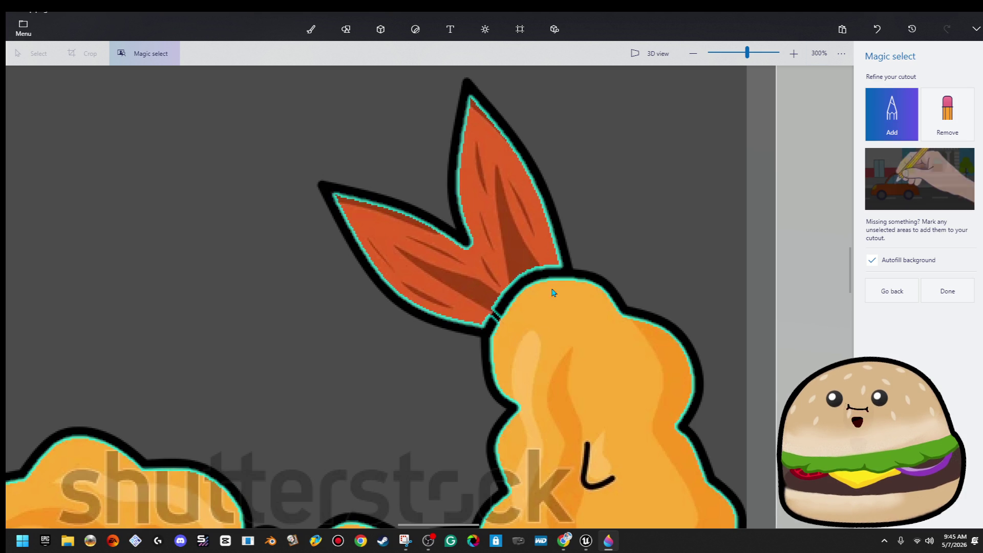
scroll(548, 333, down, 3)
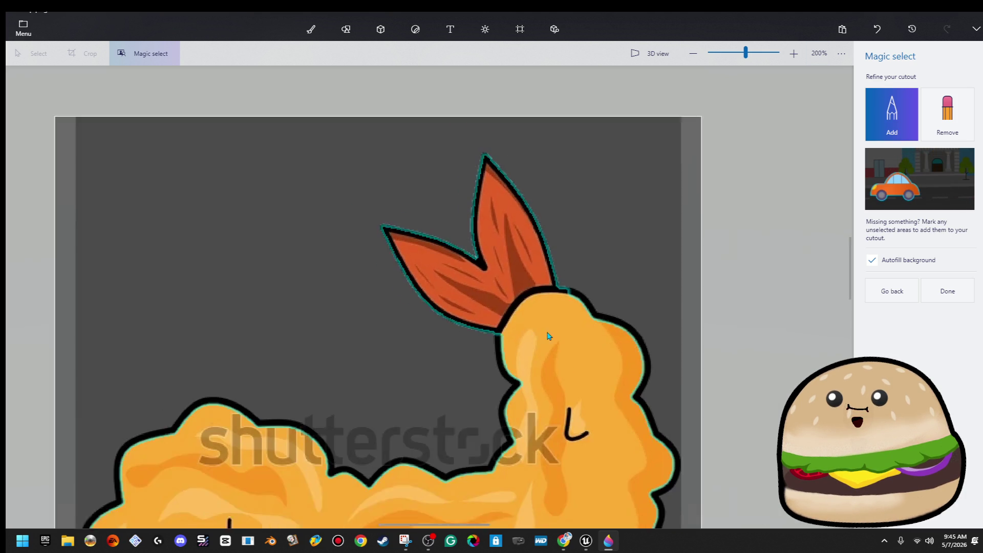
drag(535, 242, 517, 215)
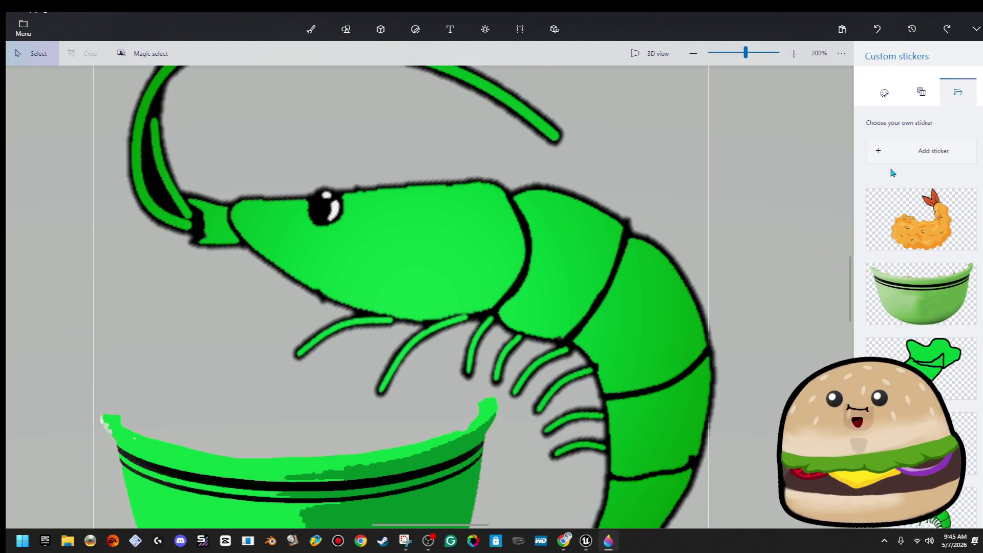
Make the fried shrimp 3D, shrink it, and set it on the bowl's left rim
click(926, 240)
click(893, 151)
mouse_move(594, 462)
mouse_down()
mouse_move(538, 428)
mouse_move(456, 402)
mouse_move(432, 304)
mouse_up()
drag(399, 248, 253, 410)
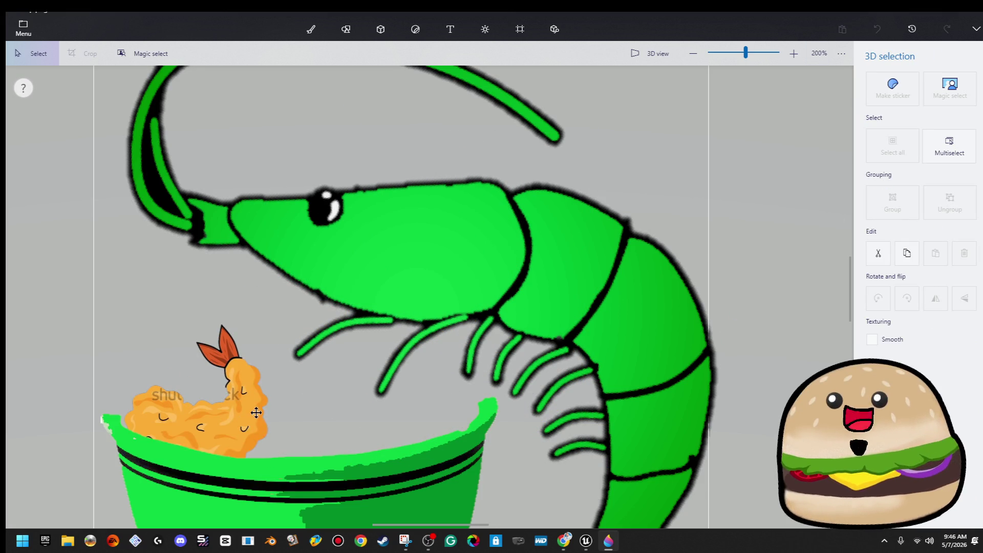
click(373, 410)
scroll(357, 413, up, 3)
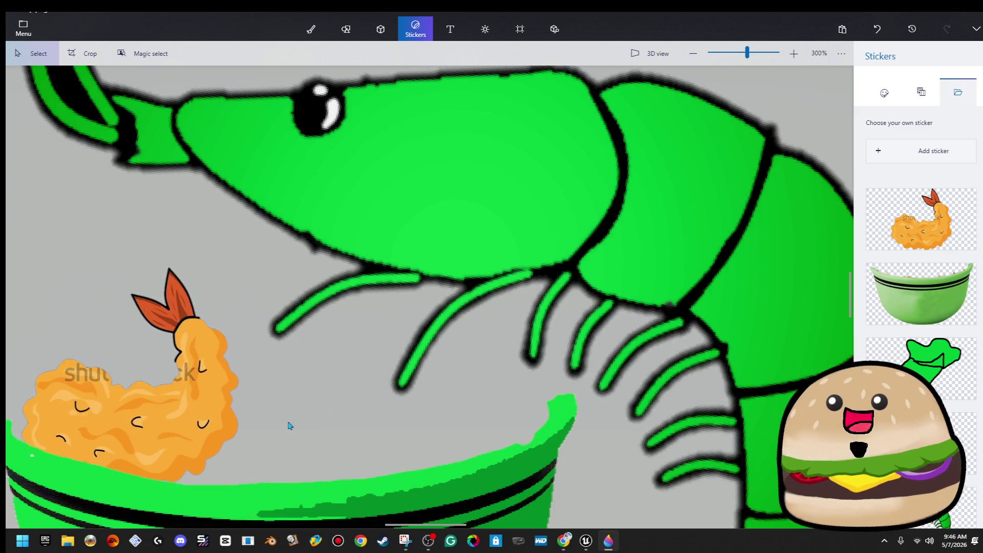
With the black Marker, trace a thick outline along the fried shrimp's upper and right edges
click(311, 28)
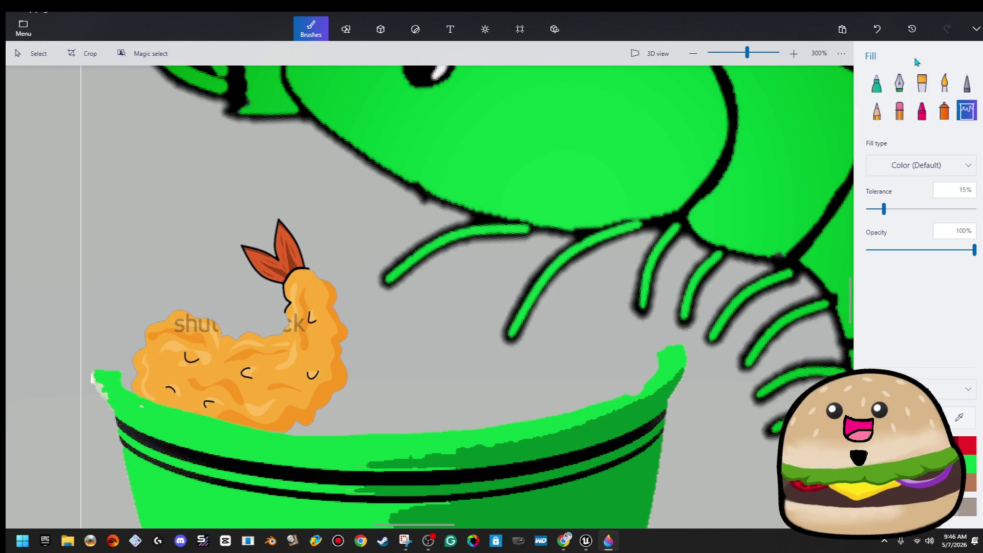
click(881, 84)
scroll(330, 281, up, 10)
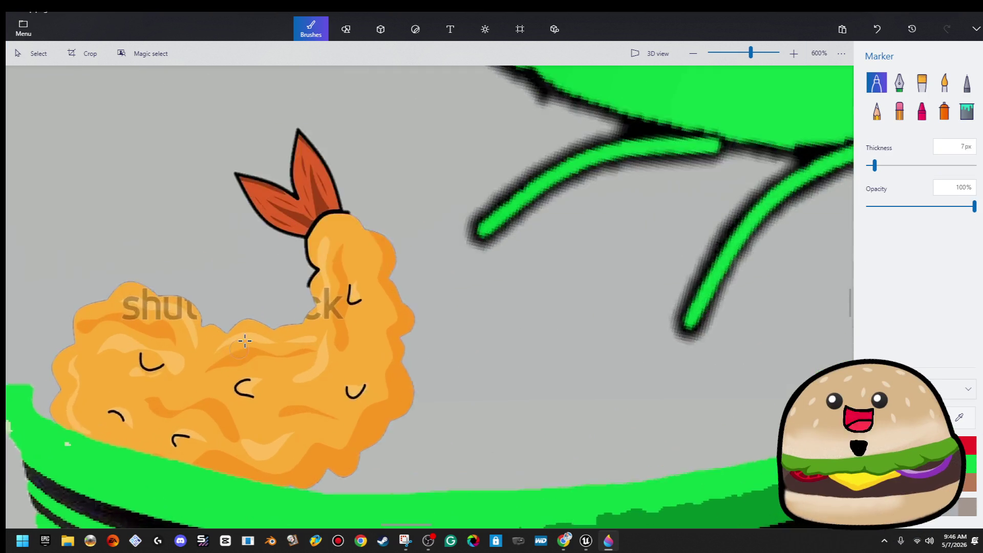
drag(360, 259, 385, 229)
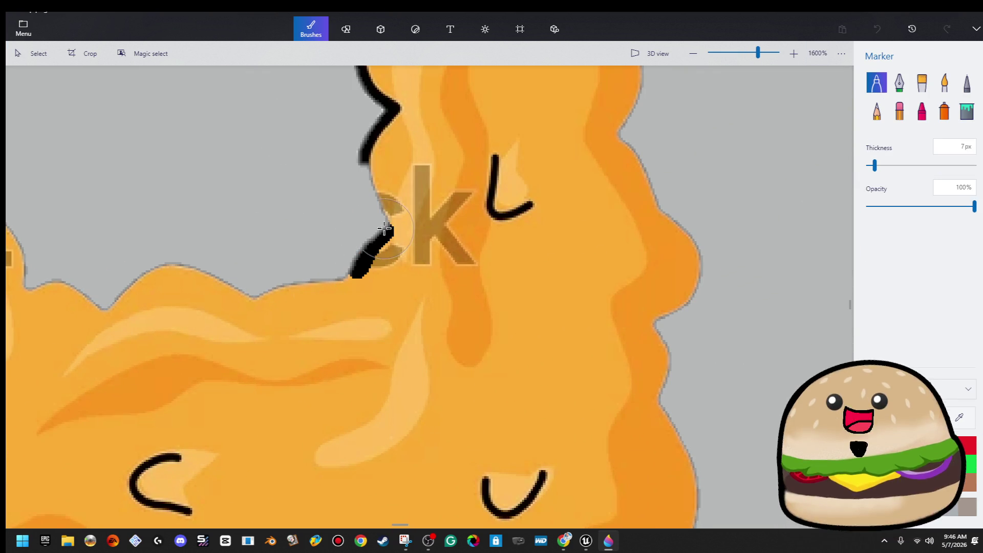
mouse_move(381, 182)
mouse_down()
mouse_move(388, 115)
mouse_move(412, 377)
mouse_move(382, 279)
mouse_move(440, 205)
mouse_move(510, 206)
mouse_move(467, 197)
mouse_up()
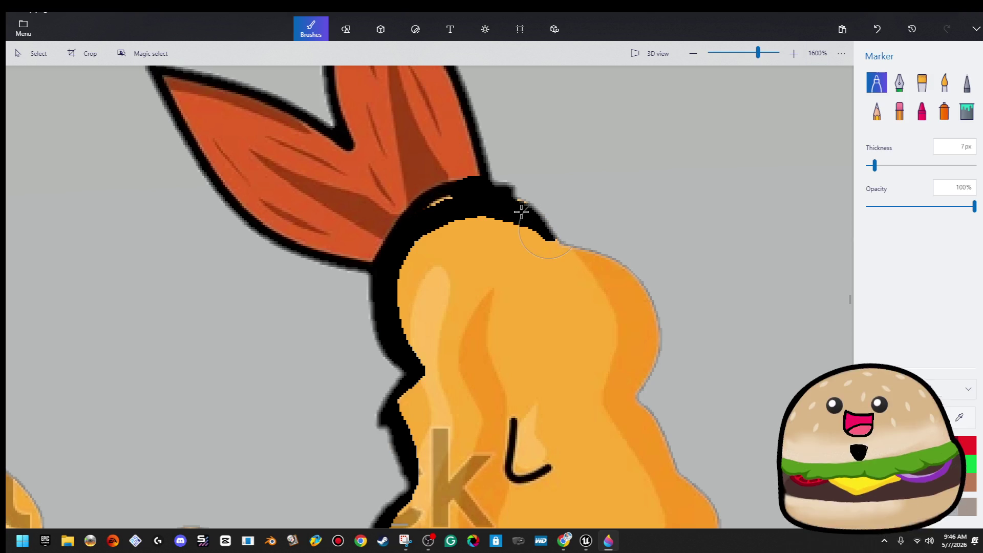
mouse_move(536, 232)
mouse_down()
mouse_move(562, 254)
mouse_move(638, 276)
mouse_up()
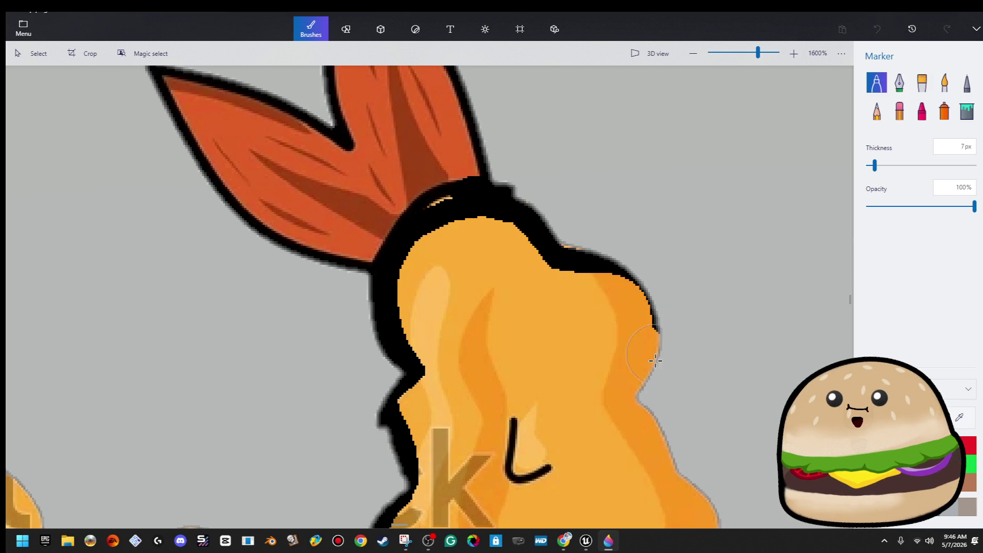
mouse_move(630, 394)
mouse_down()
mouse_move(647, 340)
mouse_move(615, 271)
mouse_up()
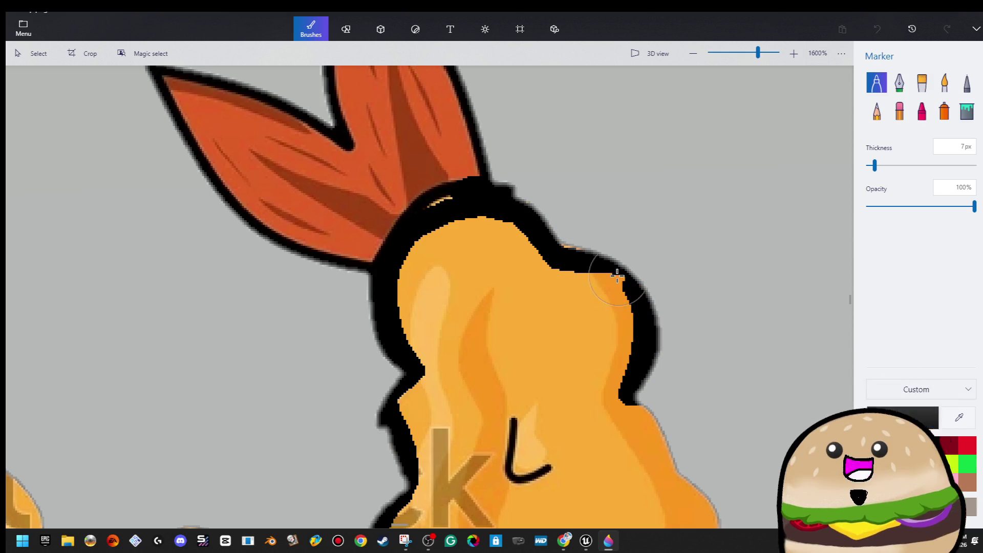
scroll(673, 325, down, 5)
scroll(479, 94, right, 2)
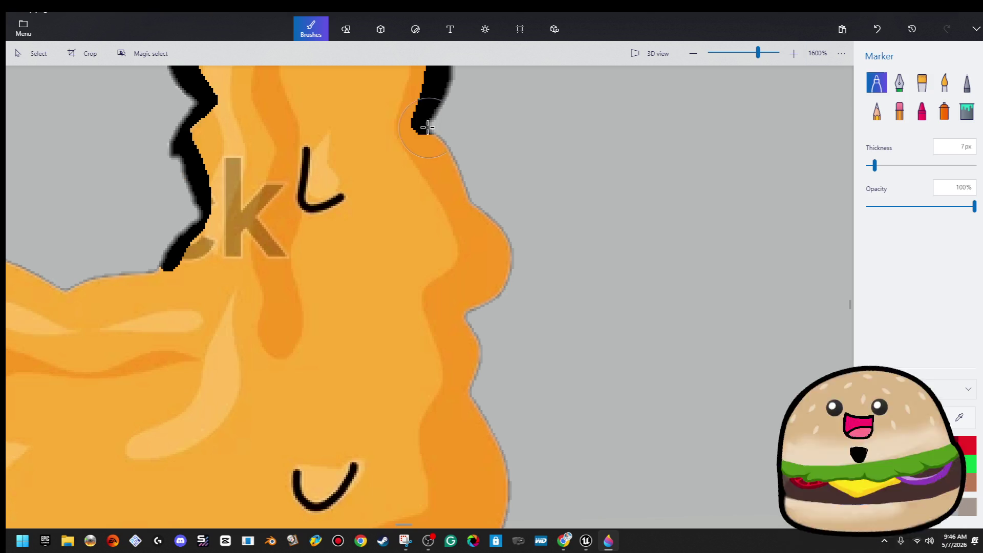
drag(431, 141, 459, 200)
drag(489, 231, 493, 291)
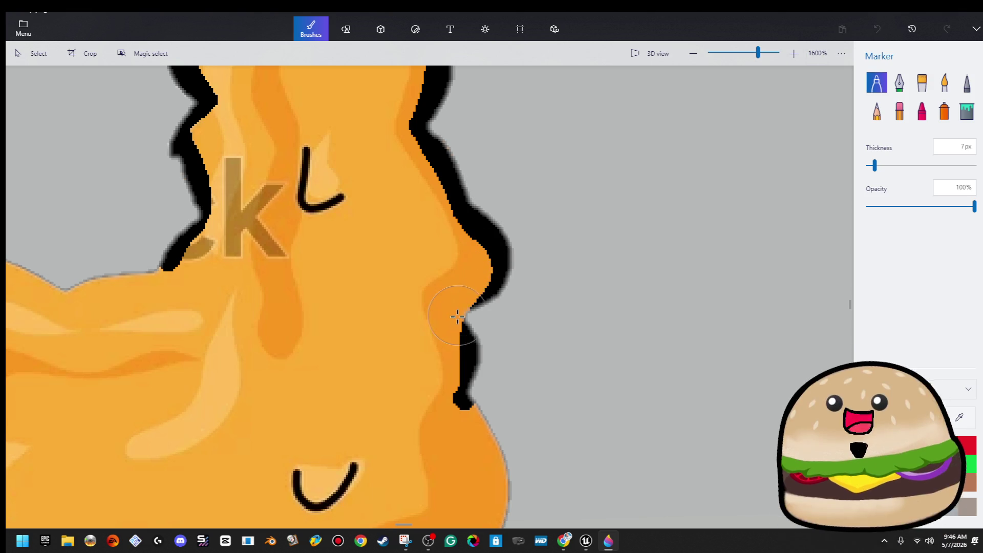
scroll(486, 308, down, 3)
mouse_move(435, 185)
mouse_down()
mouse_move(431, 240)
mouse_move(472, 319)
mouse_move(455, 392)
mouse_move(381, 418)
mouse_up()
scroll(509, 219, down, 3)
scroll(510, 219, left, 2)
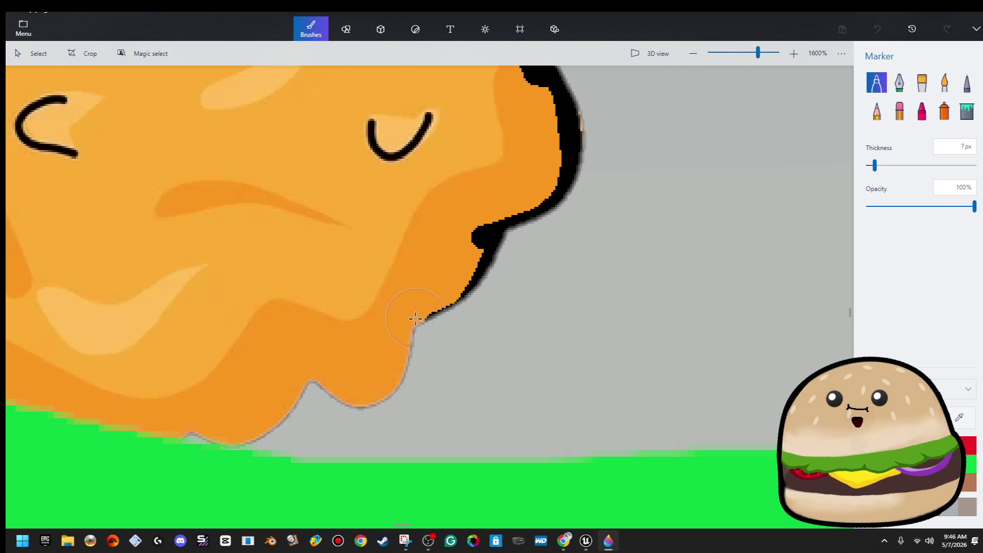
Continue the black outline around the shrimp's lower edge, body top, and left side toward the bowl
drag(398, 323, 469, 279)
mouse_move(403, 330)
mouse_down()
mouse_move(391, 384)
mouse_move(306, 378)
mouse_move(324, 378)
mouse_move(276, 426)
mouse_up()
mouse_move(192, 439)
mouse_down()
mouse_move(187, 428)
mouse_move(240, 439)
mouse_move(182, 412)
mouse_move(159, 431)
mouse_up()
scroll(538, 365, down, 5)
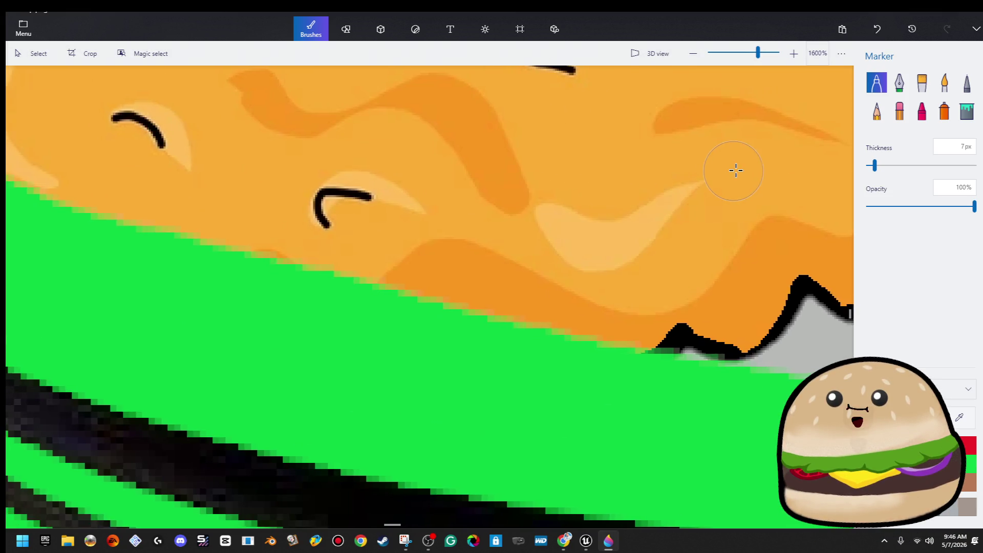
scroll(537, 364, up, 2)
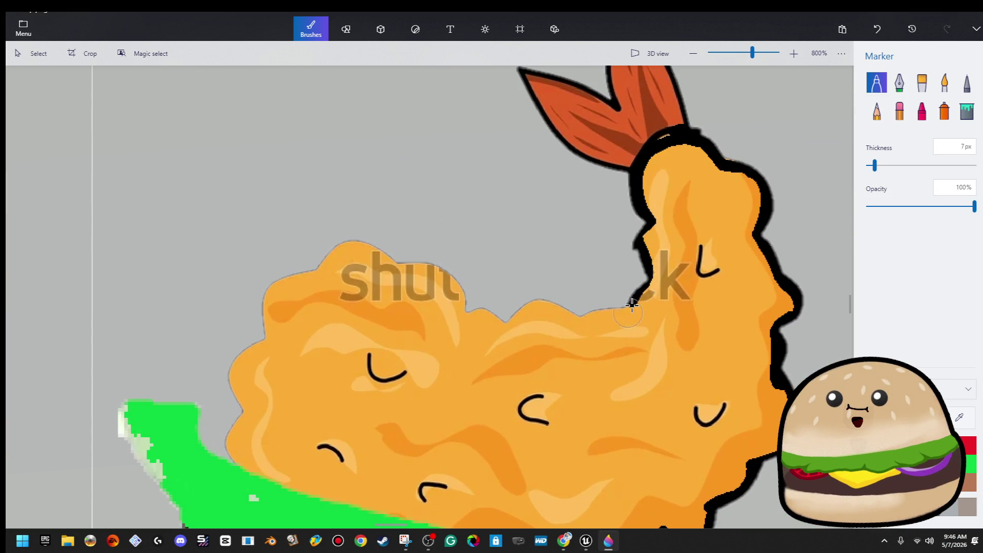
scroll(627, 302, up, 4)
drag(625, 302, 528, 331)
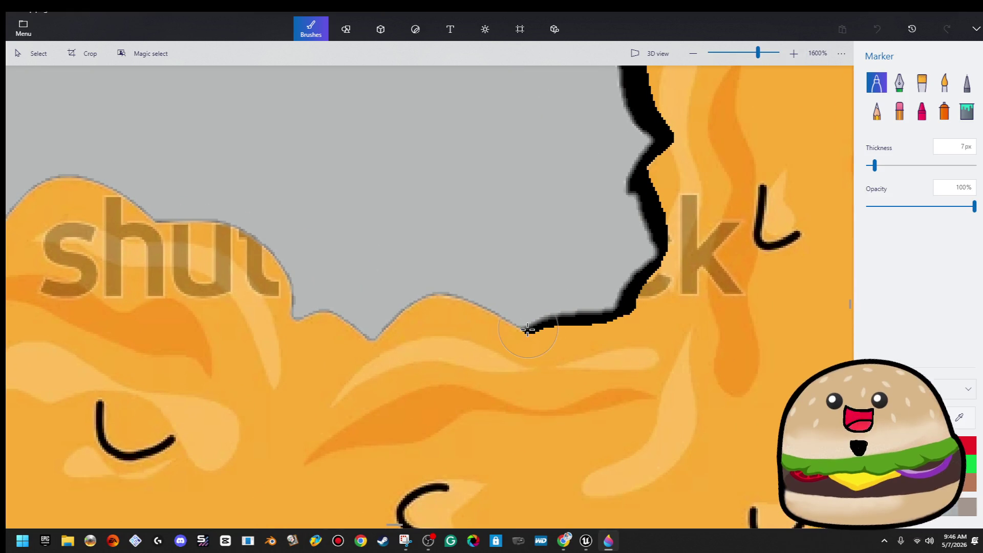
mouse_move(387, 335)
mouse_down()
mouse_move(403, 323)
mouse_move(507, 331)
mouse_move(620, 318)
mouse_move(666, 258)
mouse_up()
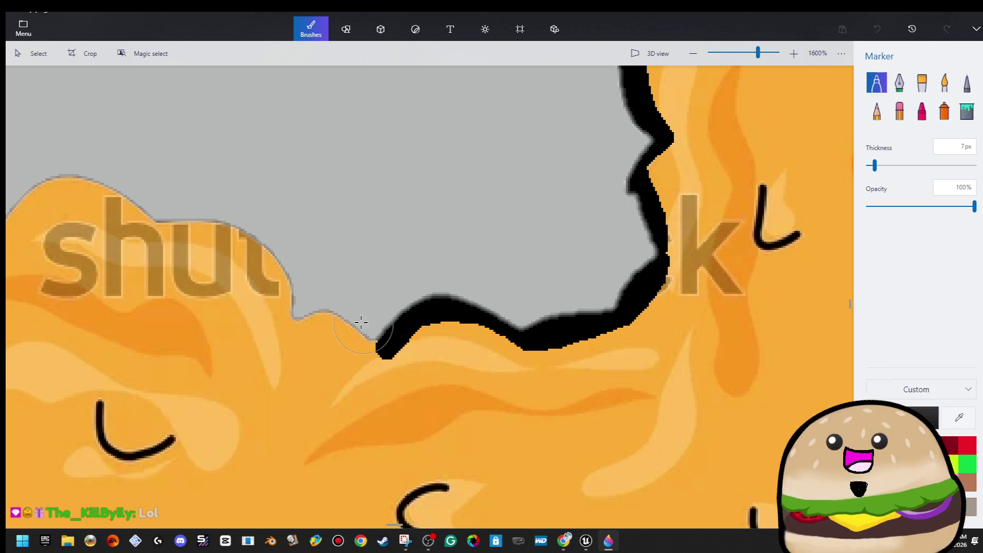
drag(306, 326, 349, 338)
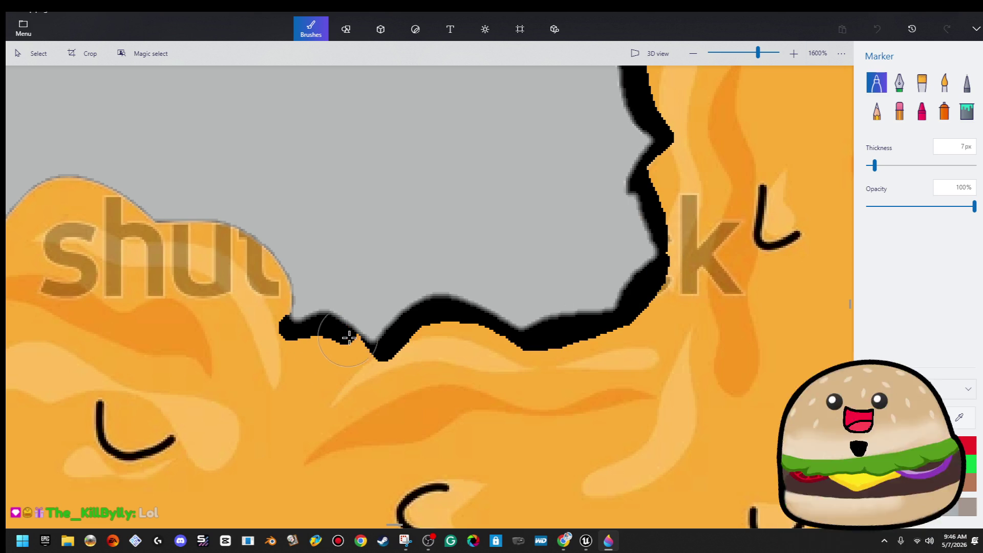
mouse_move(285, 323)
mouse_down()
mouse_move(279, 277)
mouse_move(235, 239)
mouse_move(161, 234)
mouse_up()
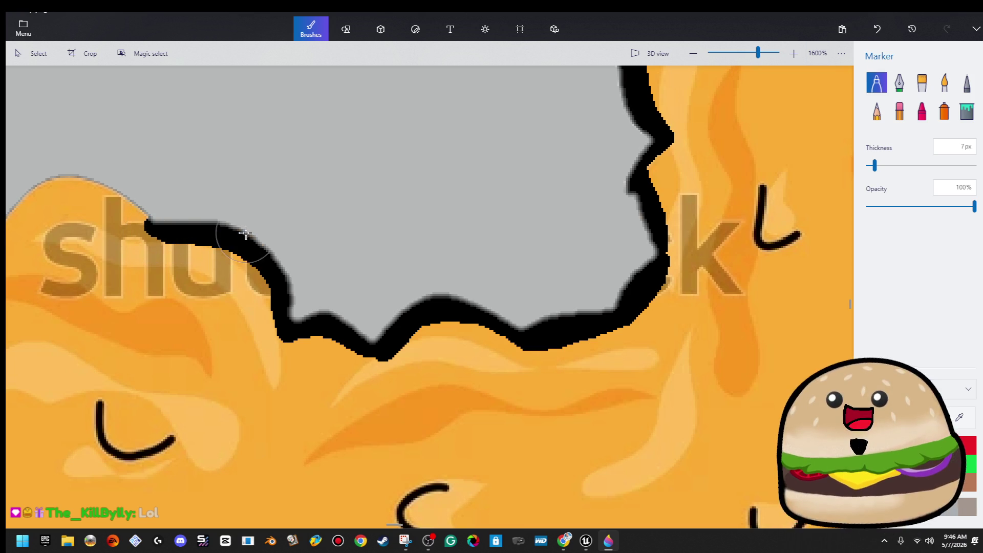
scroll(547, 171, left, 5)
mouse_move(488, 224)
mouse_down()
mouse_move(447, 203)
mouse_move(377, 236)
mouse_up()
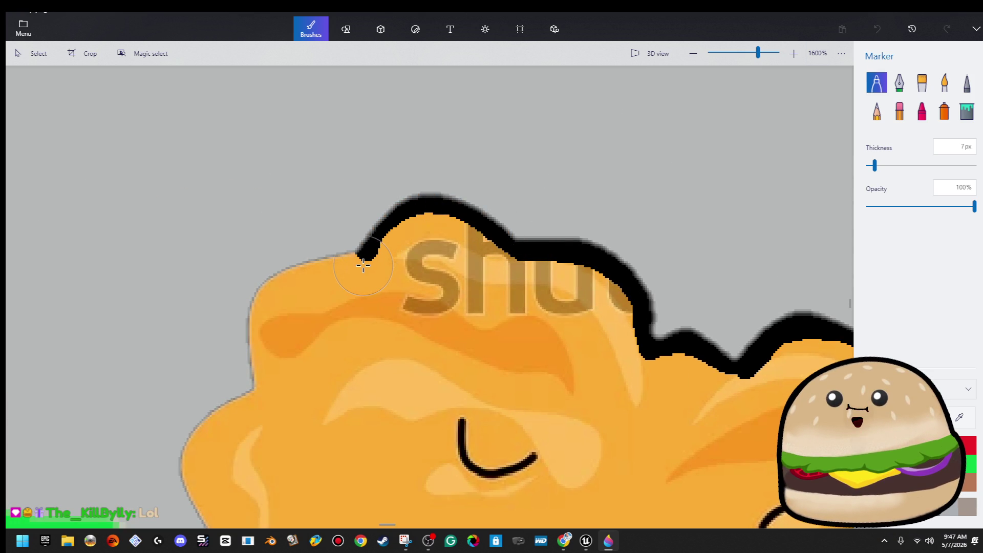
drag(334, 266, 279, 287)
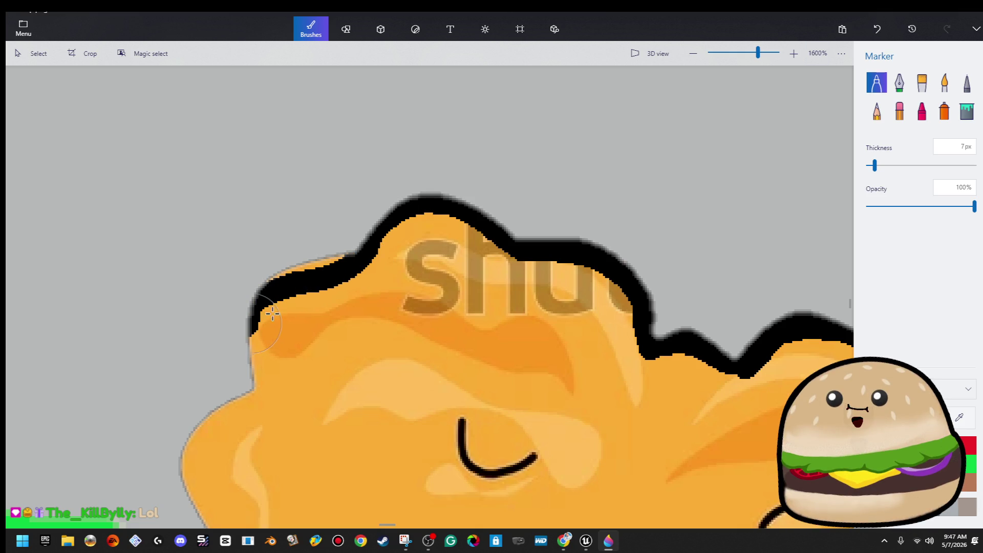
mouse_move(335, 265)
mouse_down()
mouse_move(274, 281)
mouse_move(289, 281)
mouse_move(255, 342)
mouse_move(261, 389)
mouse_move(300, 195)
mouse_move(294, 225)
mouse_move(230, 266)
mouse_move(249, 344)
mouse_move(218, 437)
mouse_up()
drag(259, 482, 260, 486)
Retrace the C, U, lower arc and eye arcs as bold black strokes, then start covering the watermark orange
scroll(318, 274, down, 6)
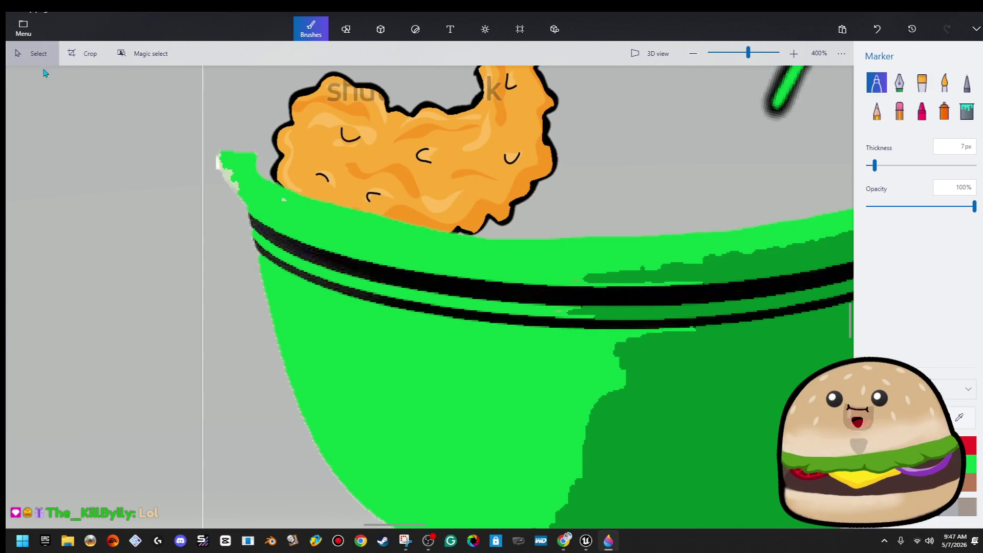
click(441, 200)
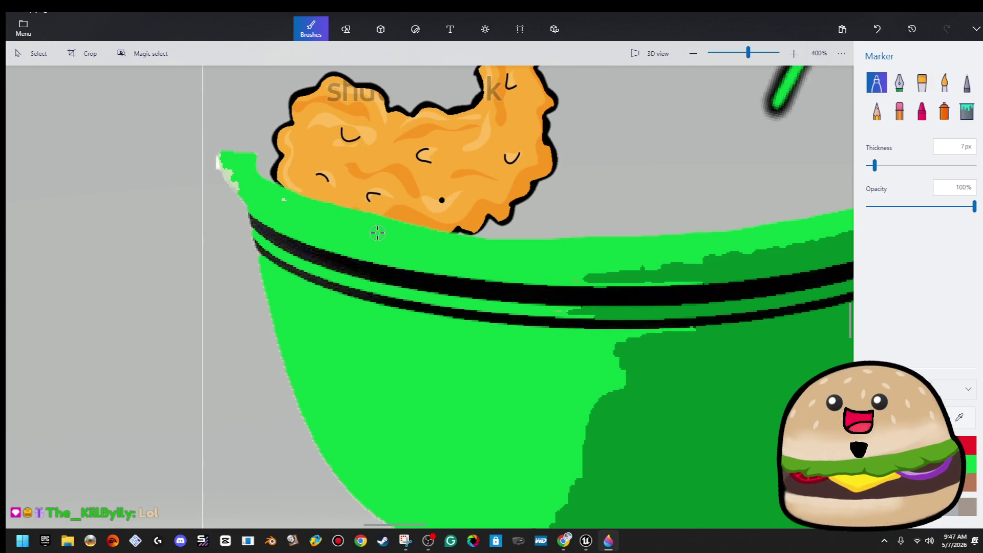
scroll(378, 159, up, 6)
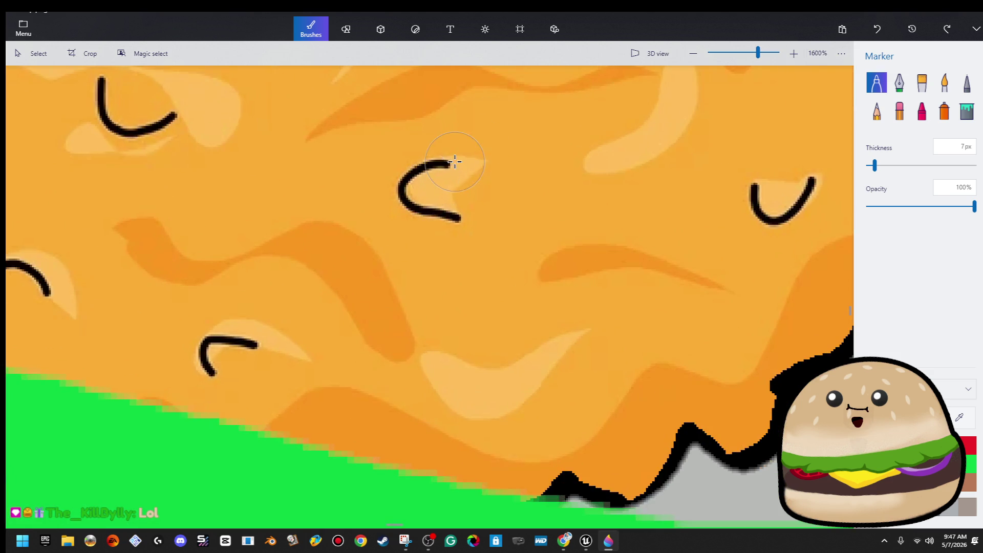
mouse_move(454, 162)
mouse_down()
mouse_move(405, 173)
mouse_move(410, 212)
mouse_move(467, 222)
mouse_up()
mouse_move(748, 185)
mouse_down()
mouse_move(768, 225)
mouse_move(817, 177)
mouse_up()
scroll(665, 218, left, 5)
mouse_move(599, 358)
mouse_down()
mouse_move(527, 342)
mouse_move(513, 352)
mouse_up()
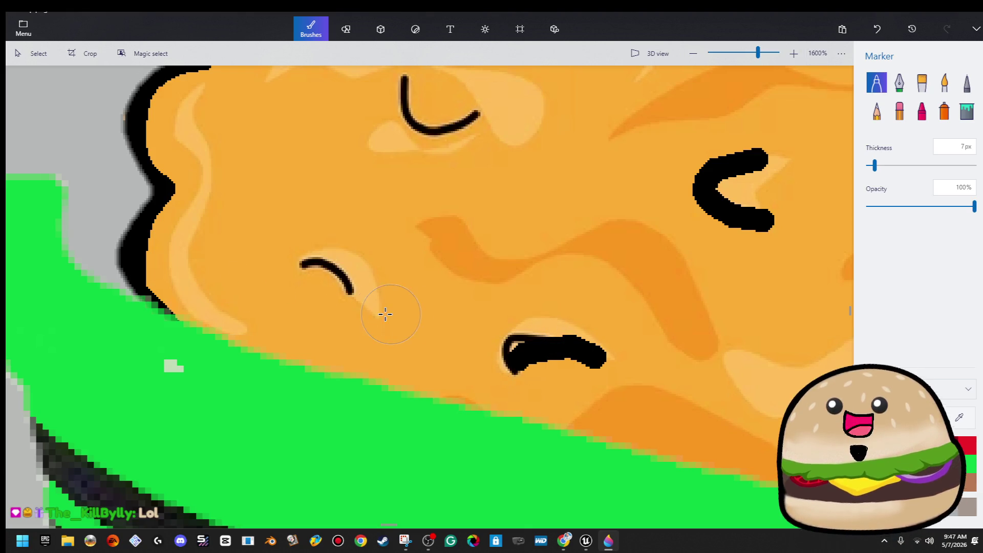
drag(382, 322, 305, 264)
scroll(417, 350, up, 3)
scroll(417, 350, left, 1)
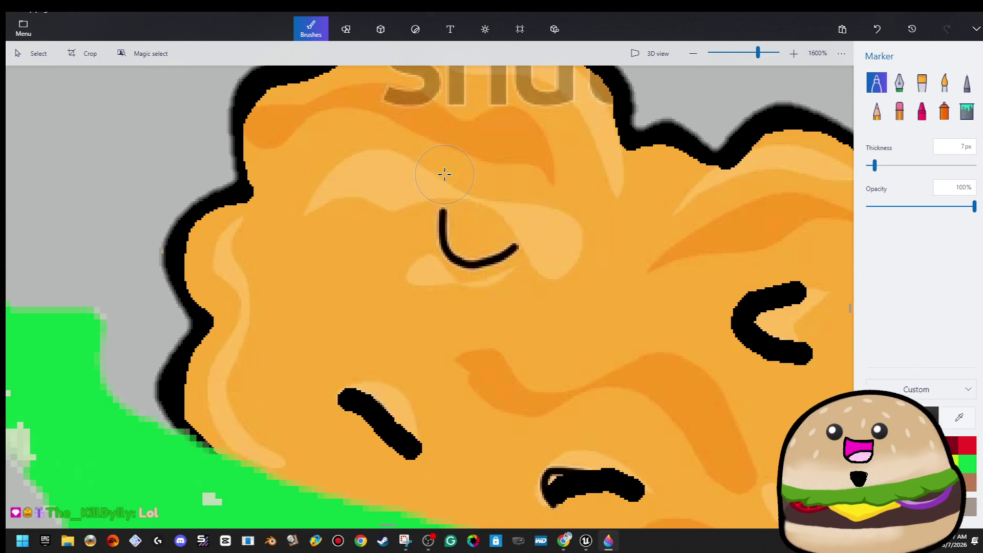
drag(443, 211, 519, 246)
scroll(532, 244, down, 2)
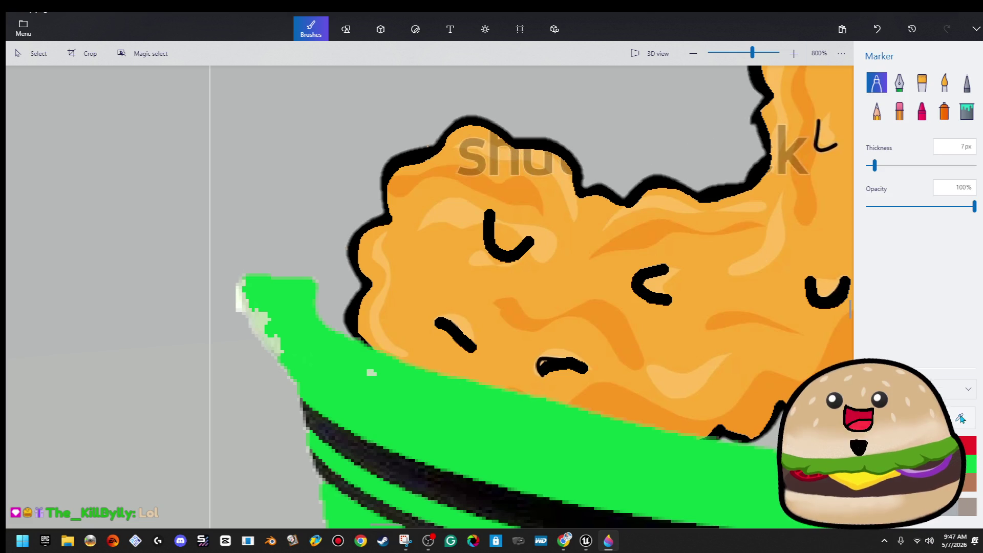
scroll(574, 144, up, 2)
mouse_move(544, 210)
mouse_down()
mouse_move(517, 169)
mouse_move(420, 138)
mouse_move(369, 145)
mouse_move(354, 167)
mouse_move(450, 197)
mouse_move(351, 142)
mouse_up()
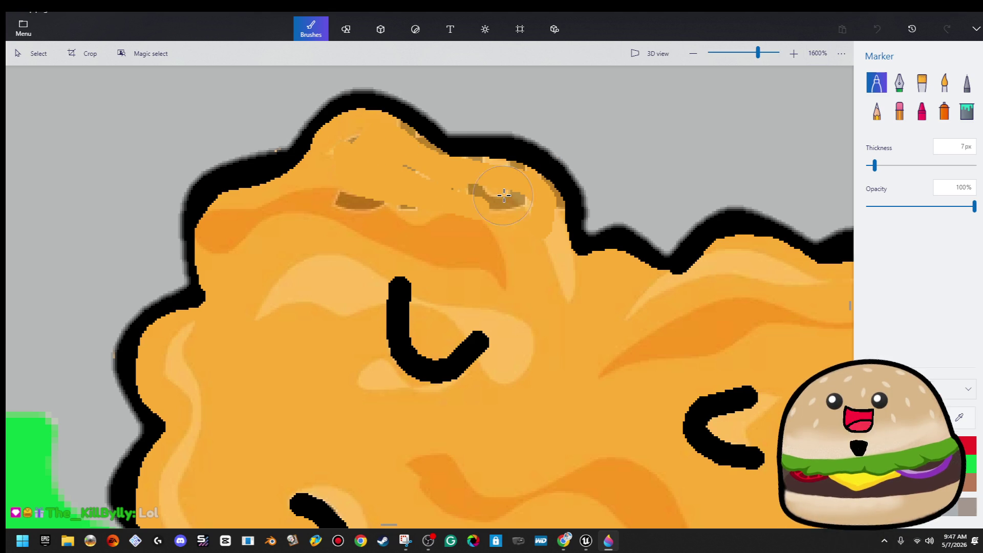
Paint the brown watermark streaks, faint k, black L mark and stray dash over in sampled orange
drag(523, 203, 488, 204)
drag(539, 183, 472, 165)
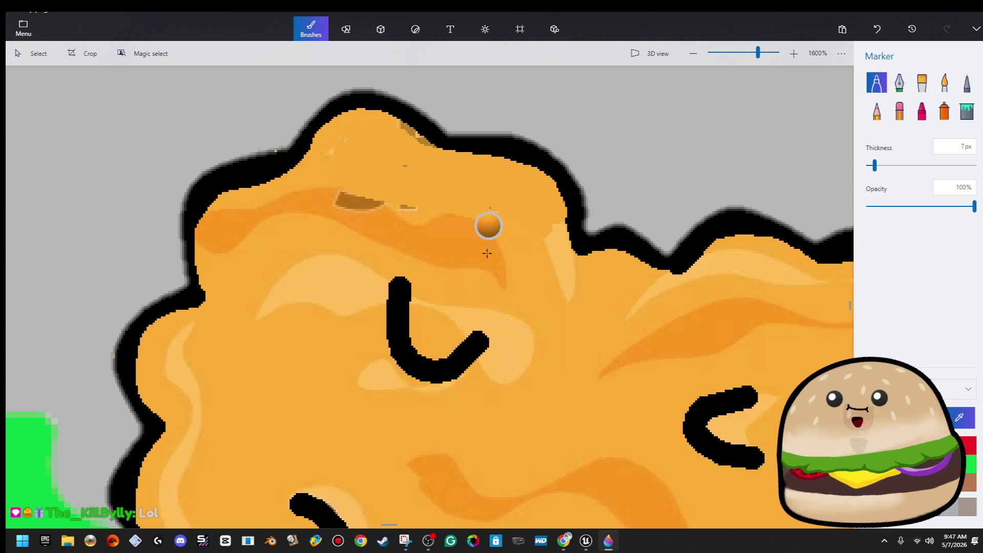
drag(413, 218, 330, 199)
scroll(434, 215, down, 5)
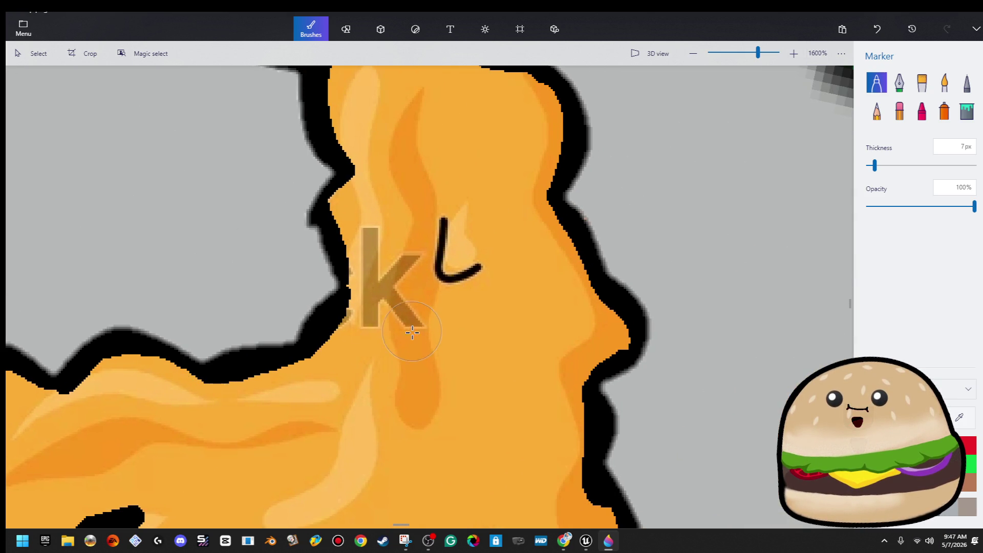
drag(412, 332, 408, 252)
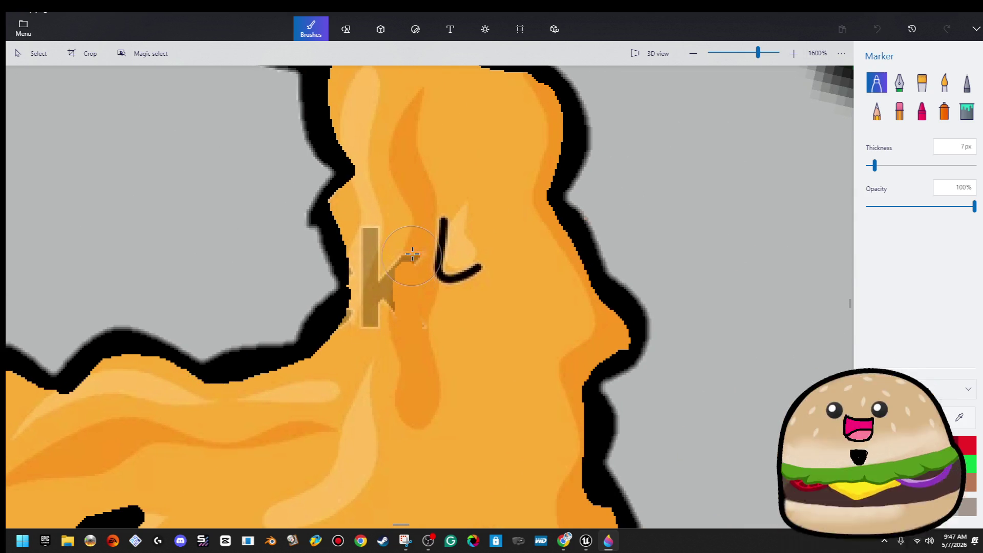
click(959, 418)
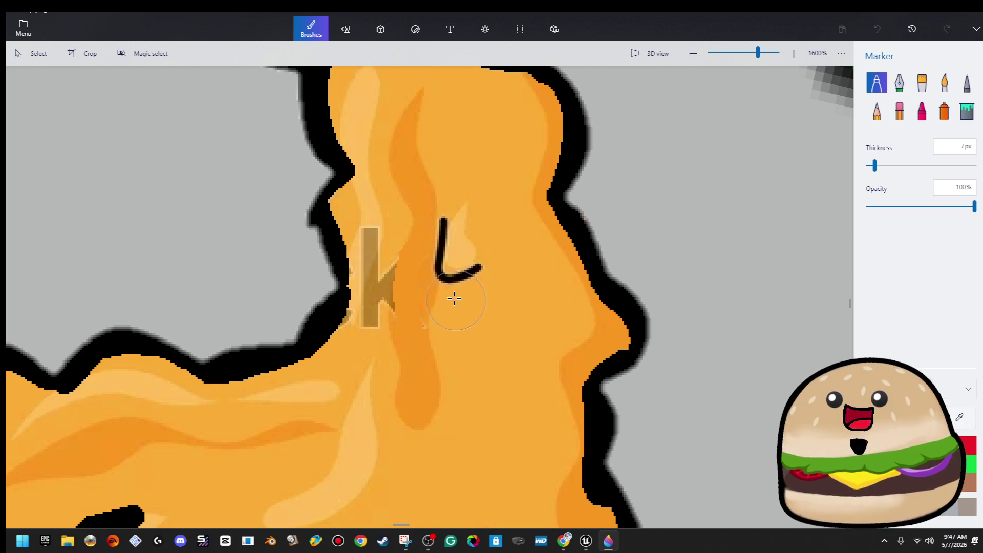
drag(454, 298, 448, 203)
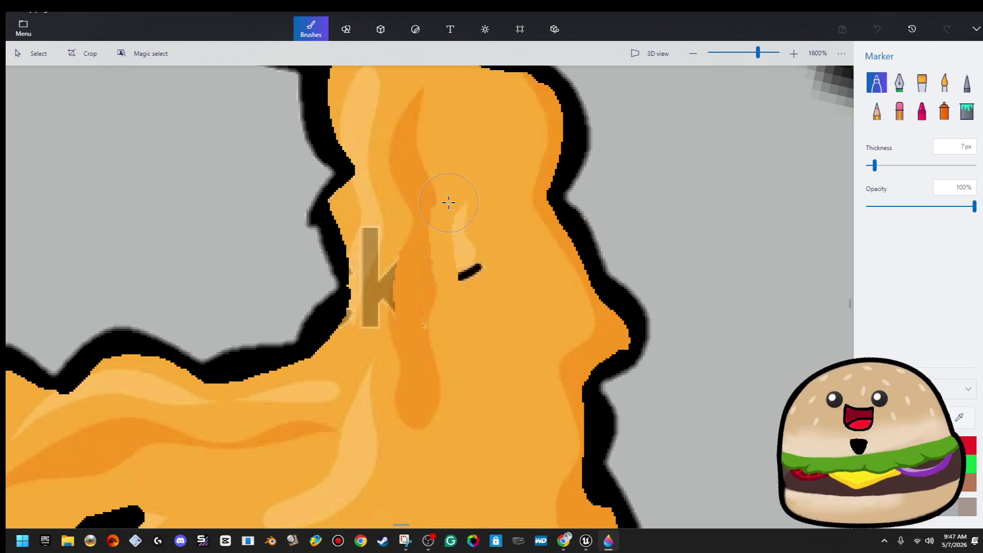
click(479, 272)
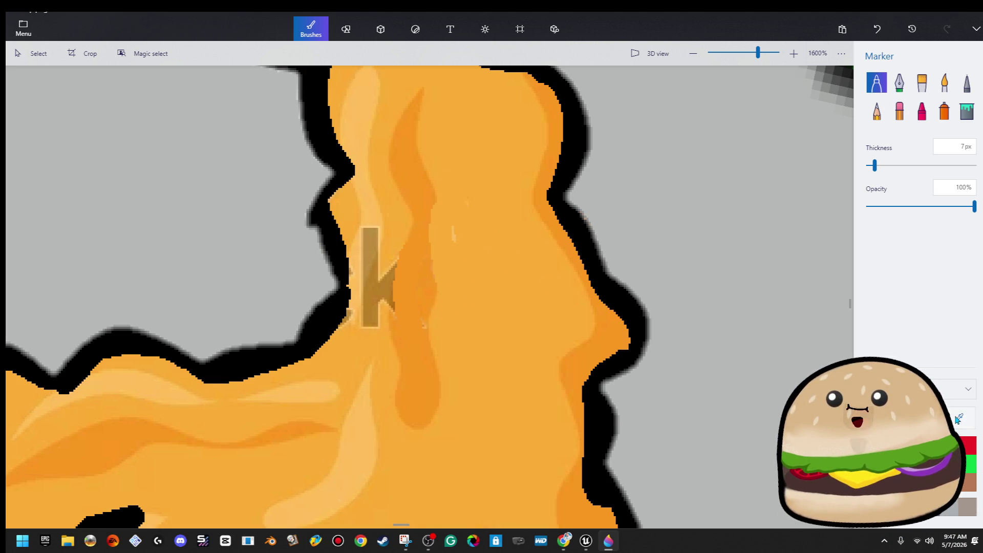
drag(370, 228, 377, 331)
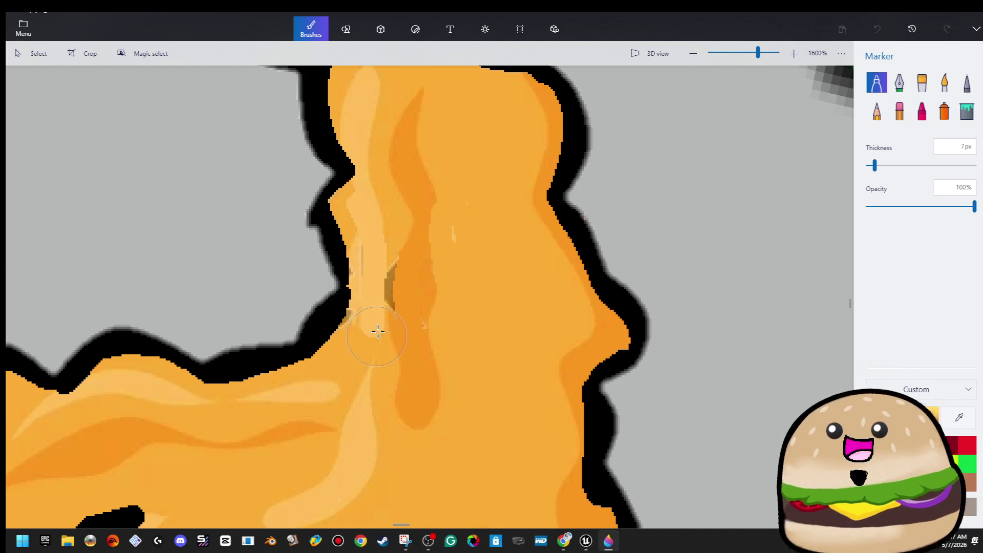
scroll(389, 252, down, 6)
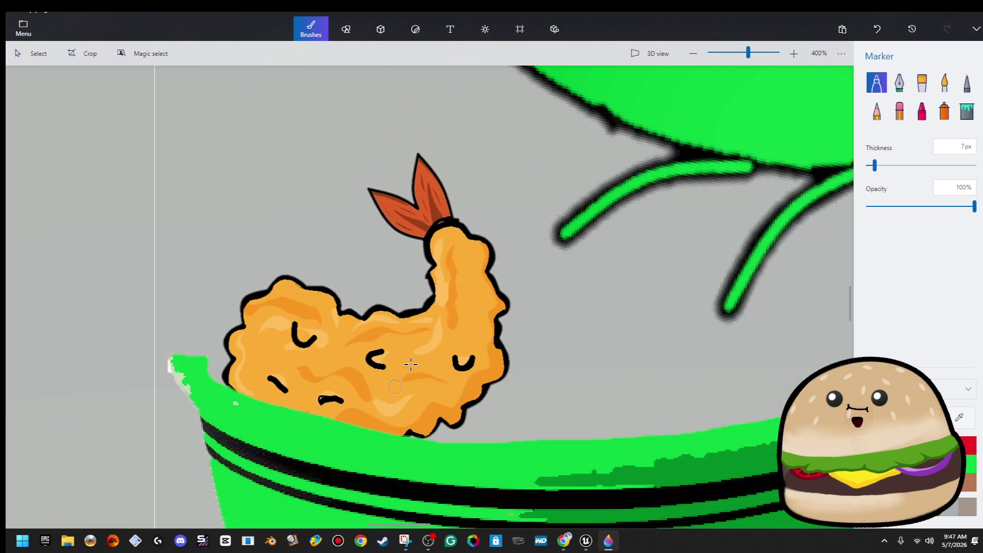
scroll(408, 362, up, 2)
Select the fried shrimp and move it up and to the right
click(35, 55)
click(360, 391)
mouse_move(359, 391)
mouse_down()
mouse_move(450, 259)
mouse_move(458, 279)
mouse_up()
With the black 7px Marker, trace a thick outline along the shrimp's lower-left and wavy bottom edges
click(719, 413)
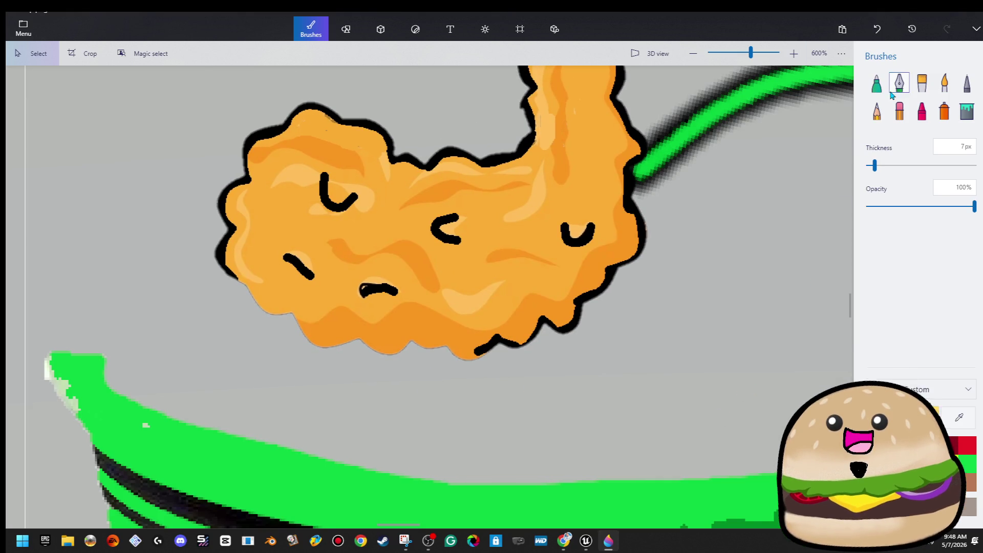
click(877, 83)
scroll(237, 263, up, 5)
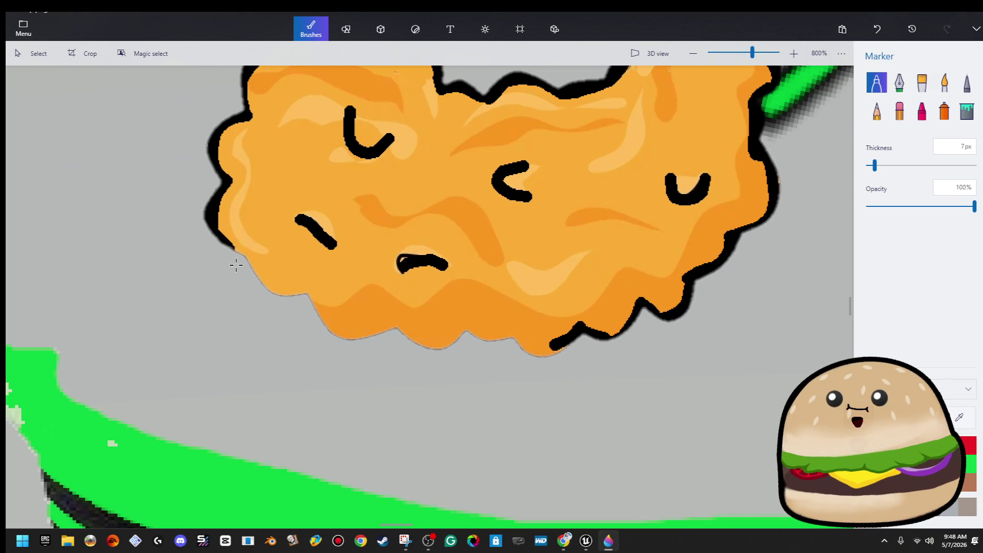
mouse_move(221, 236)
mouse_down()
mouse_move(266, 262)
mouse_move(303, 319)
mouse_move(393, 335)
mouse_up()
drag(303, 311, 276, 276)
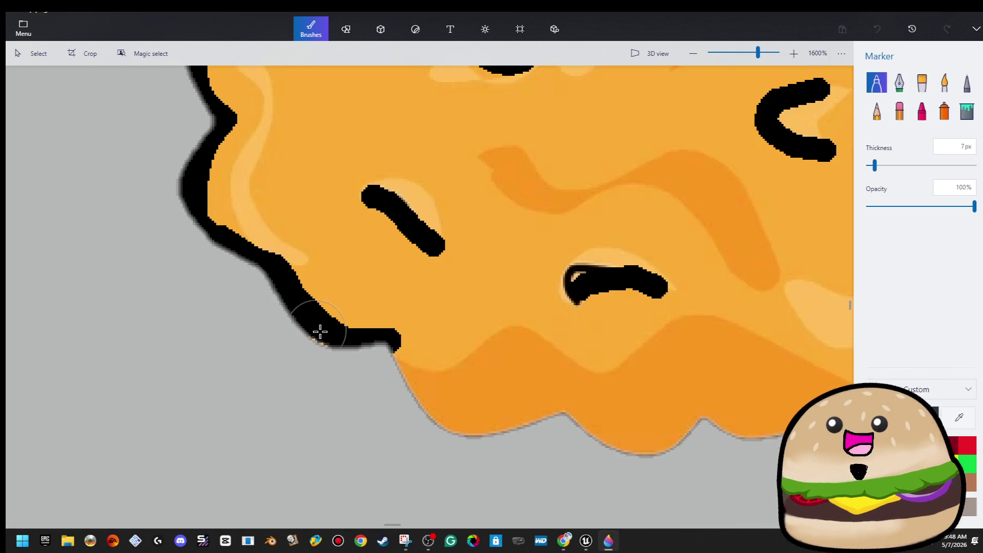
scroll(92, 280, right, 6)
scroll(92, 280, down, 1)
mouse_move(60, 278)
mouse_down()
mouse_move(95, 320)
mouse_move(207, 364)
mouse_up()
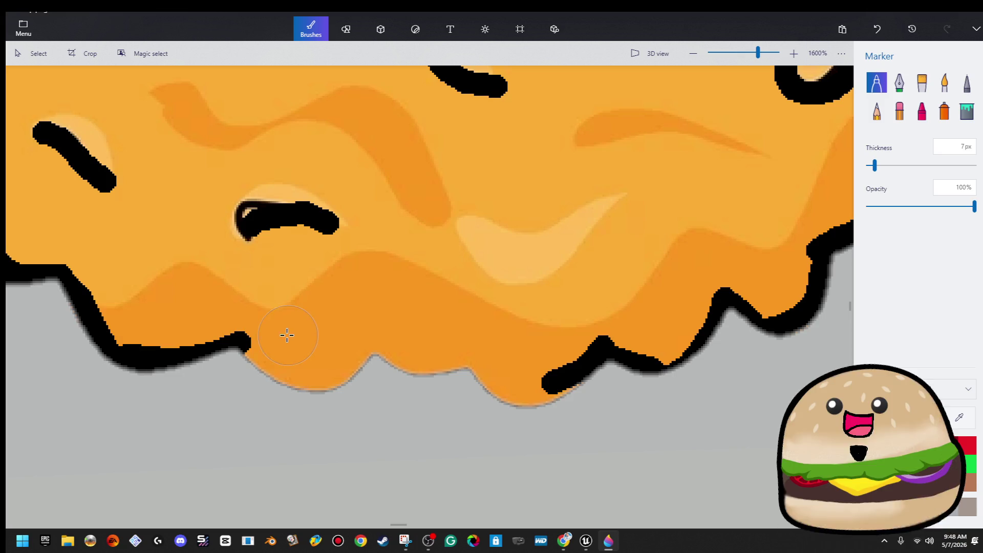
mouse_move(246, 343)
mouse_down()
mouse_move(305, 383)
mouse_move(367, 338)
mouse_up()
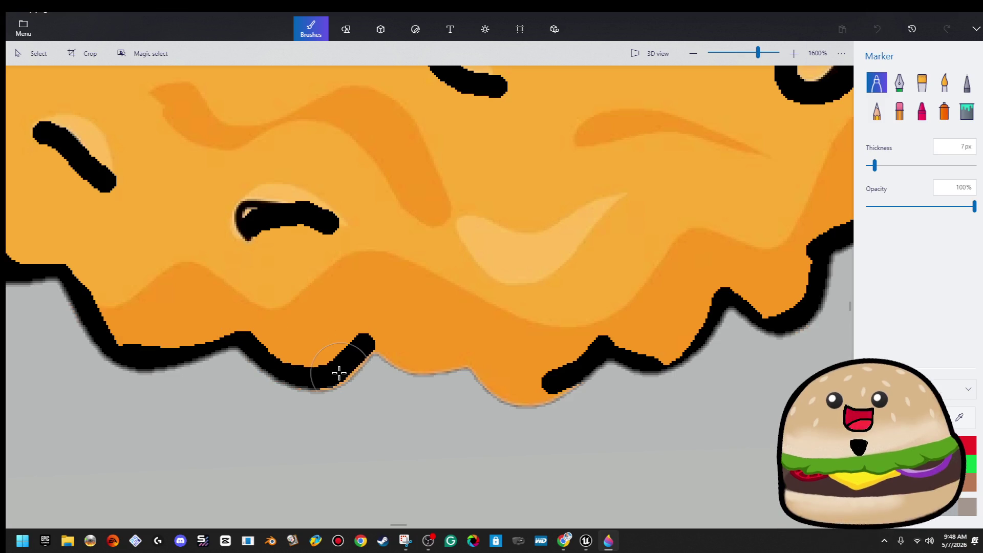
mouse_move(386, 363)
mouse_down()
mouse_move(474, 364)
mouse_move(568, 383)
mouse_up()
drag(503, 393, 500, 390)
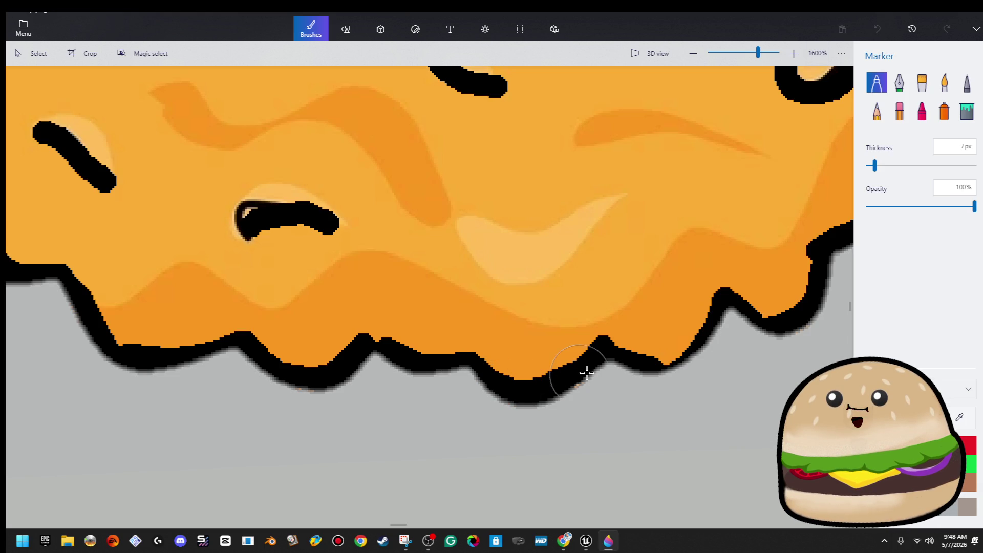
scroll(586, 372, down, 10)
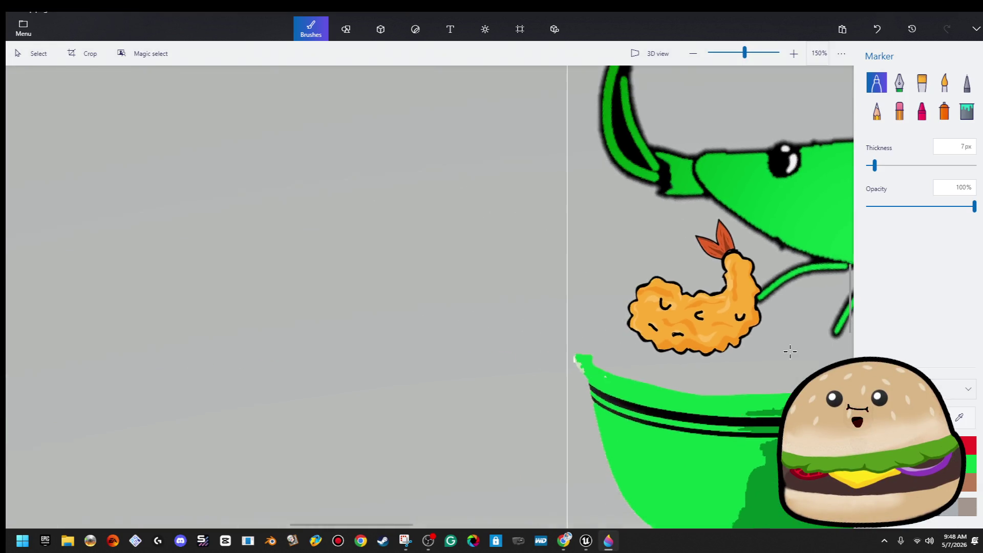
Select the fried shrimp cut-out and drag it down onto the bowl rim
scroll(835, 292, down, 3)
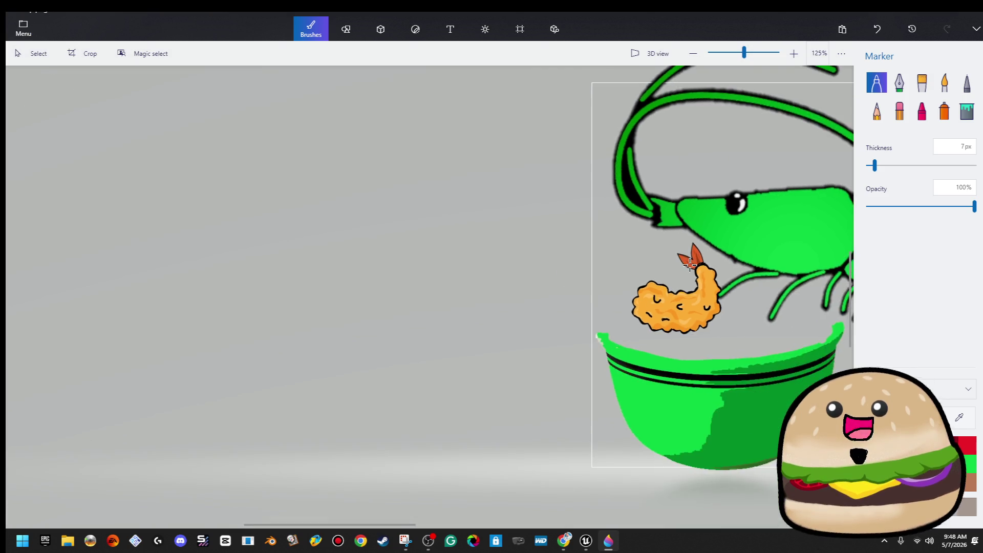
scroll(835, 292, down, 1)
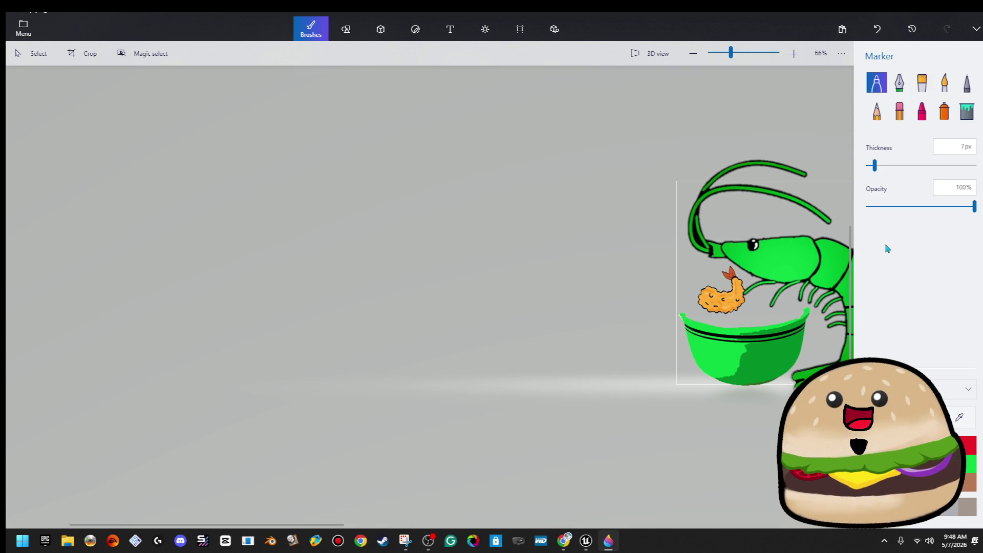
scroll(765, 339, up, 3)
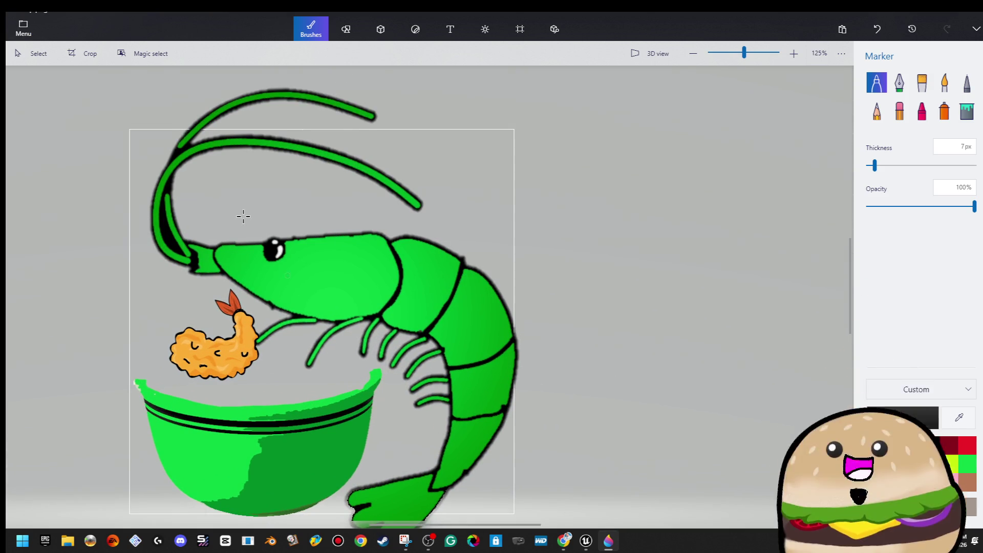
click(23, 53)
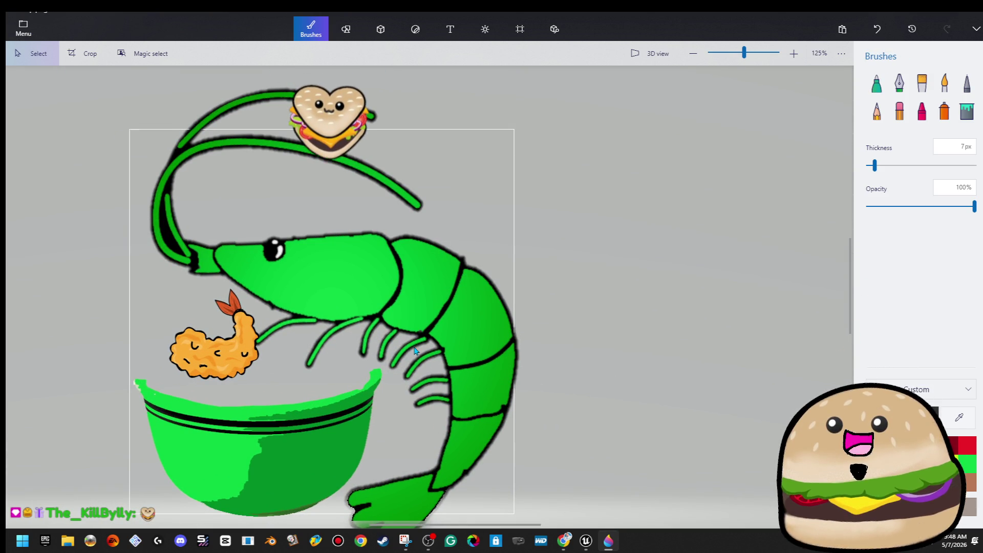
click(236, 364)
drag(236, 365, 212, 390)
Paint over the bowl's pale left edge in green with a 31px Marker
click(103, 408)
scroll(103, 408, up, 5)
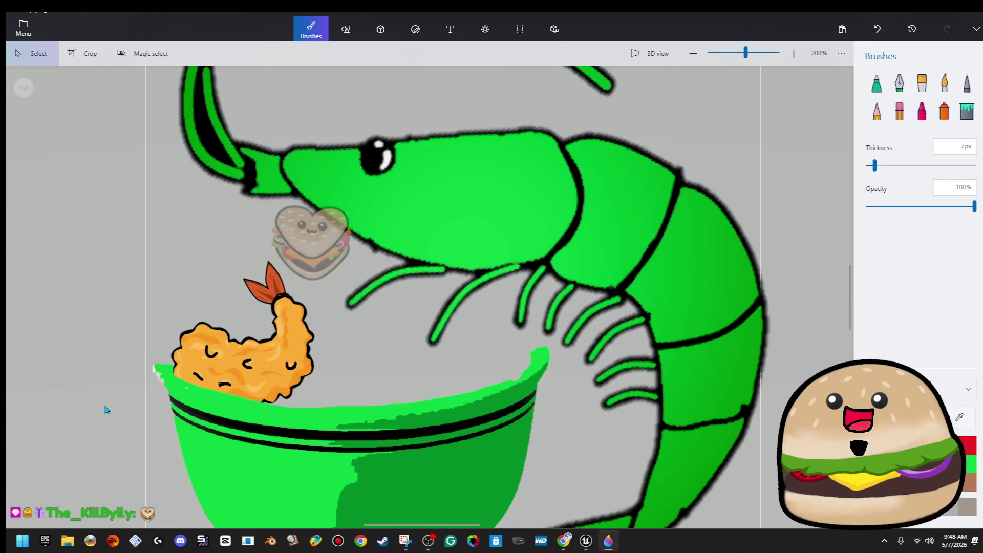
scroll(174, 410, up, 5)
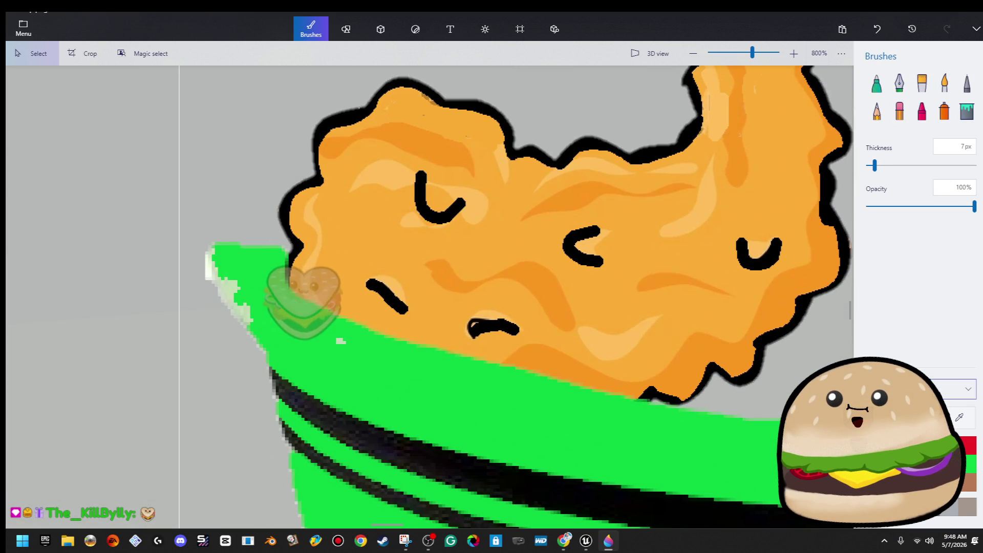
click(876, 82)
click(900, 165)
mouse_move(259, 329)
mouse_down()
mouse_move(243, 261)
mouse_move(377, 486)
mouse_up()
scroll(347, 338, down, 5)
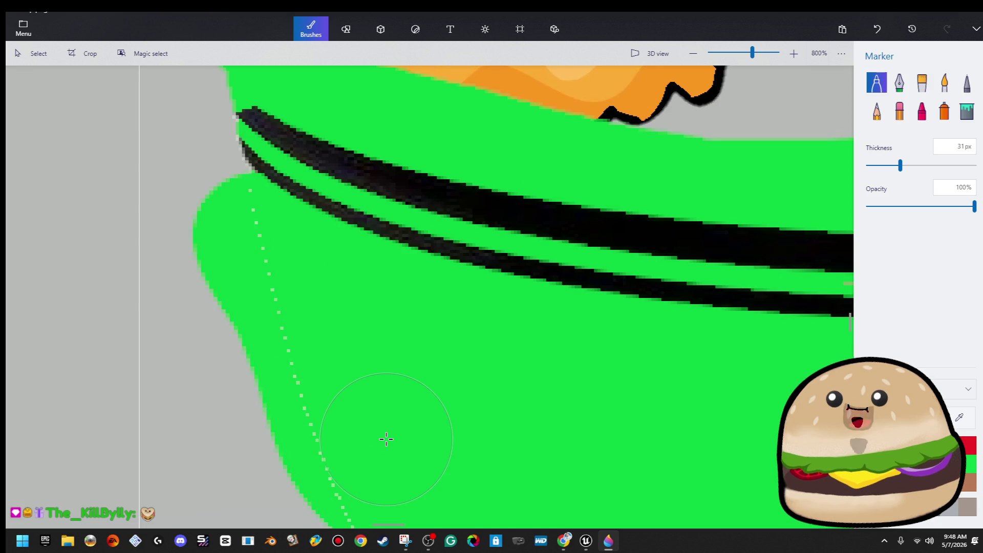
Undo the broad green stroke, sample the bowl's green, and paint solid green over the fuzzy bottom fringe
key(ctrl+z)
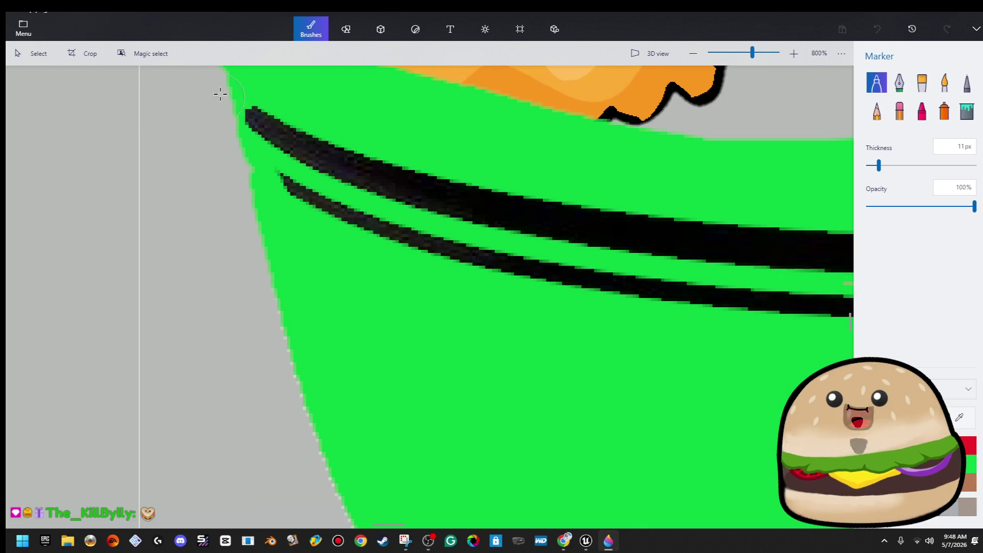
scroll(442, 367, down, 5)
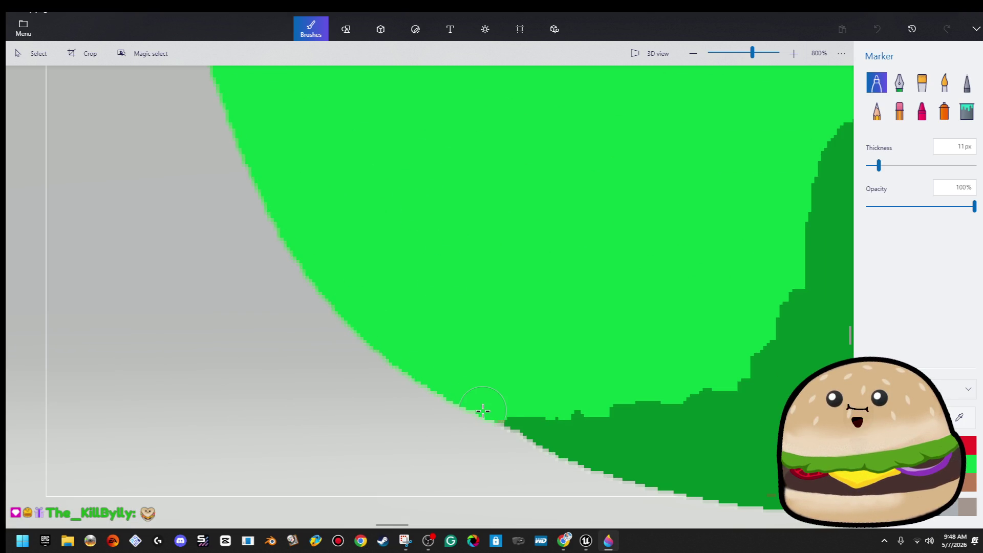
scroll(511, 380, right, 5)
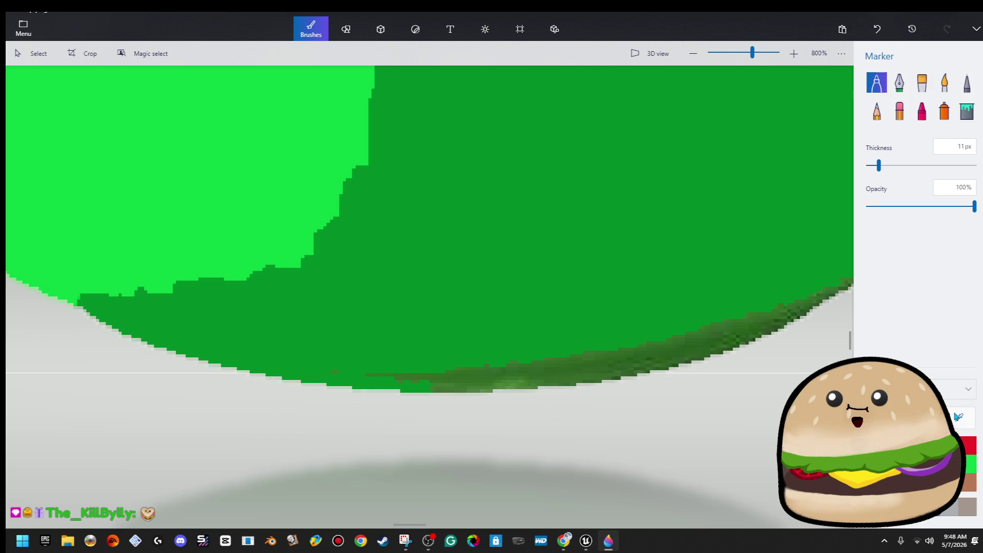
click(509, 365)
mouse_move(112, 334)
mouse_down()
mouse_move(570, 367)
mouse_move(386, 382)
mouse_move(810, 303)
mouse_up()
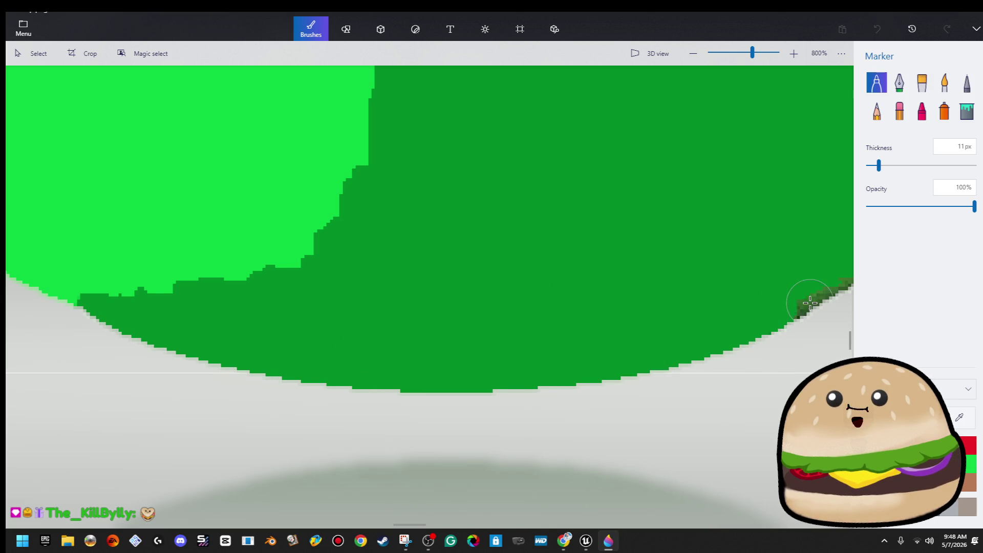
drag(706, 312, 116, 430)
drag(194, 418, 440, 204)
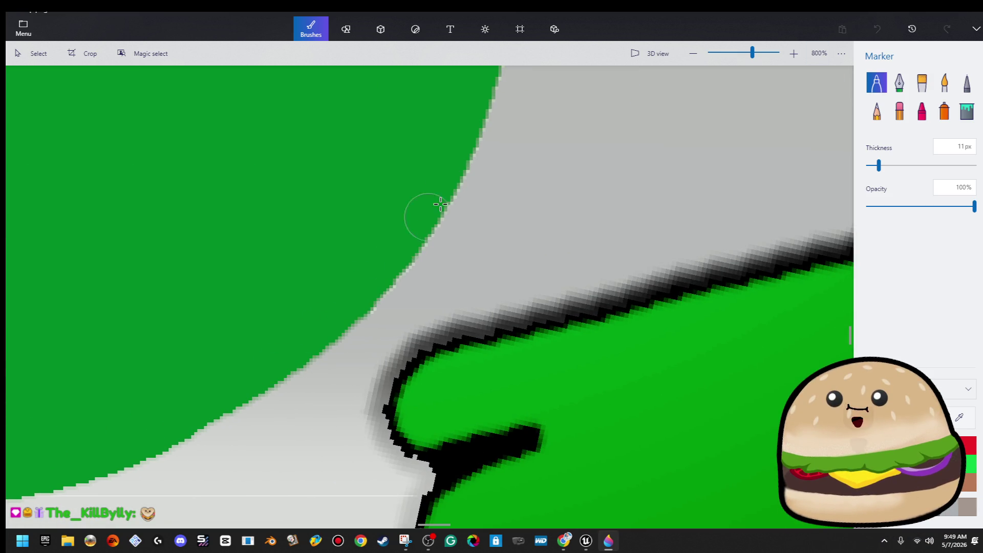
Paint the rim tip's right, top and left edges dark green to form a clean pointed tip
drag(452, 170, 435, 226)
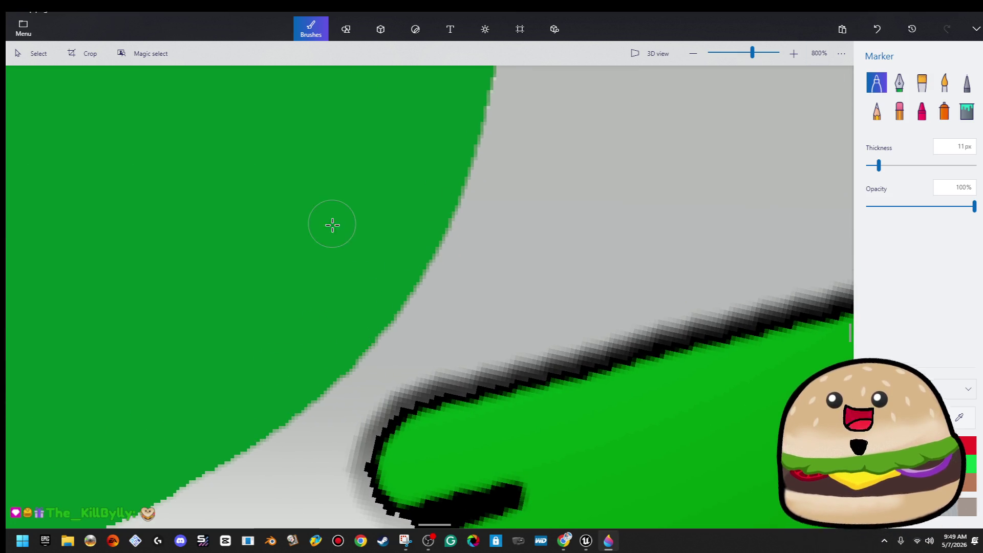
drag(332, 224, 395, 499)
drag(494, 150, 435, 383)
drag(475, 293, 475, 201)
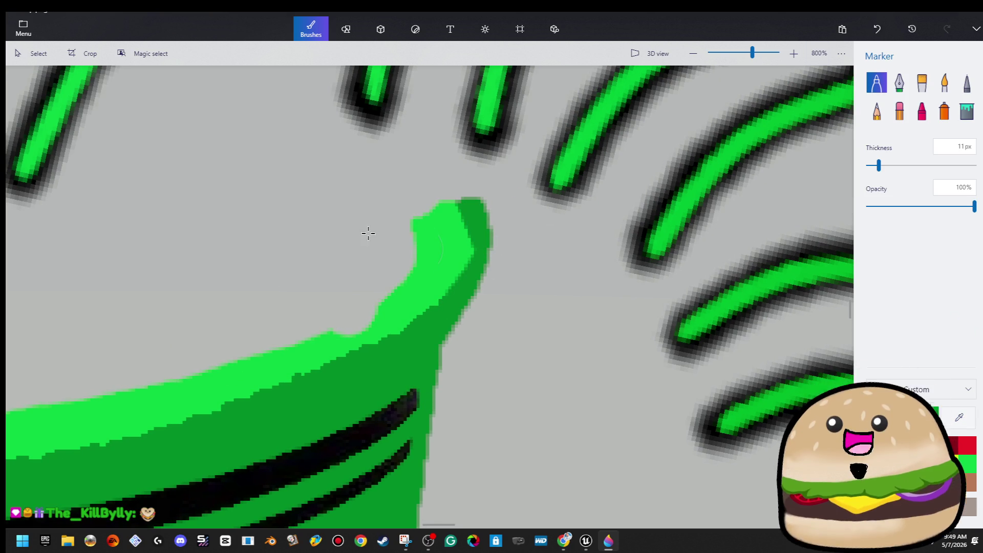
click(426, 231)
mouse_move(441, 214)
mouse_down()
mouse_move(450, 210)
mouse_move(439, 307)
mouse_move(483, 274)
mouse_up()
scroll(524, 352, down, 5)
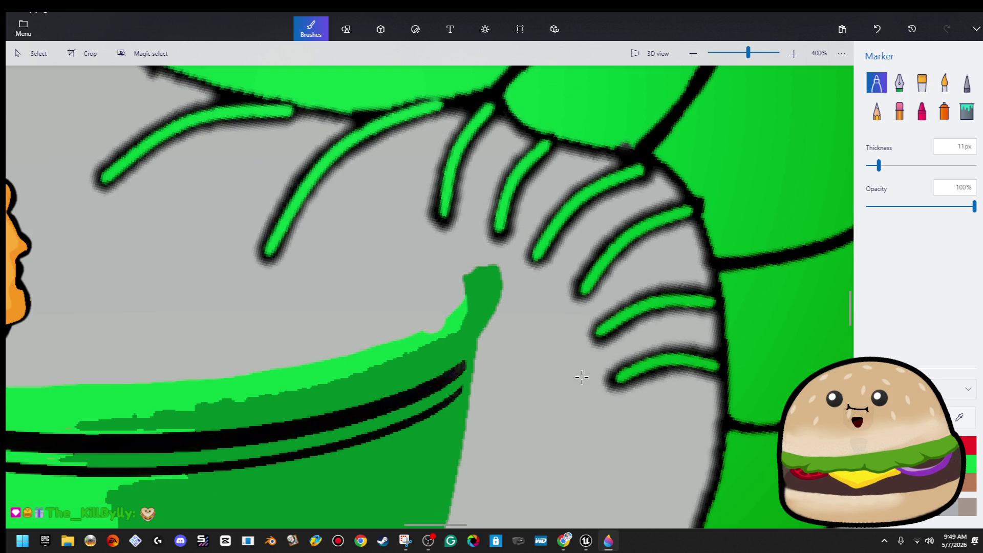
scroll(723, 319, down, 6)
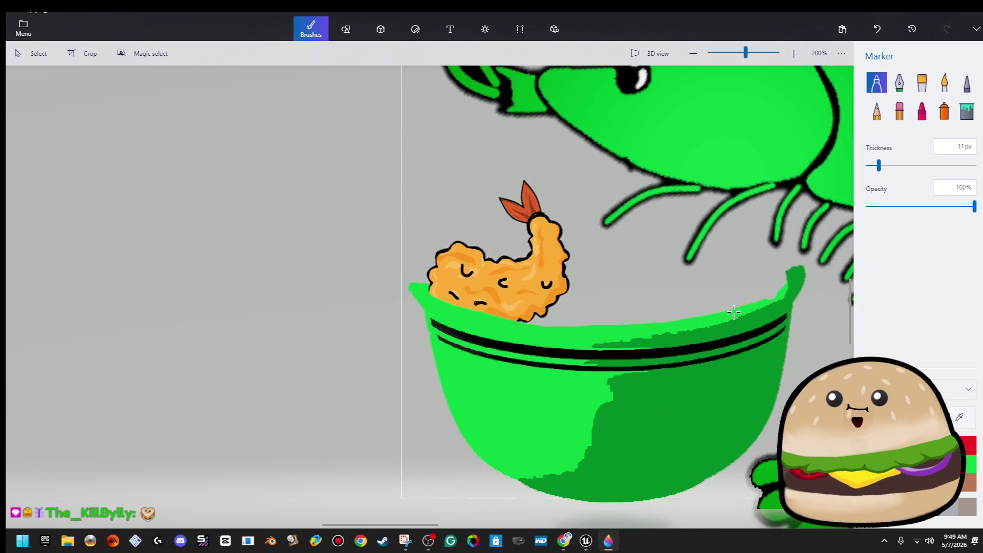
scroll(725, 412, up, 2)
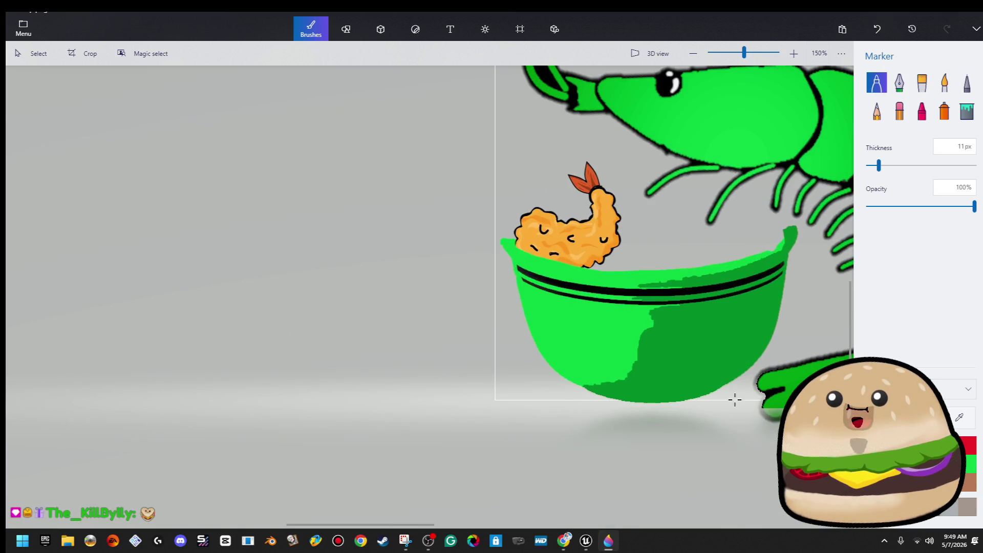
scroll(739, 405, down, 2)
click(30, 53)
scroll(445, 247, up, 1)
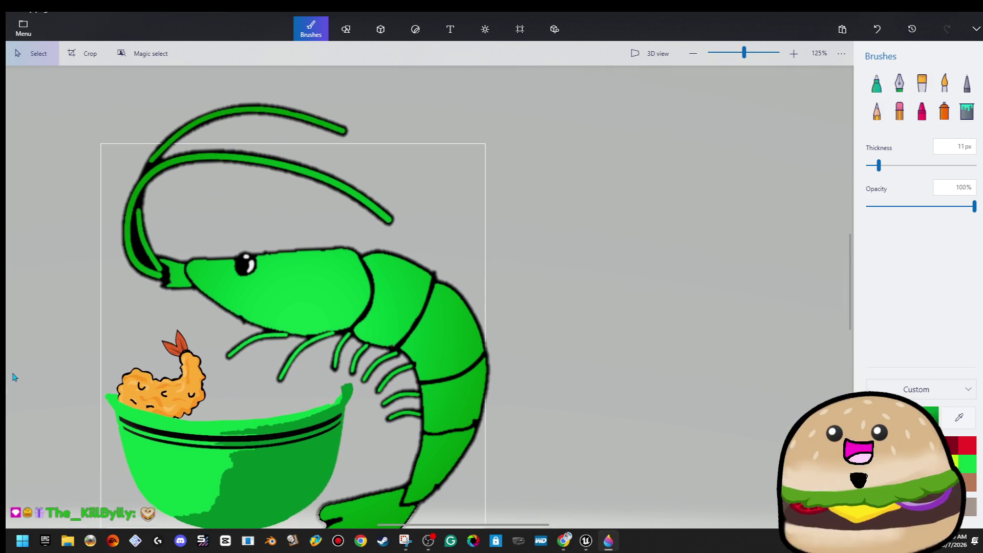
Copy and paste the fried shrimp, rotating the copy to fill the bowl's right side
click(182, 399)
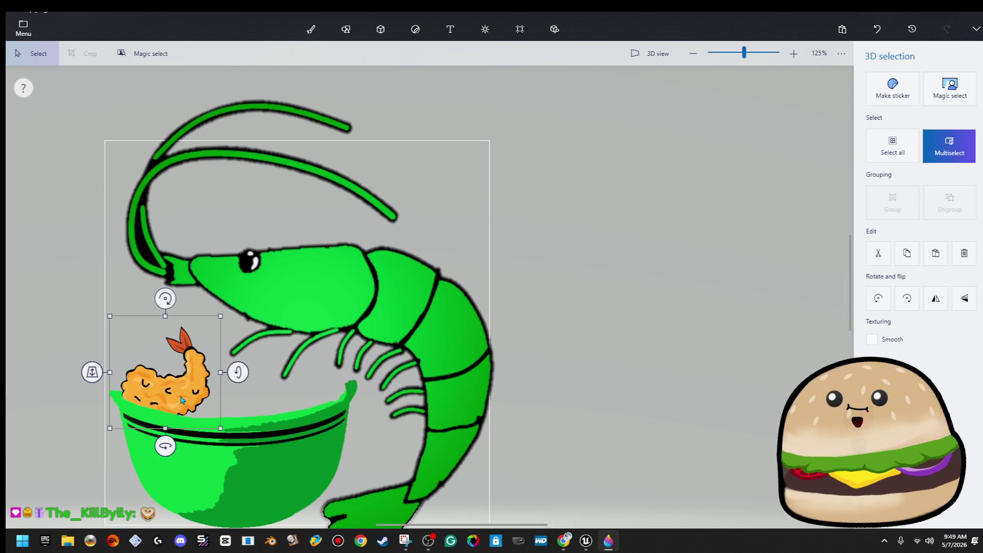
key(ctrl+c)
key(ctrl+v)
drag(182, 399, 281, 408)
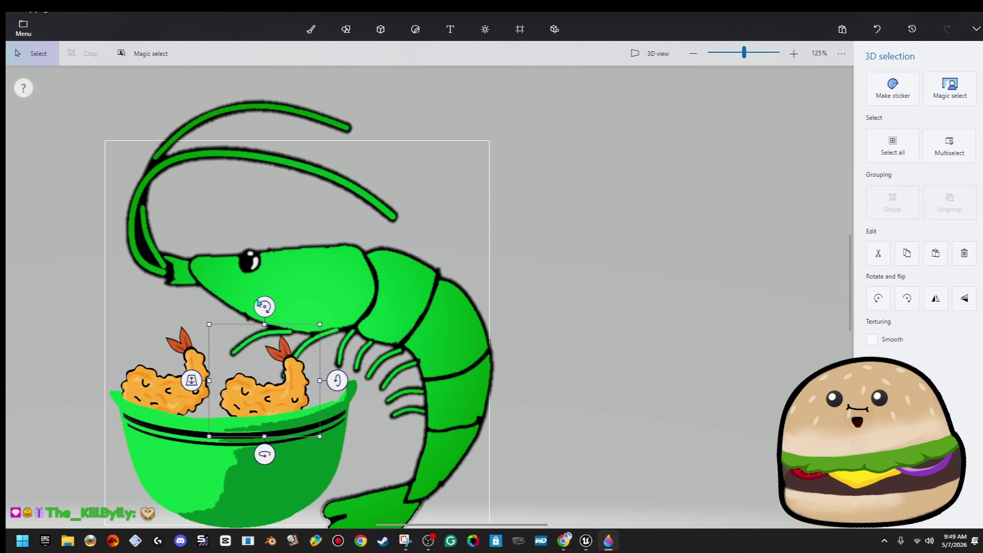
drag(268, 303, 330, 398)
mouse_move(263, 379)
mouse_down()
mouse_move(141, 372)
mouse_move(134, 353)
mouse_move(233, 382)
mouse_move(199, 396)
mouse_move(178, 378)
mouse_up()
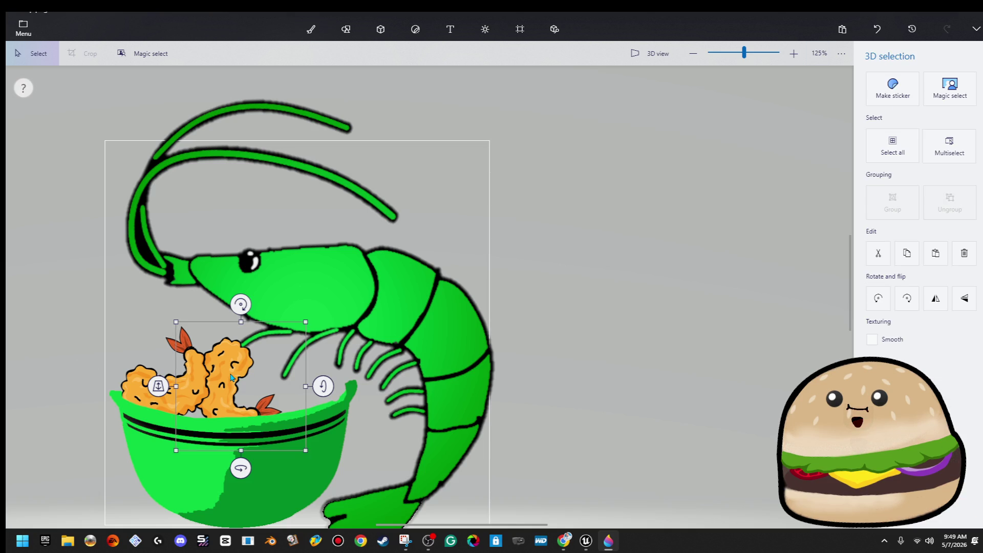
click(231, 378)
drag(248, 299, 324, 388)
click(388, 479)
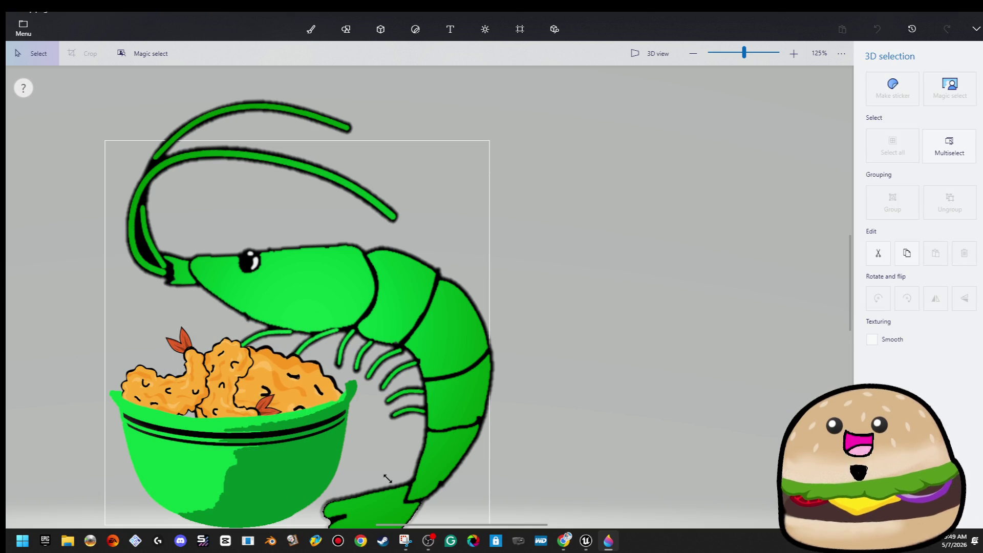
key(b)
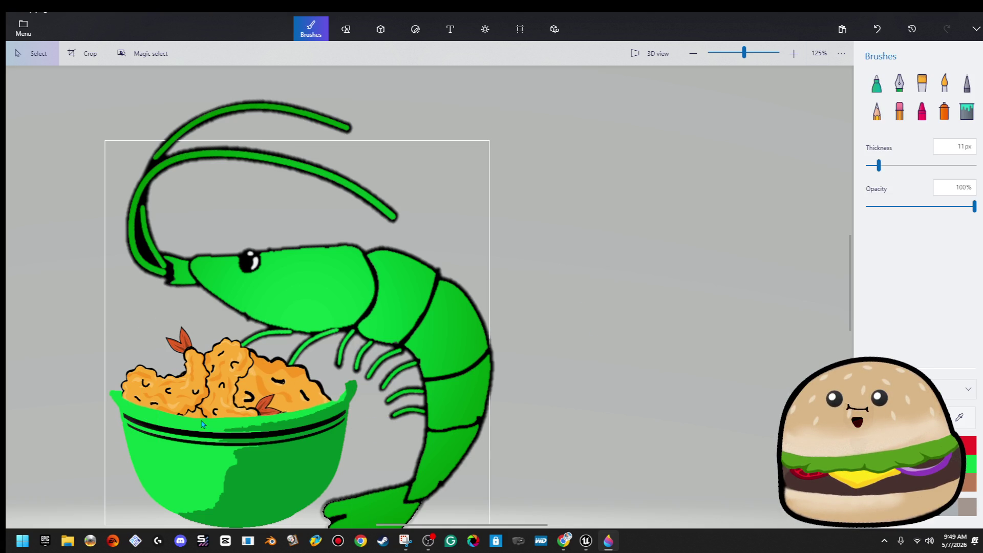
Raise the green shrimp slightly and tilt it clockwise
click(193, 395)
click(358, 296)
mouse_move(358, 297)
mouse_down()
mouse_move(353, 272)
mouse_move(345, 290)
mouse_up()
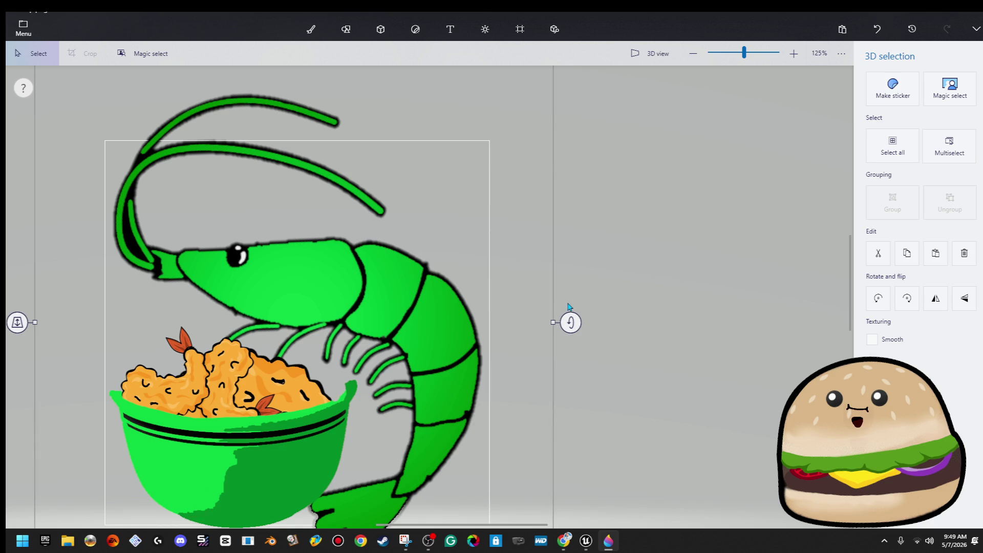
scroll(369, 134, down, 2)
drag(333, 113, 368, 149)
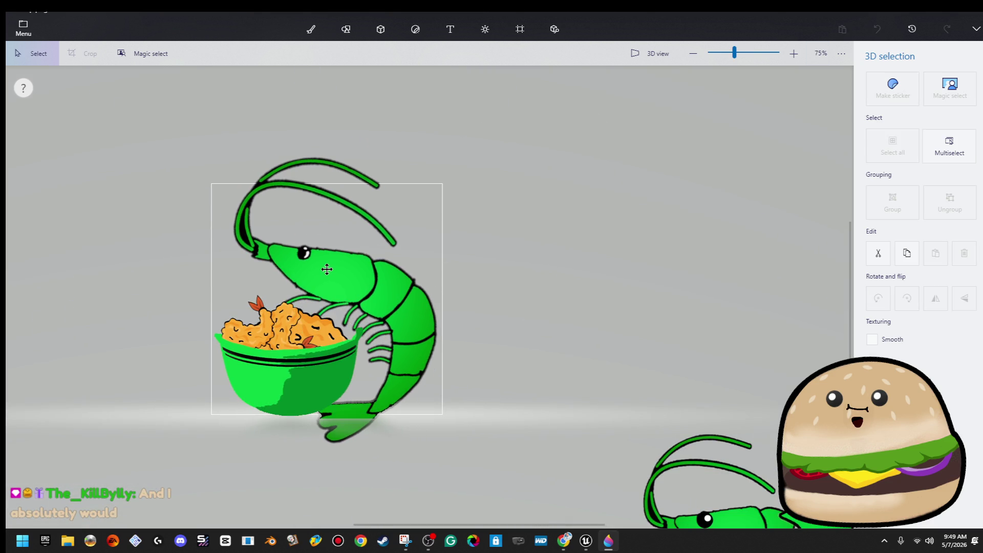
key(ctrl+b)
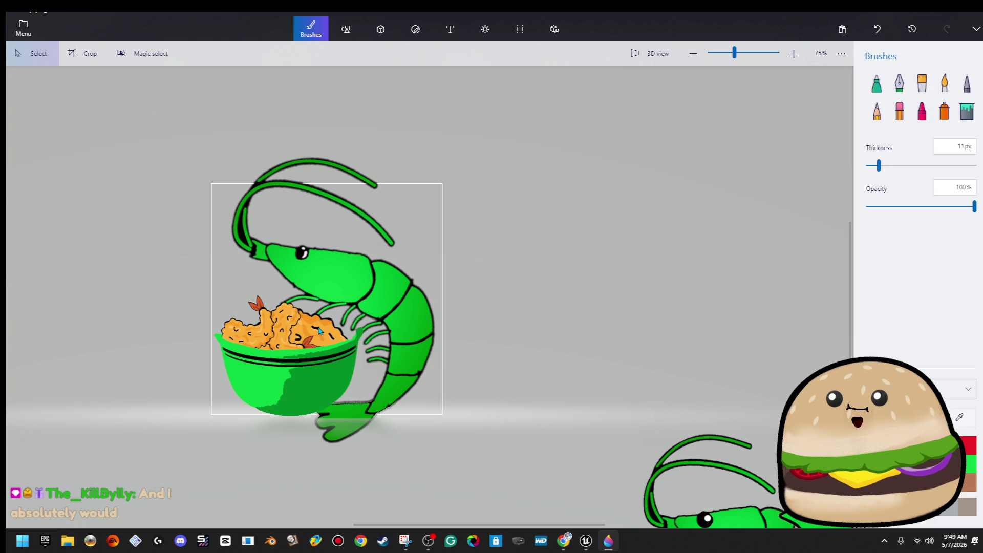
Select the fried-shrimp pile in the bowl rather than the bowl, holding Ctrl for Multiselect
click(318, 330)
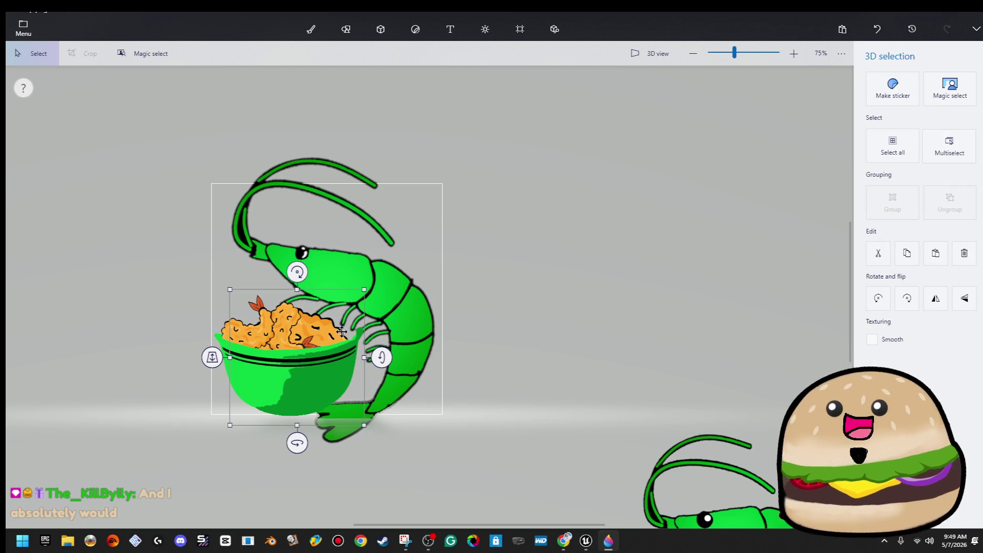
key(ctrl+b)
click(254, 330)
key(ctrl)
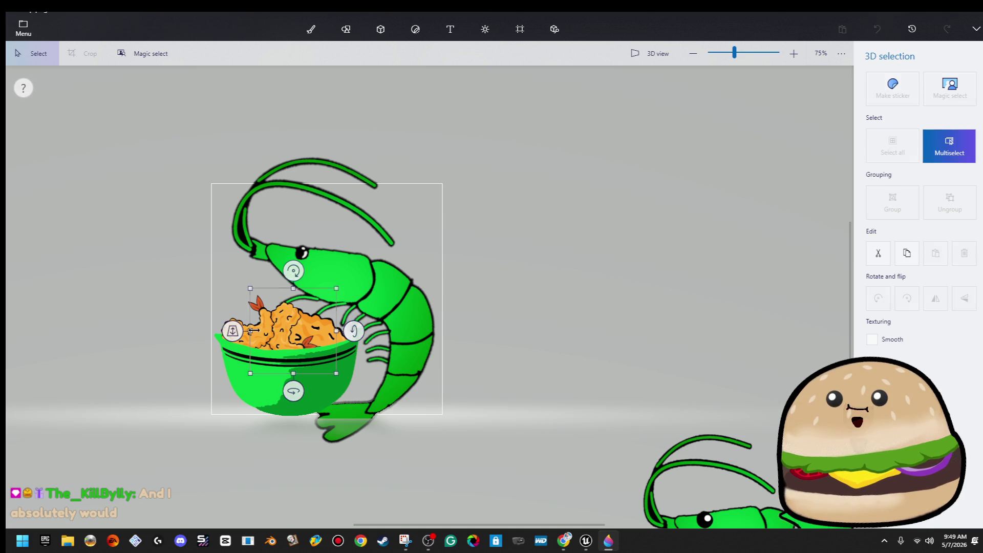
scroll(254, 330, up, 5)
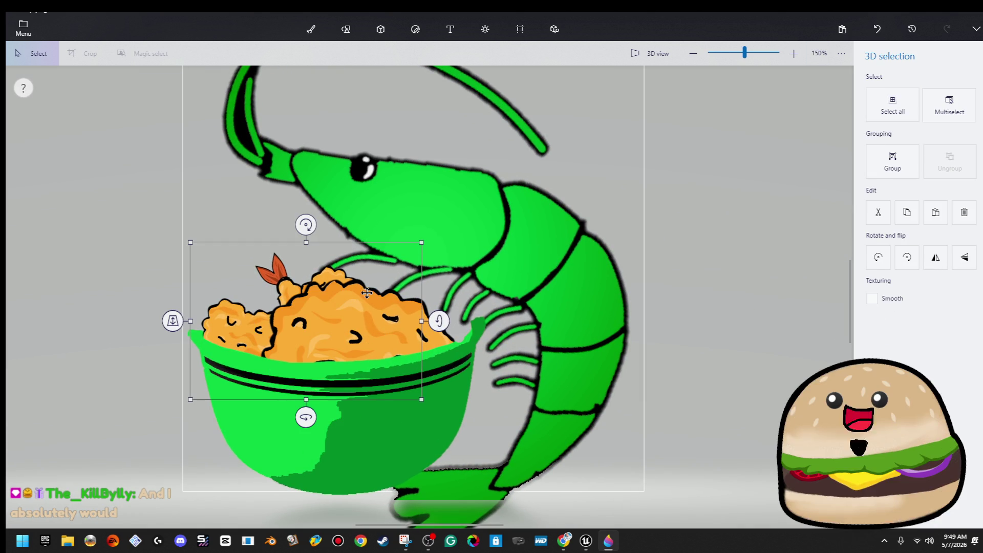
Push the green bowl back so it sits behind the shrimp's legs
click(359, 336)
mouse_move(212, 379)
mouse_down()
mouse_move(241, 333)
mouse_move(210, 351)
mouse_up()
click(49, 302)
Shrink two fried-shrimp pieces together and lower them down into the bowl
click(234, 322)
key(ctrl)
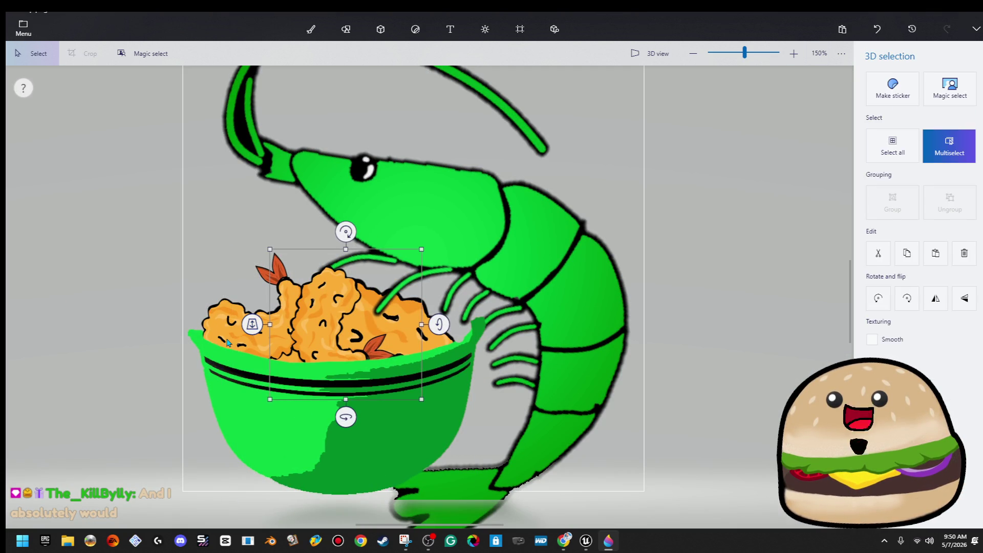
click(228, 342)
drag(428, 396, 345, 350)
drag(296, 328, 291, 361)
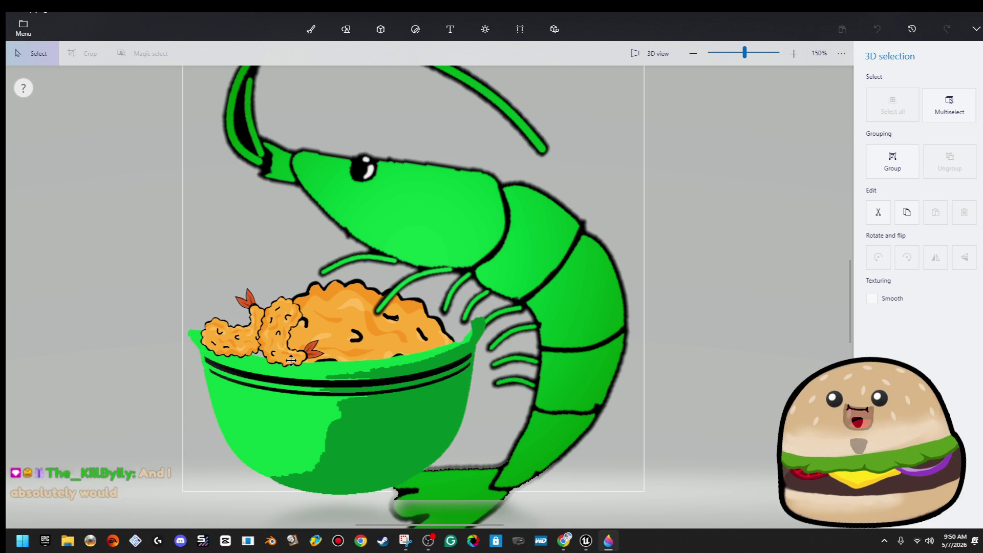
key(Escape)
Pull one fried shrimp out to the right, then widen the food pile across the bowl and nudge it down
drag(123, 248, 376, 429)
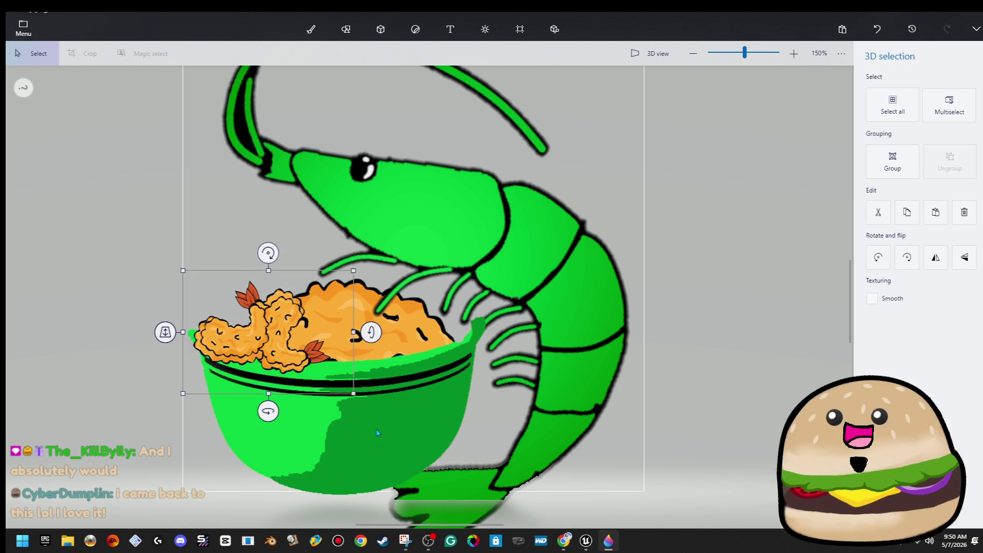
mouse_move(286, 335)
mouse_down()
mouse_move(401, 336)
mouse_move(651, 261)
mouse_move(746, 261)
mouse_up()
click(366, 341)
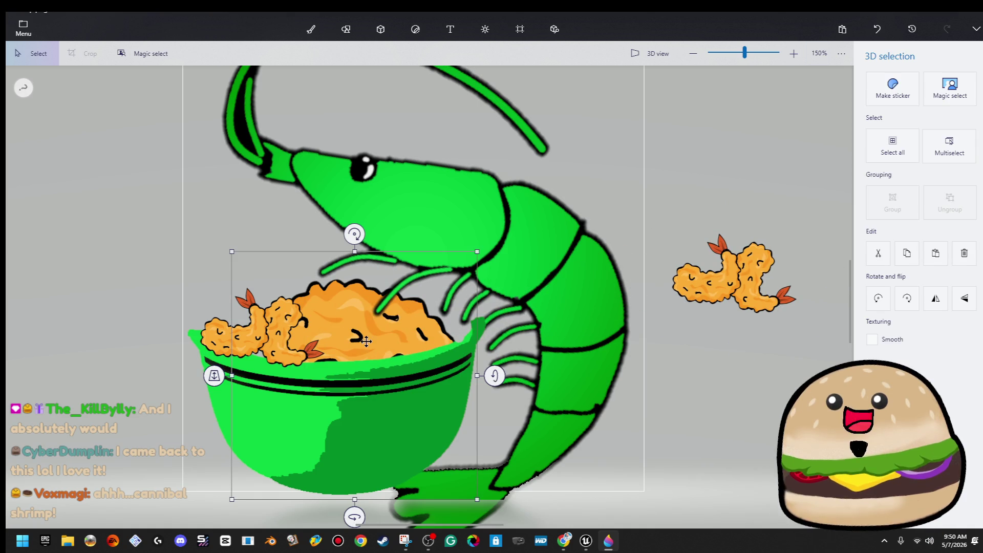
drag(239, 378, 176, 369)
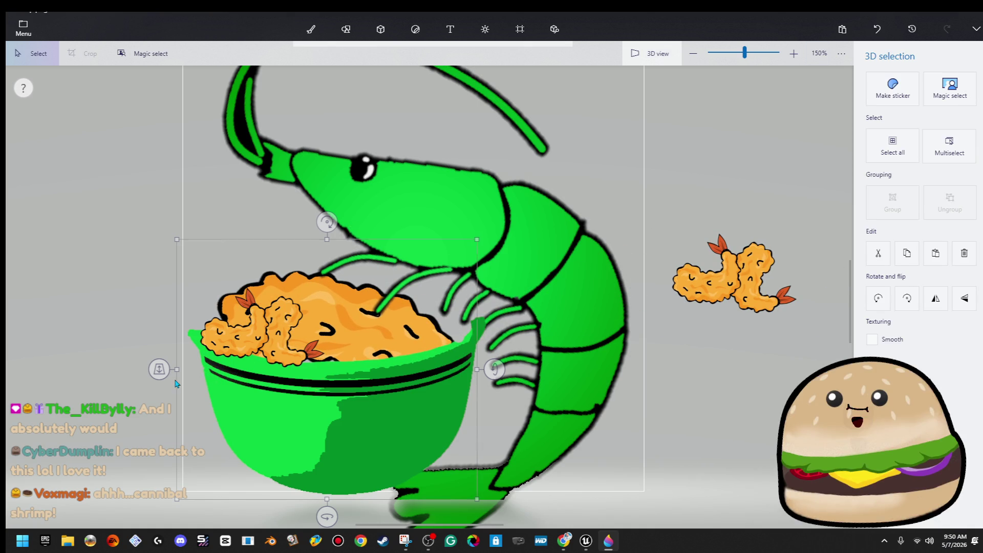
click(320, 184)
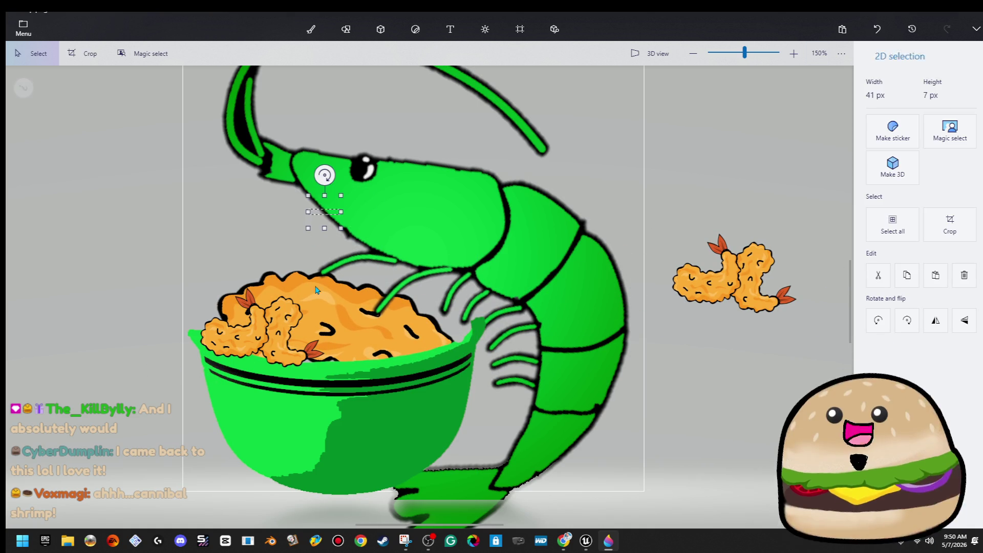
click(329, 286)
click(325, 368)
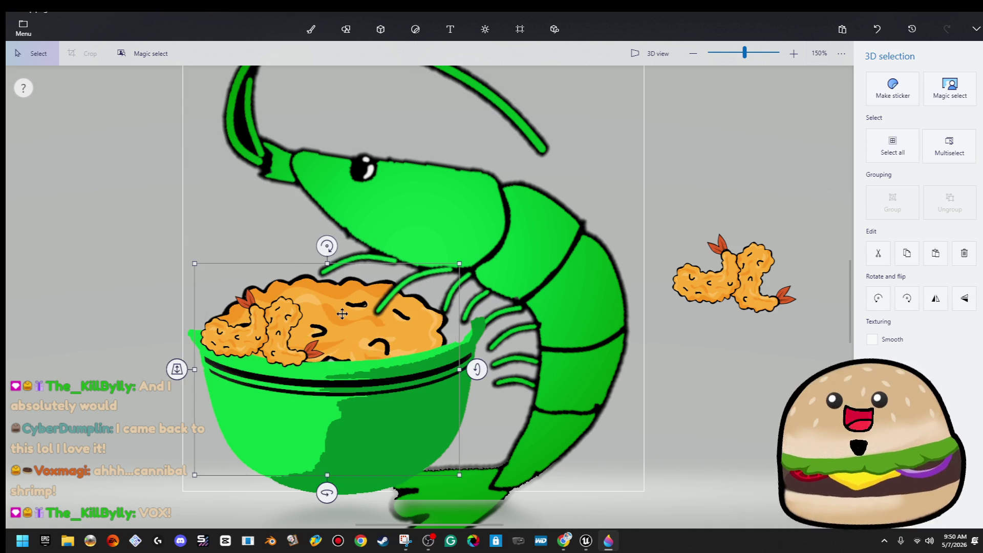
drag(343, 313, 361, 329)
Move the loose fried shrimp into the bowl's pile, rotating and shifting it to fit
click(761, 283)
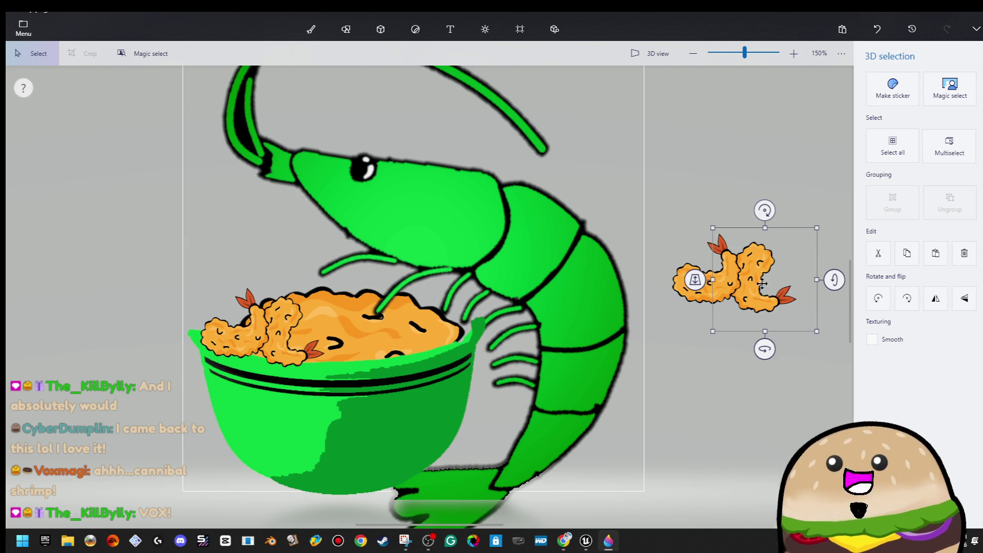
mouse_move(737, 277)
mouse_down()
mouse_move(410, 332)
mouse_move(434, 351)
mouse_move(438, 342)
mouse_up()
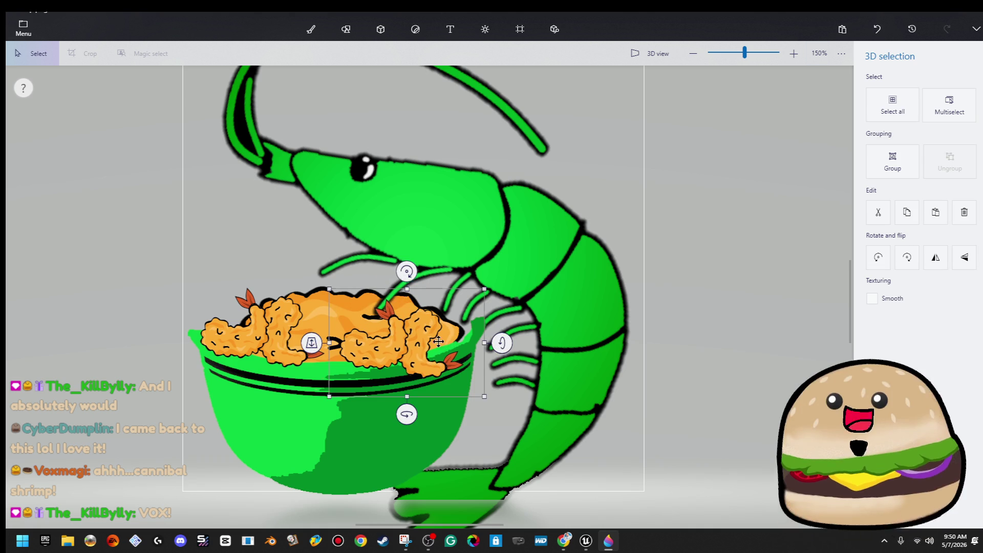
mouse_move(410, 277)
mouse_down()
mouse_move(386, 272)
mouse_move(399, 266)
mouse_up()
drag(389, 338, 389, 320)
click(311, 29)
key(ctrl)
drag(433, 314, 365, 300)
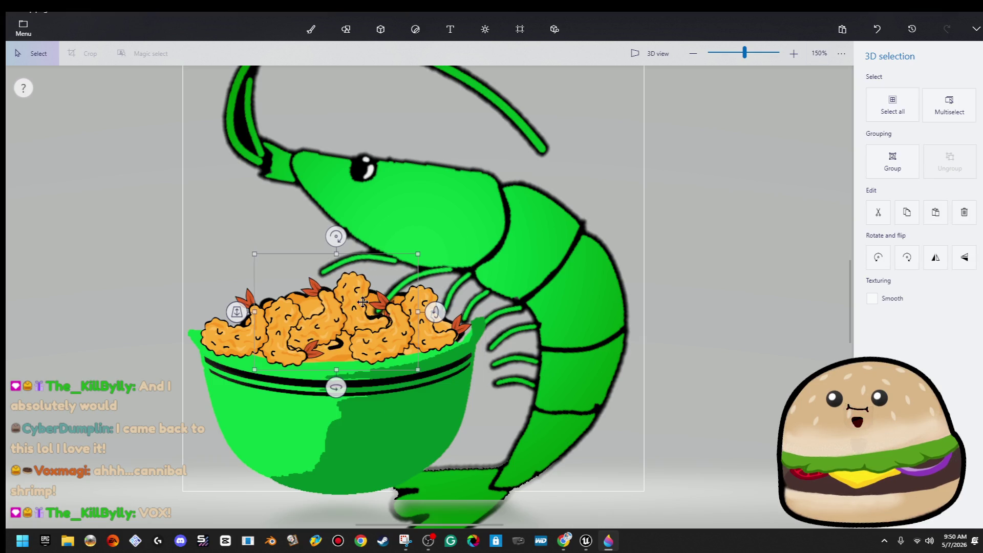
click(704, 271)
scroll(693, 272, down, 3)
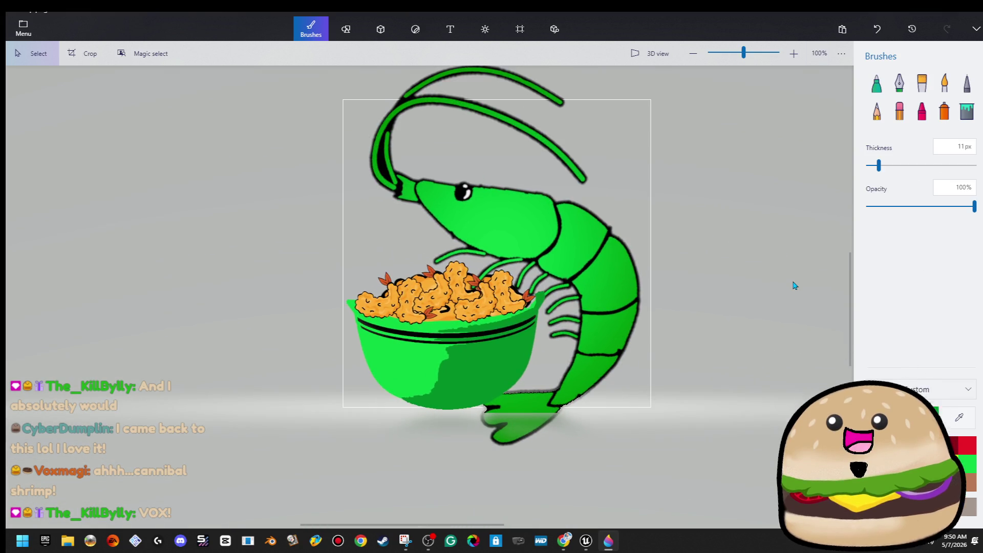
Duplicate a fried shrimp from the pile, shrink the copy, and perch it above the pile's left side
scroll(794, 285, down, 2)
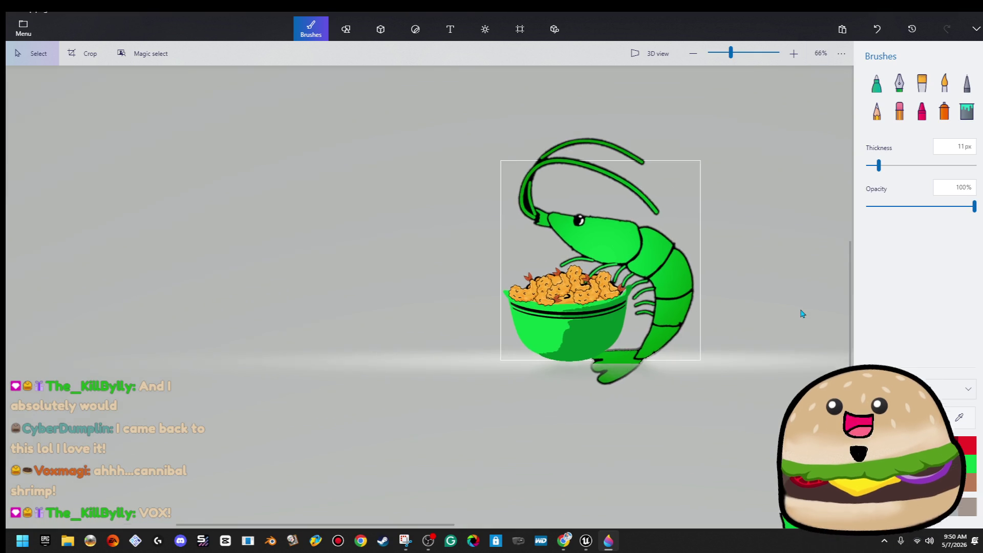
scroll(741, 351, up, 2)
click(461, 358)
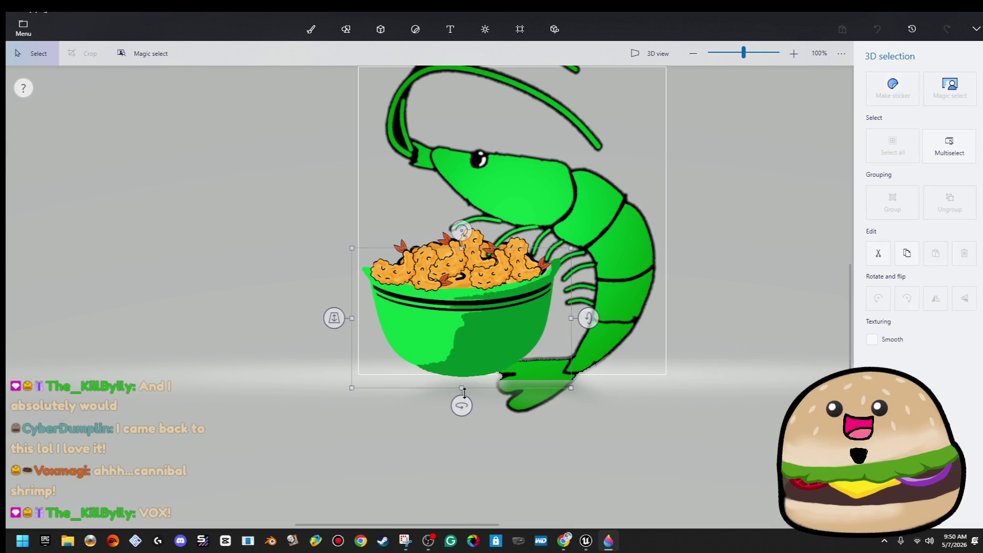
click(650, 368)
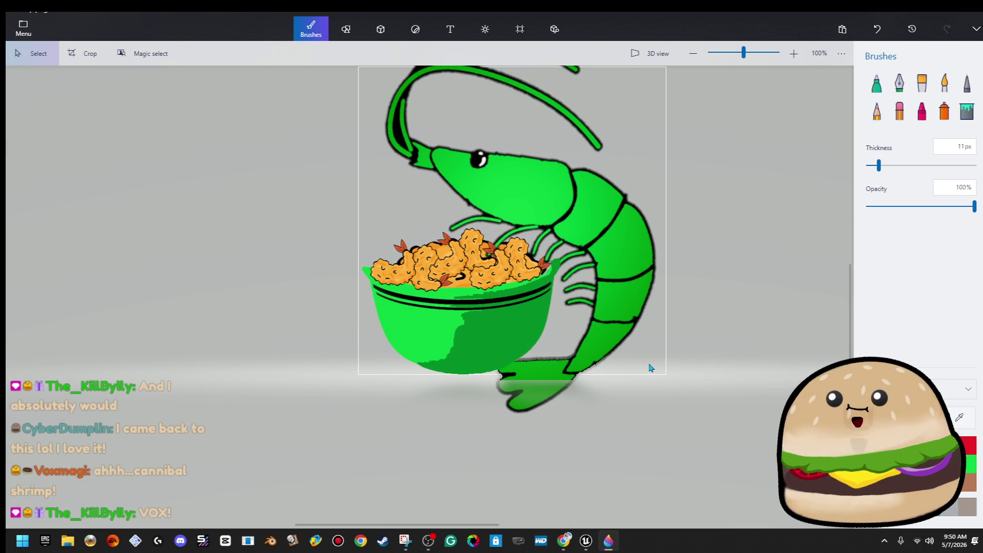
scroll(485, 289, up, 3)
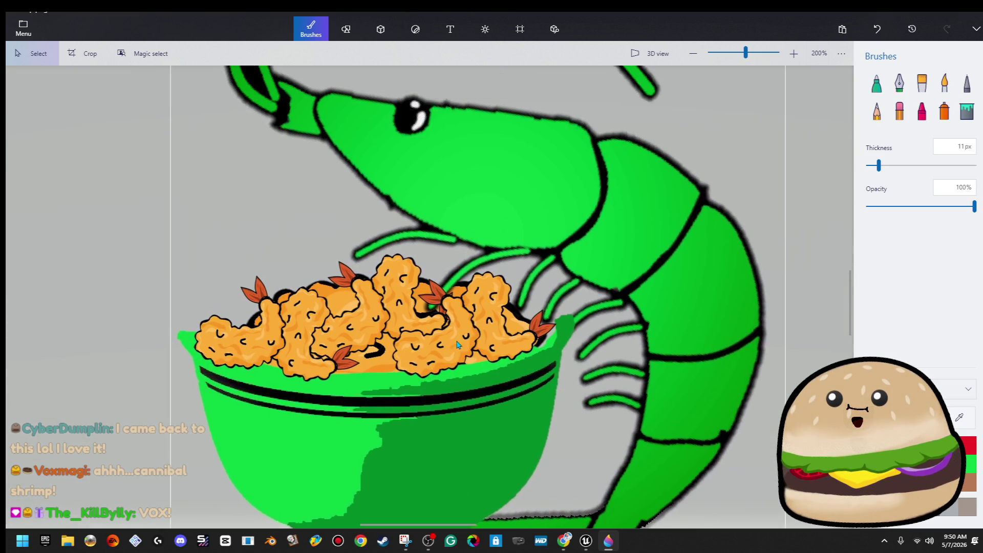
click(370, 391)
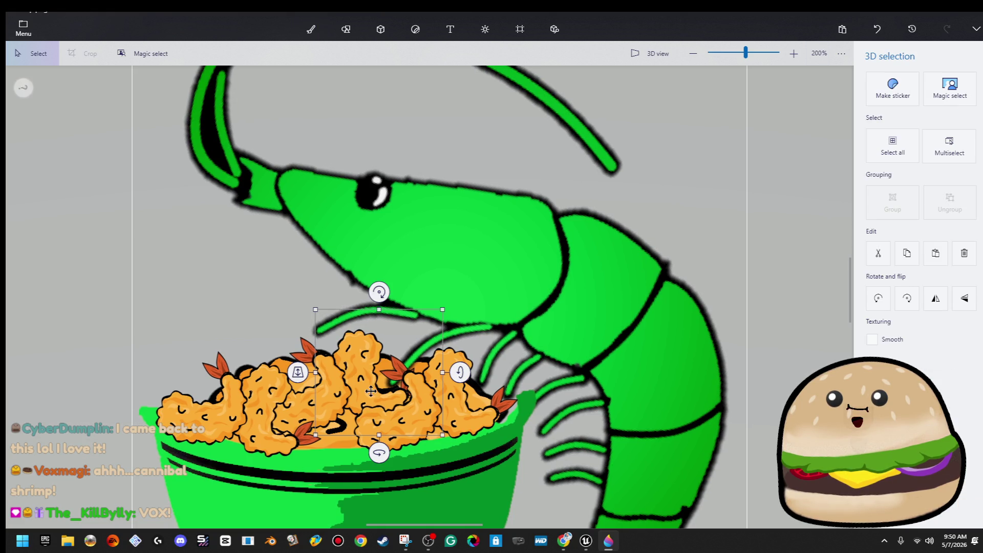
key(ctrl)
mouse_move(376, 393)
mouse_down()
mouse_move(254, 335)
mouse_move(246, 317)
mouse_up()
drag(312, 359, 282, 333)
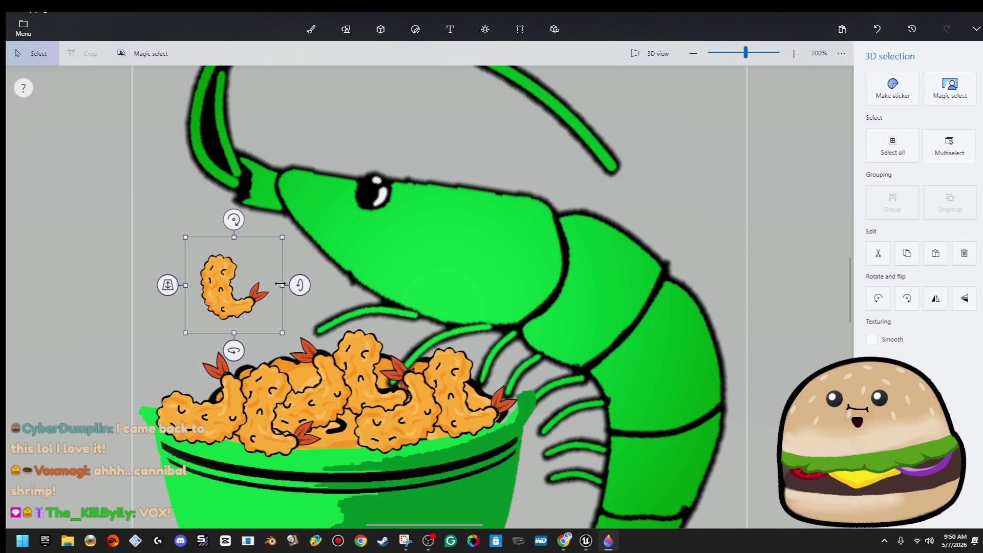
drag(228, 298, 217, 330)
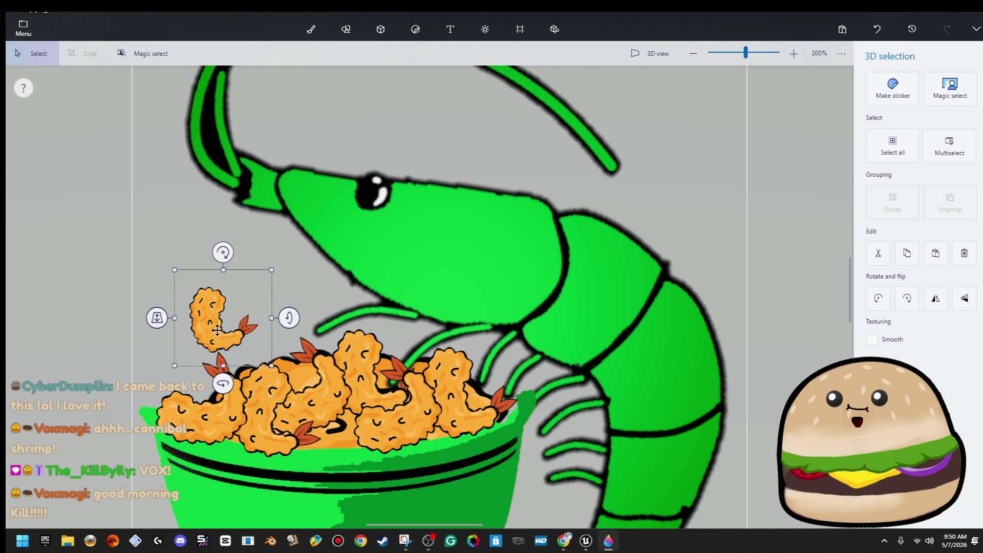
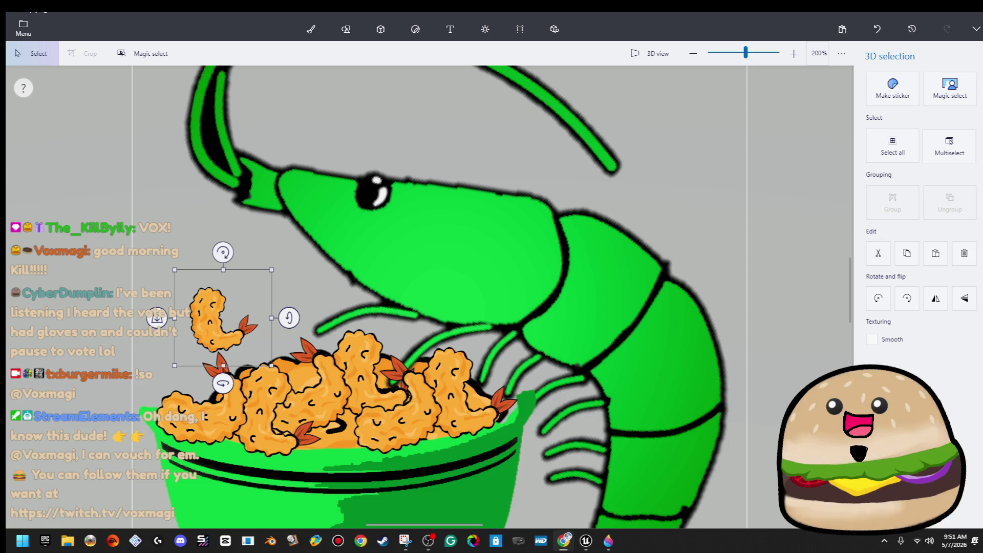
Rotate the loose fried shrimp pieces and drop them down into the pile in the bowl
click(897, 306)
mouse_move(223, 252)
mouse_down()
mouse_move(197, 269)
mouse_move(185, 378)
mouse_up()
drag(213, 302, 217, 375)
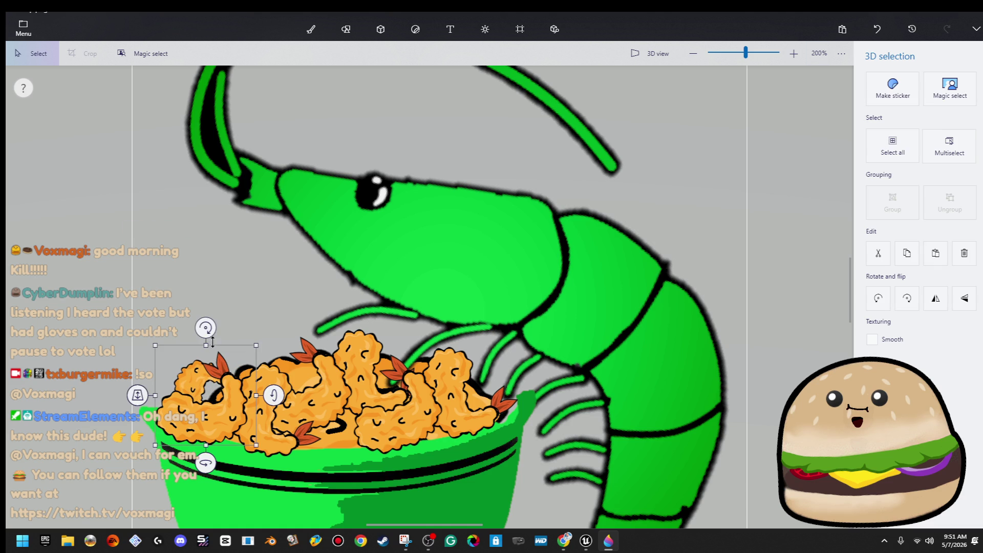
mouse_move(210, 331)
mouse_down()
mouse_move(185, 348)
mouse_move(178, 342)
mouse_move(198, 364)
mouse_up()
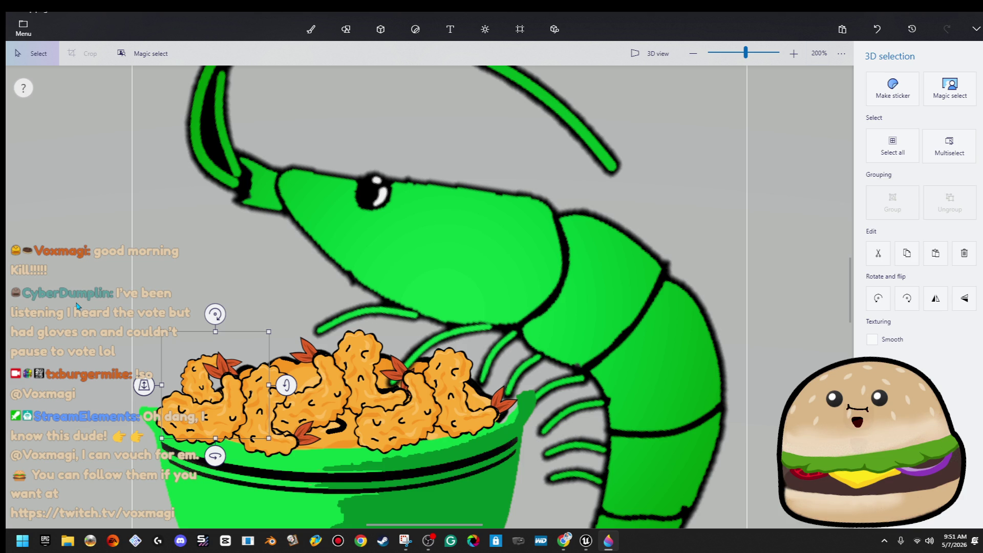
Commit the placement, switch to Brushes and bring up the file menu
key(ctrl+b)
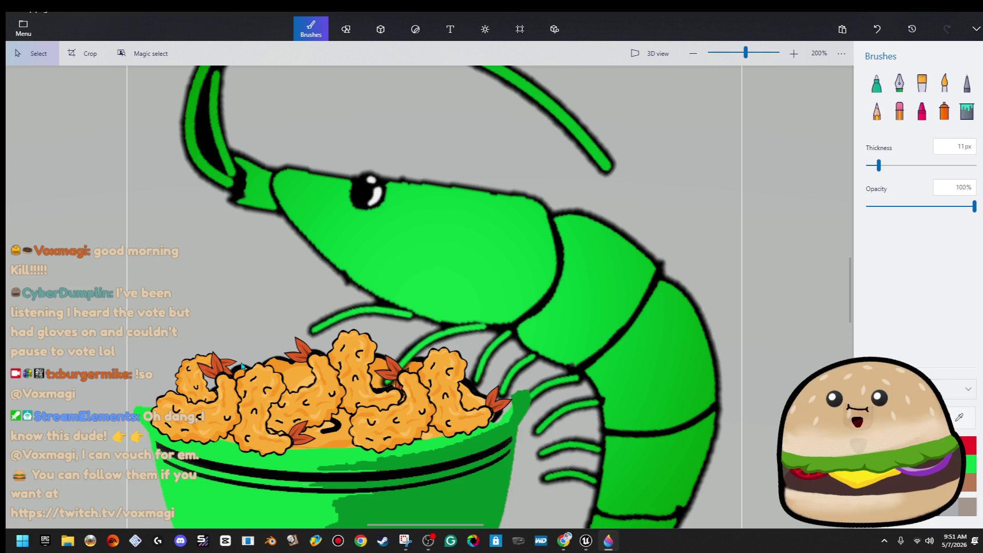
scroll(195, 235, down, 2)
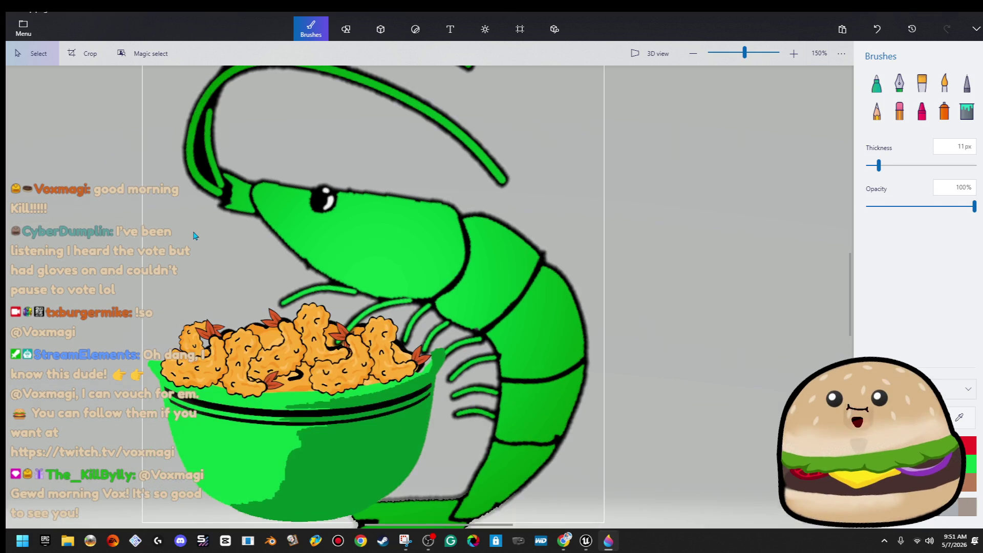
scroll(195, 236, down, 1)
click(23, 28)
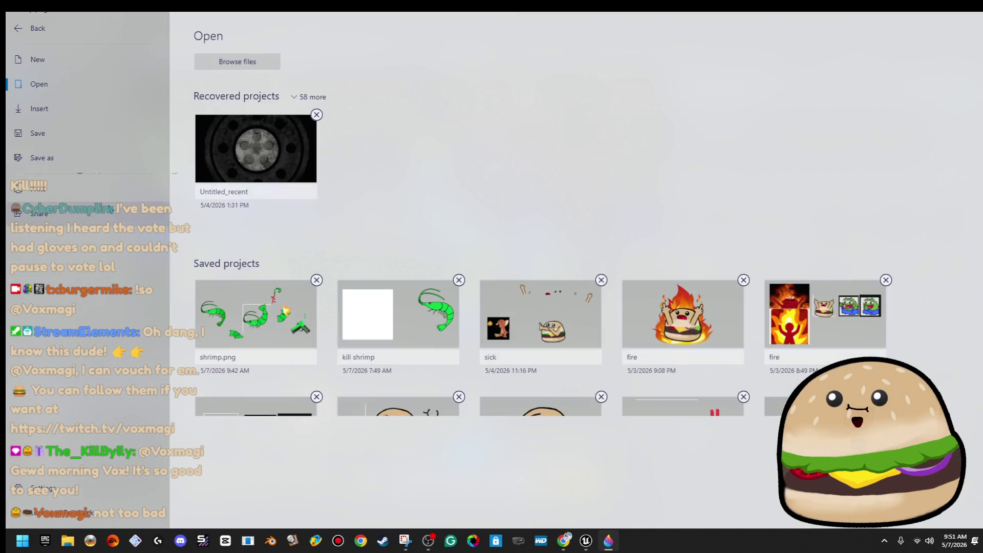
Export the shrimp-and-bowl picture as a 600×600 PNG image into the kill gif folder
click(42, 158)
click(226, 107)
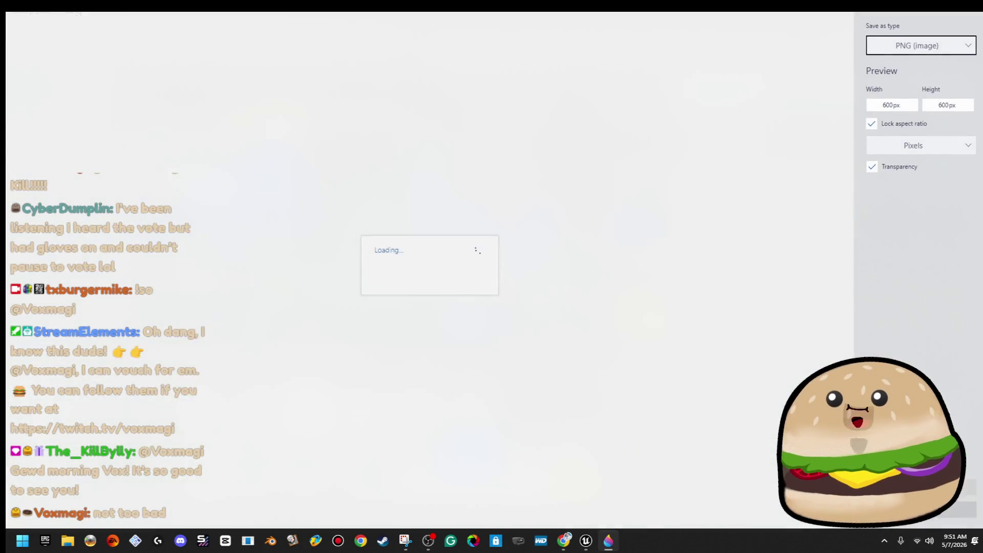
key(Return)
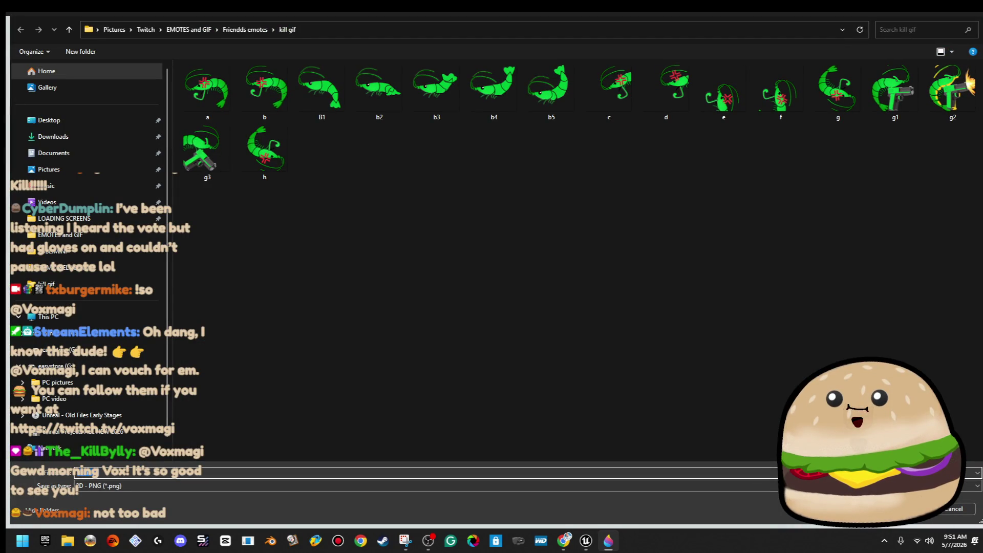
key(Return)
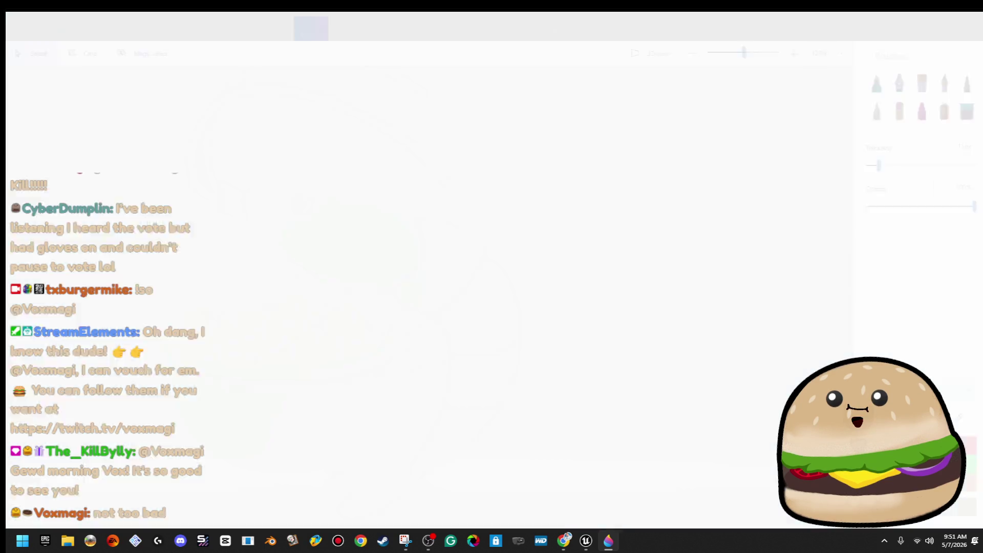
click(217, 325)
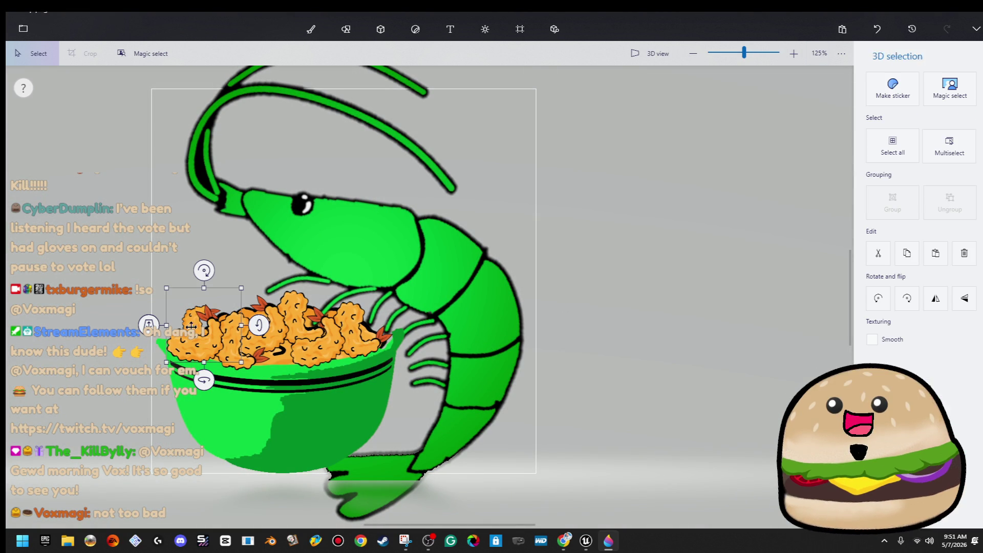
Tilt the whole shrimp drawing slightly clockwise
click(272, 276)
scroll(286, 272, down, 4)
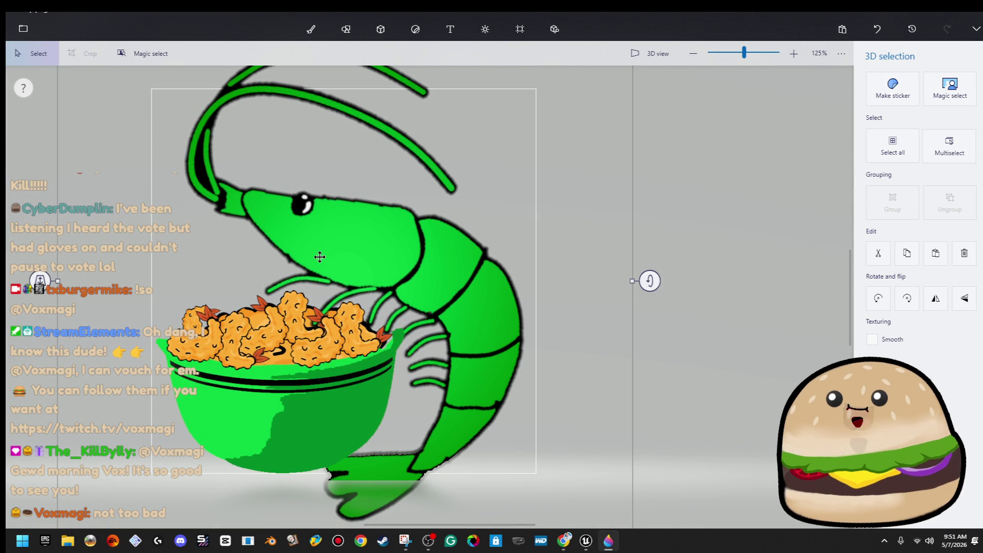
scroll(451, 263, down, 1)
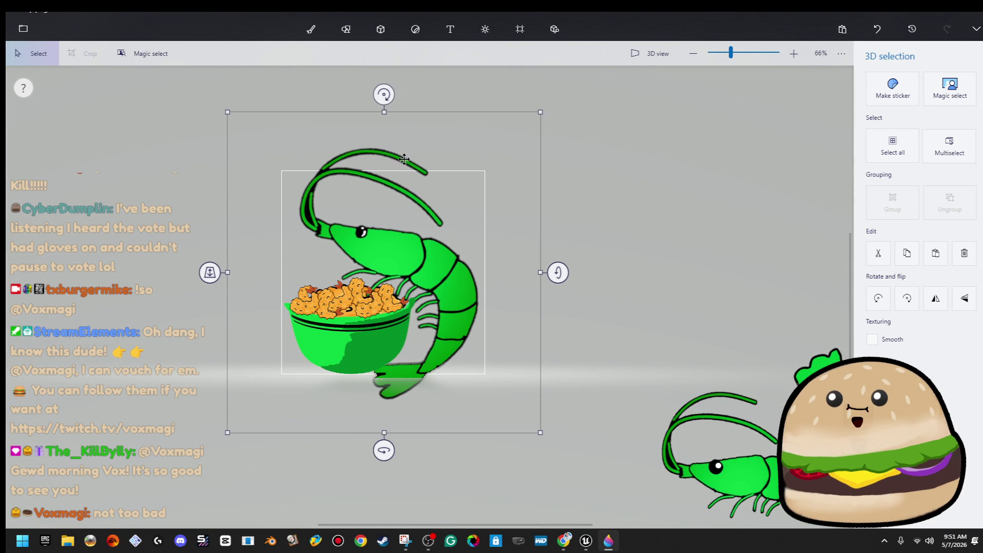
drag(386, 96, 410, 97)
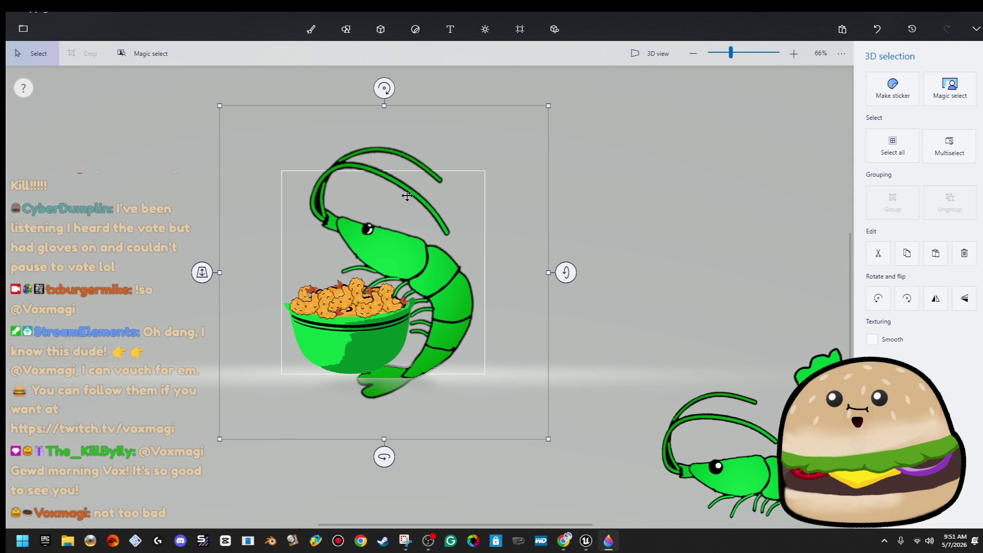
Lift one fried shrimp out of the pile and turn it 90° sideways
click(301, 291)
drag(302, 291, 308, 270)
drag(315, 227, 357, 240)
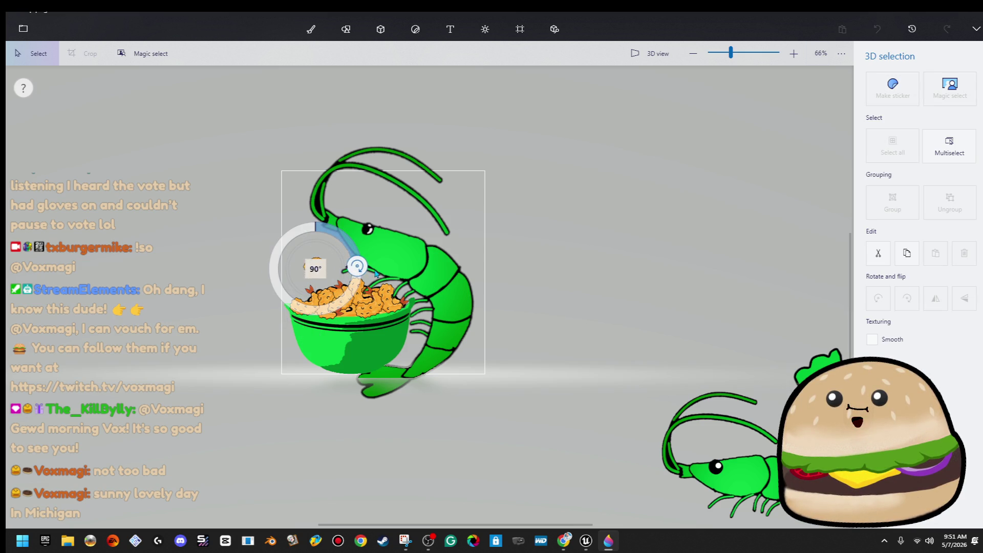
drag(375, 272, 376, 273)
key(b)
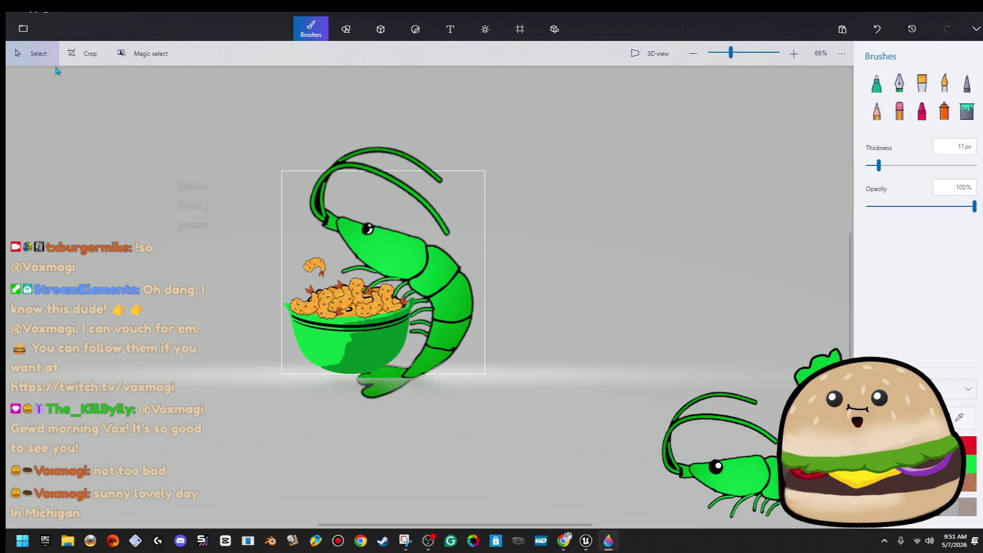
click(33, 36)
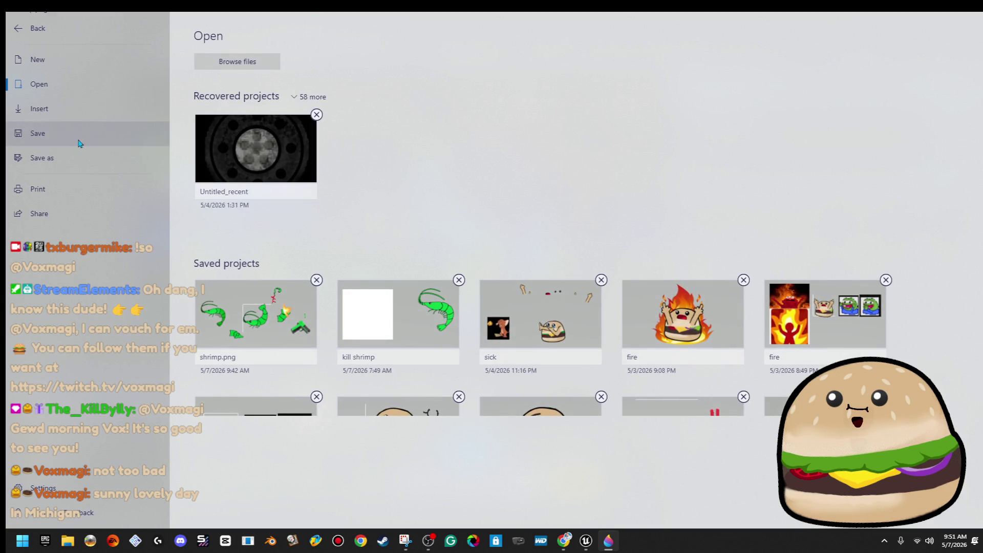
Start a Save as Image export, then cancel it and return to the drawing
click(100, 156)
click(227, 84)
click(967, 485)
click(966, 512)
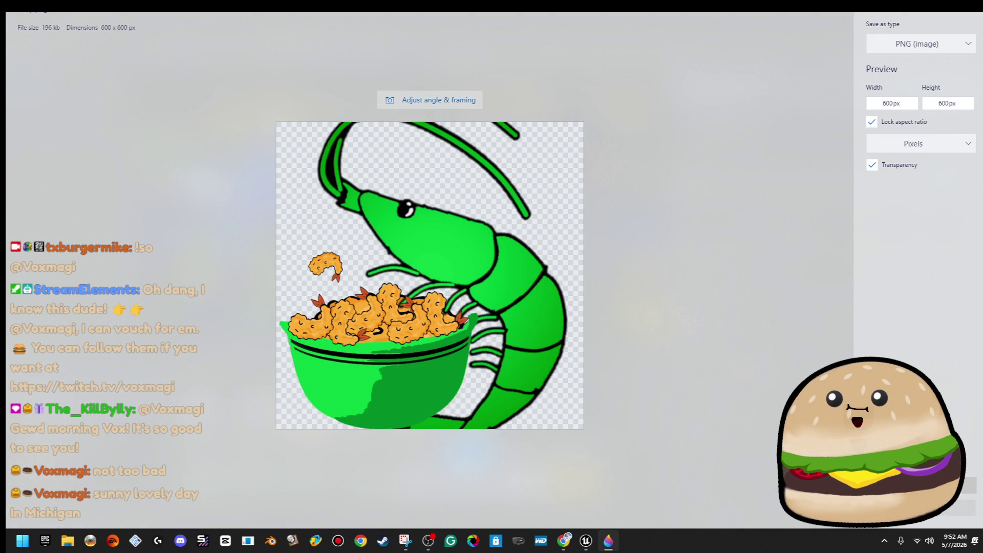
key(Escape)
key(Escape)
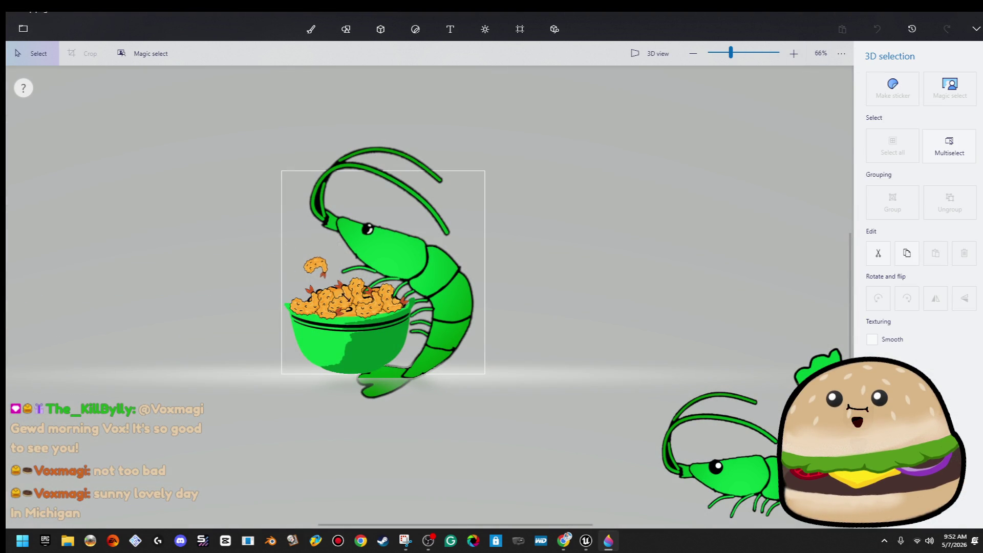
Nudge the fried shrimp above the bowl slightly left, undoing a stray extra move
click(338, 270)
drag(338, 270, 326, 270)
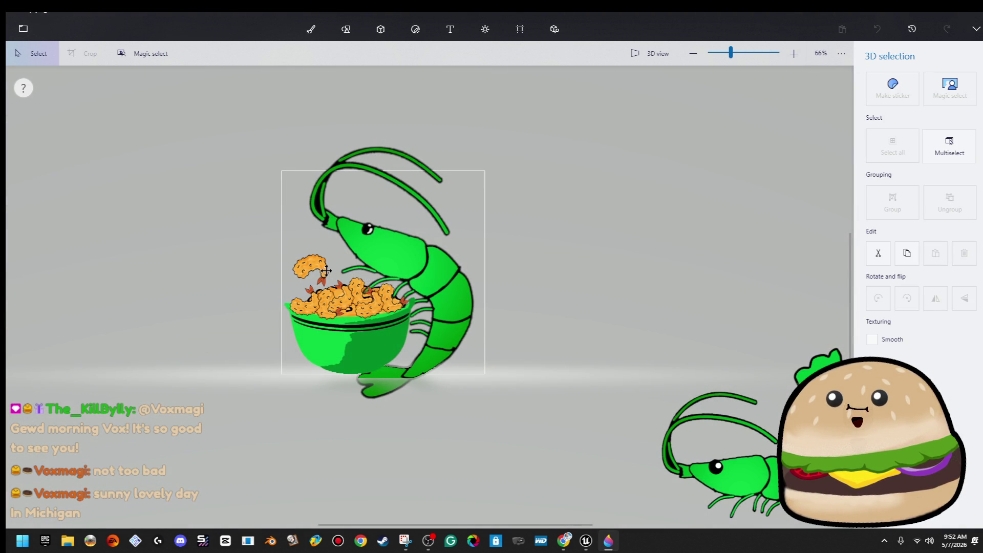
click(163, 220)
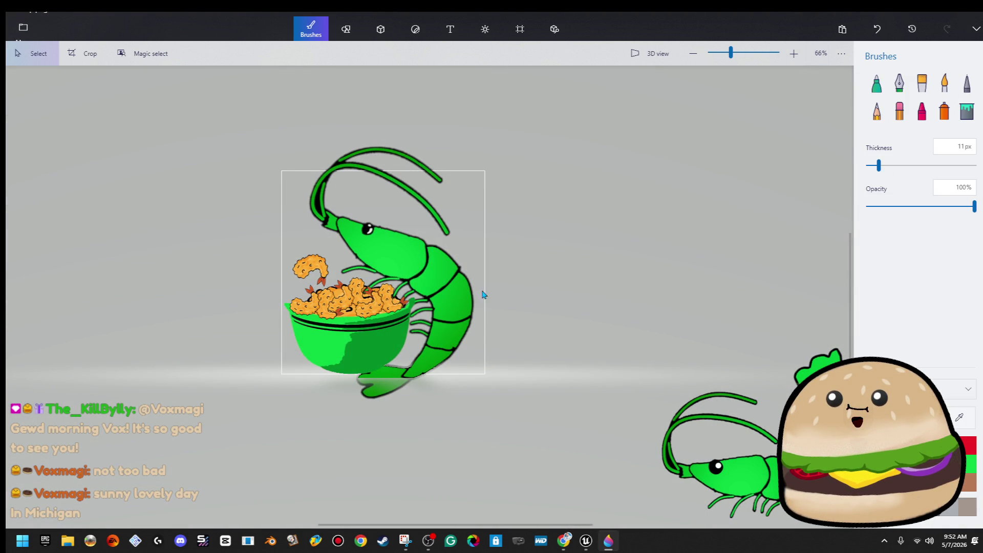
drag(446, 281, 452, 277)
key(ctrl+z)
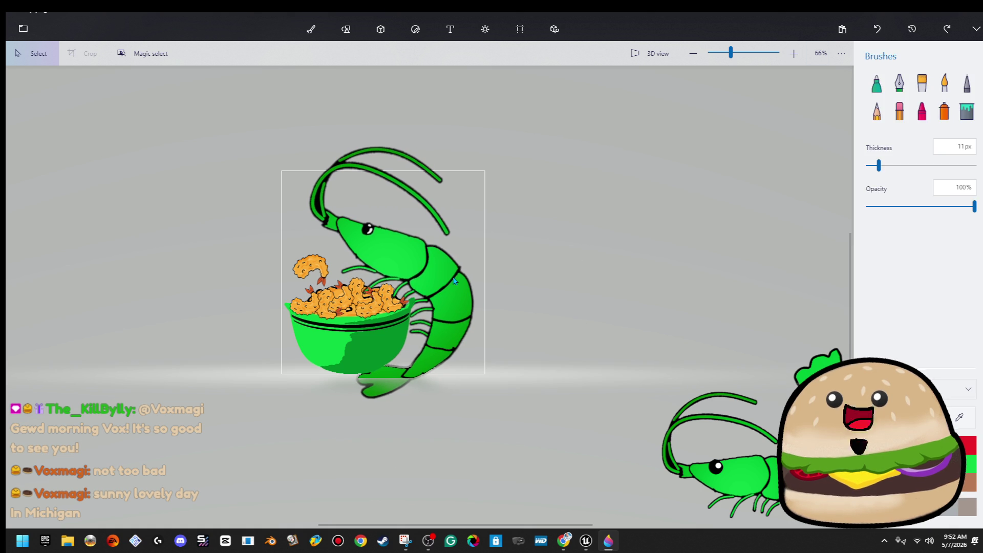
click(8, 28)
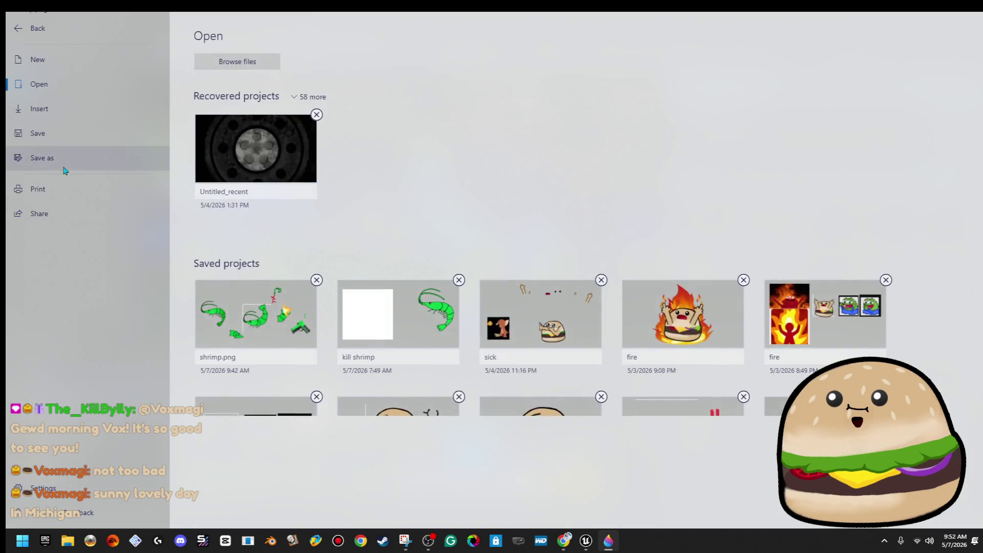
Save the updated picture as another 600×600 PNG image in the kill gif folder
click(66, 158)
click(219, 94)
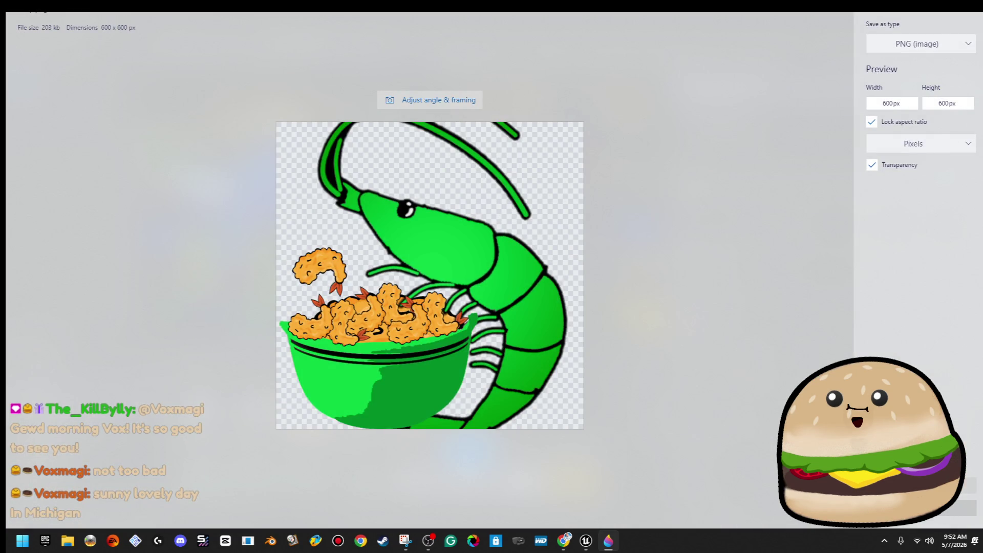
click(968, 485)
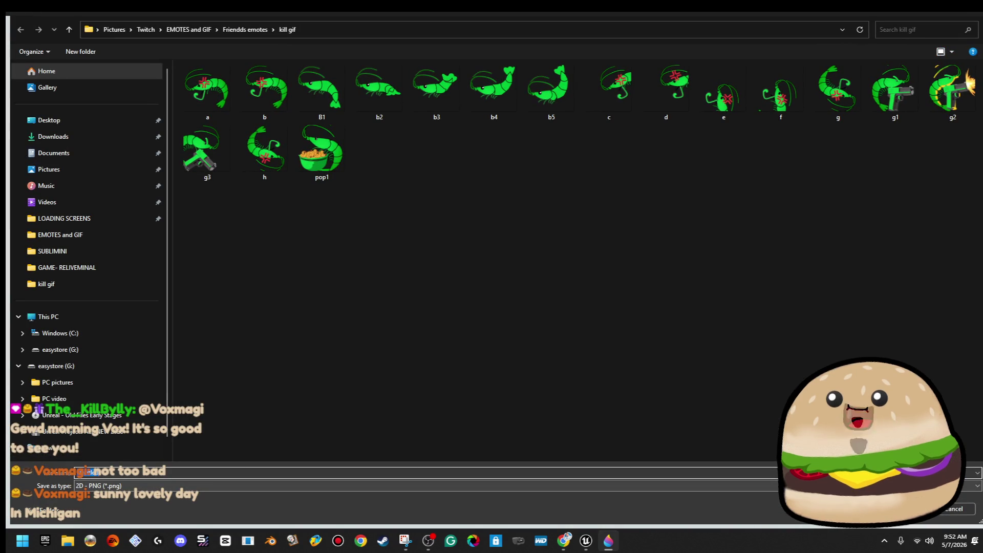
key(Return)
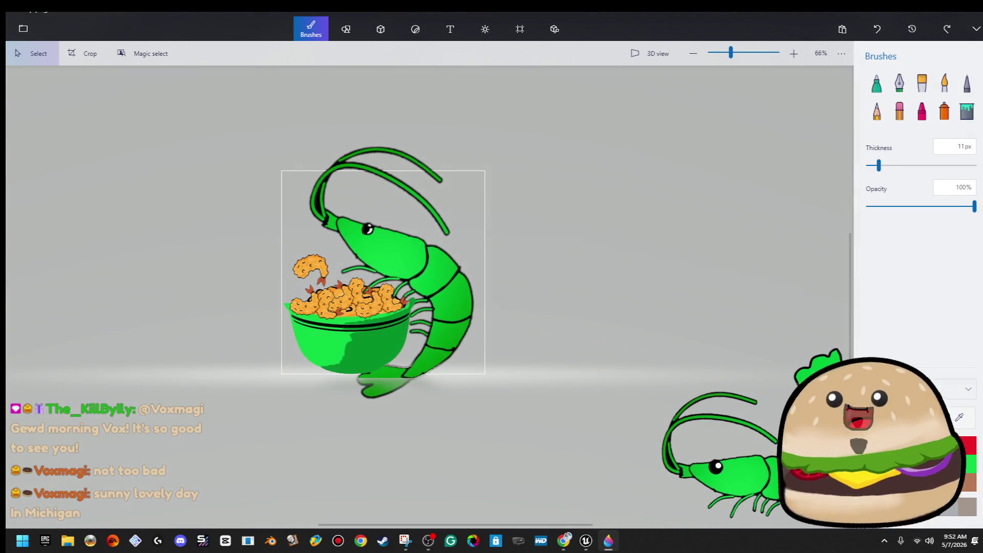
click(434, 278)
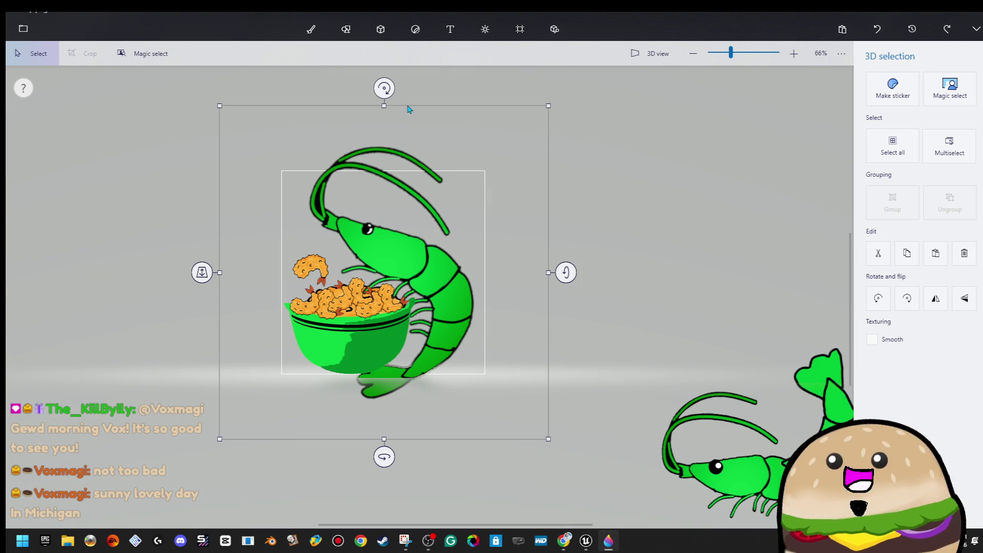
Tilt the shrimp and rotate the small fried shrimp, moving it higher above the bowl
drag(384, 87, 412, 89)
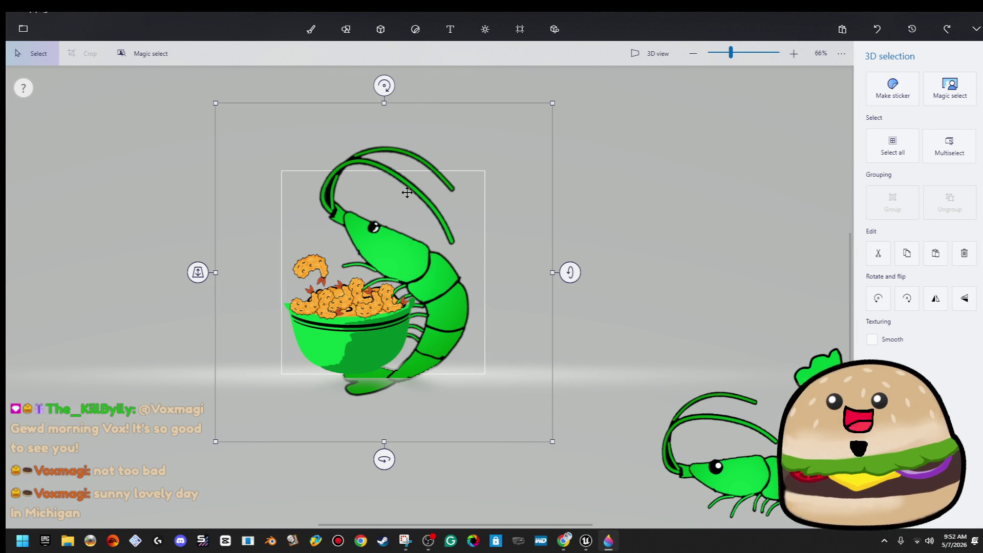
click(314, 264)
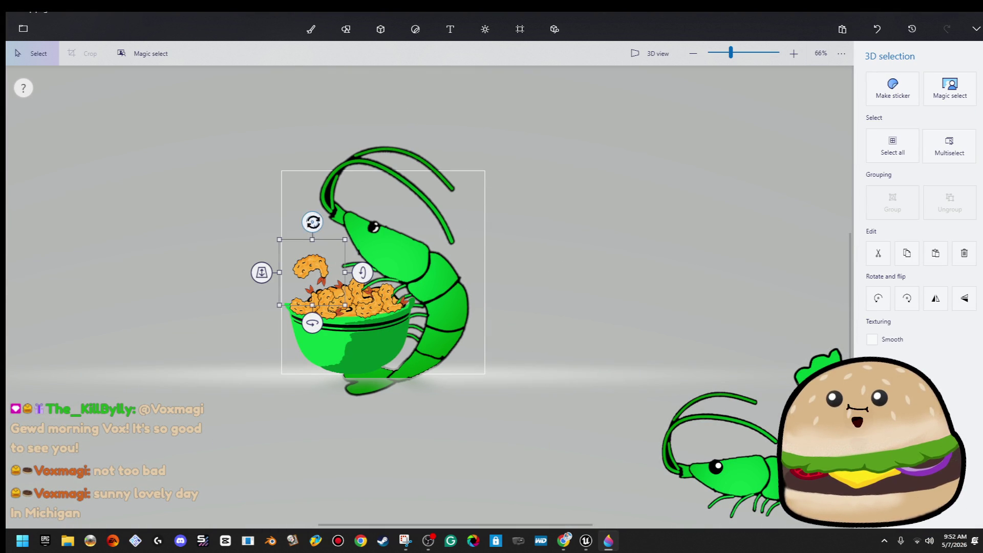
drag(313, 222, 342, 232)
drag(359, 265, 342, 246)
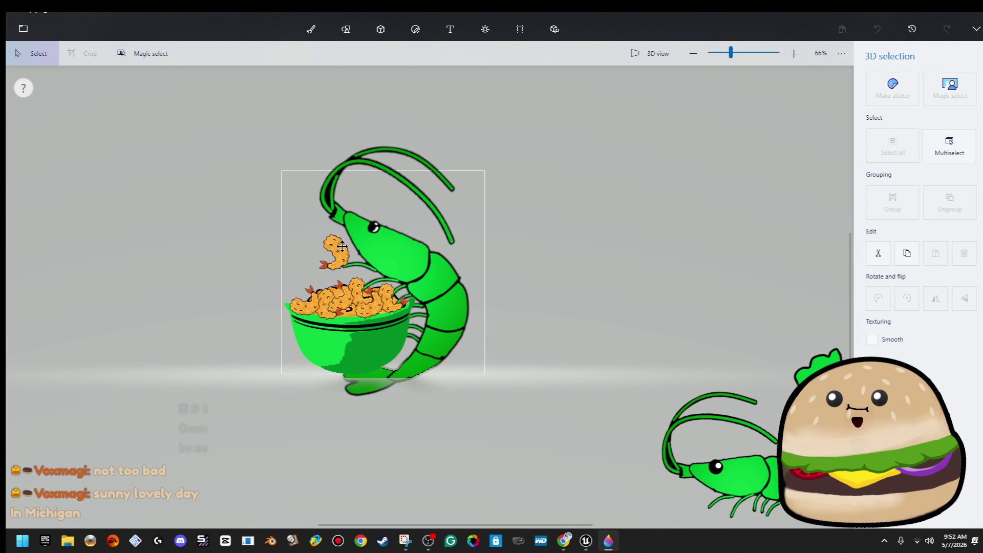
click(310, 28)
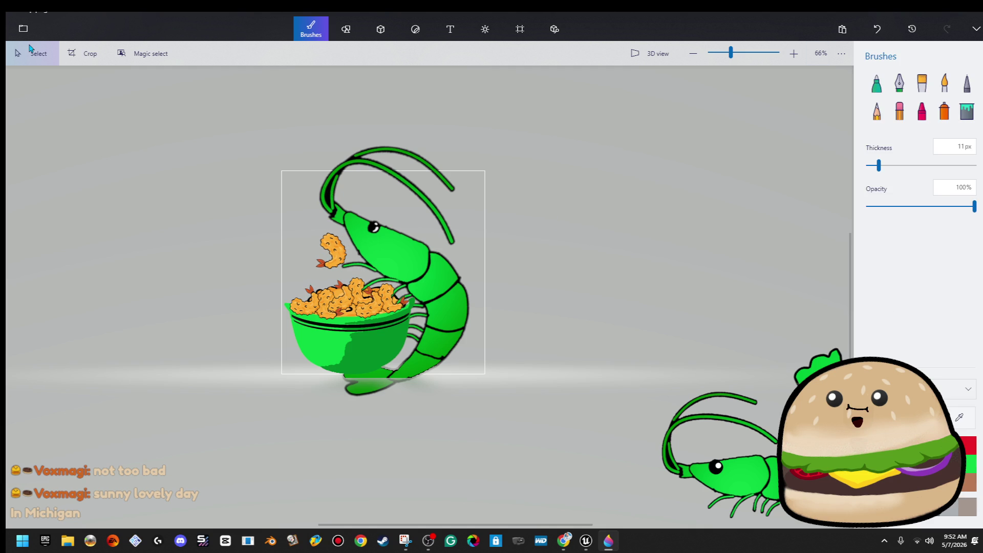
Export the picture as a PNG named pop3 in the kill gif folder
click(20, 26)
click(81, 158)
click(222, 95)
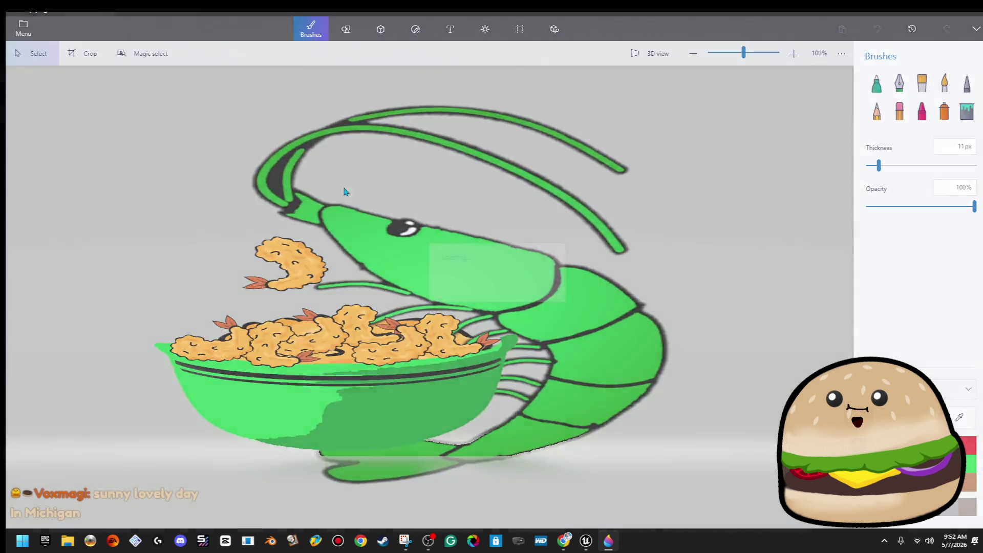
key(Return)
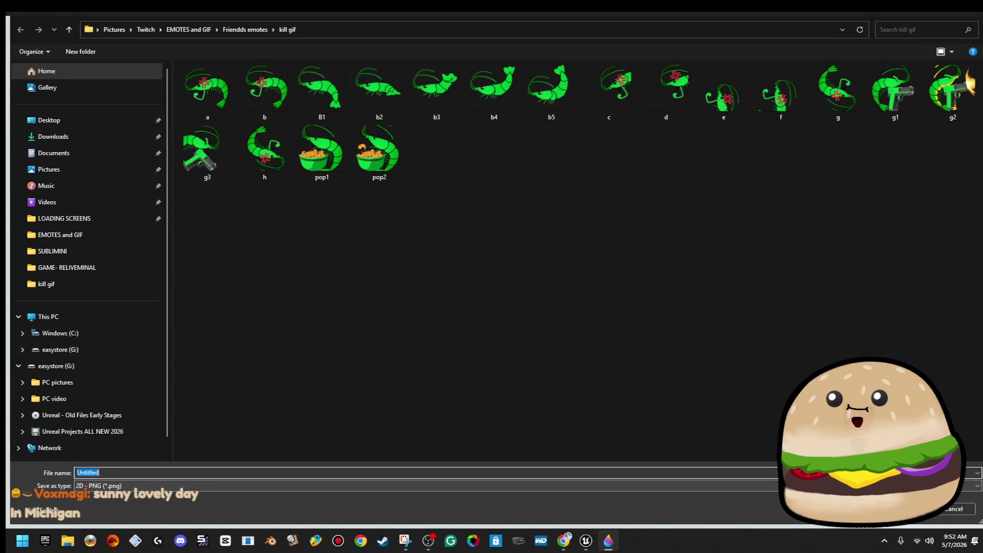
text(pop3)
key(Return)
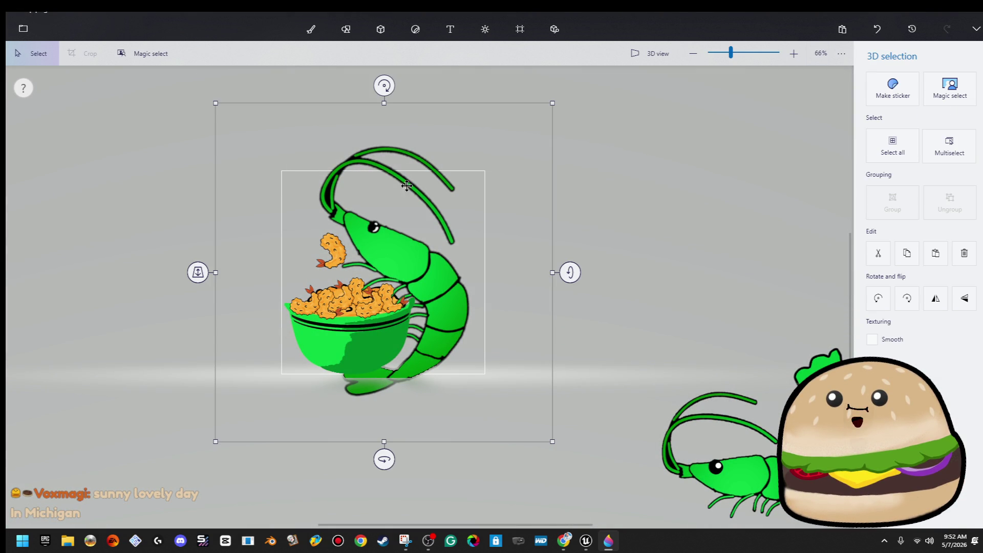
Rotate the single fried shrimp, place it at the big shrimp's mouth and push it behind the head
mouse_move(390, 90)
mouse_down()
mouse_move(416, 103)
mouse_move(417, 113)
mouse_up()
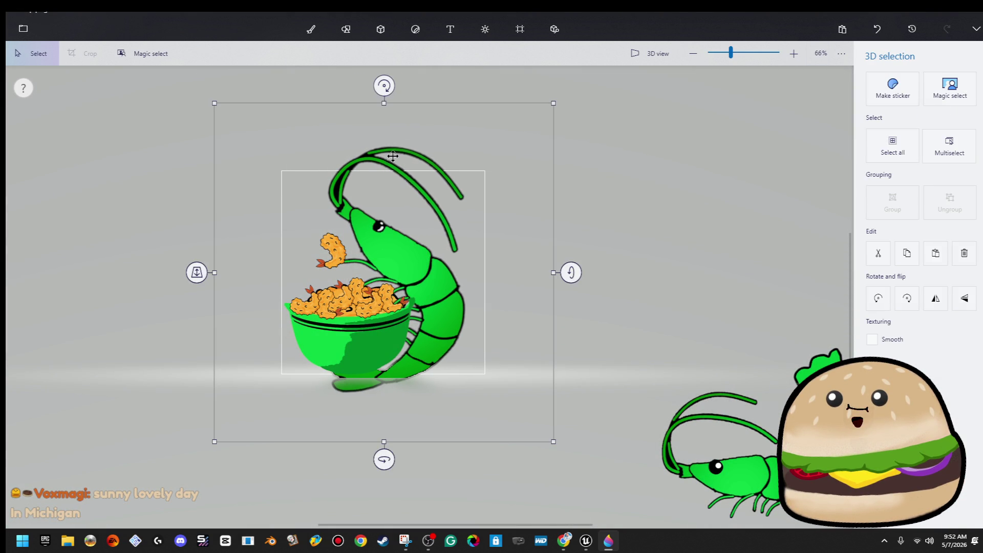
click(400, 156)
click(338, 246)
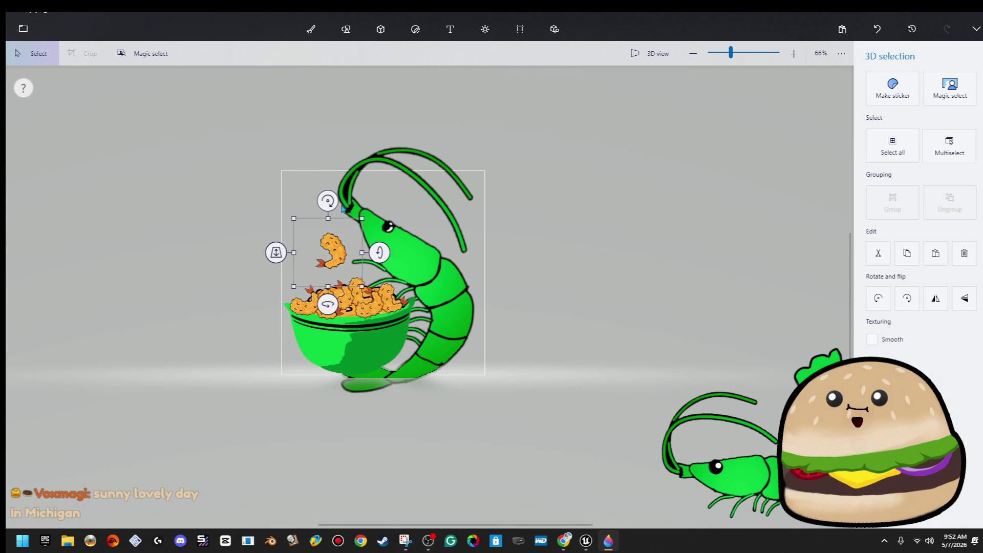
drag(328, 201, 350, 207)
mouse_move(379, 257)
mouse_down()
mouse_move(368, 261)
mouse_move(377, 266)
mouse_up()
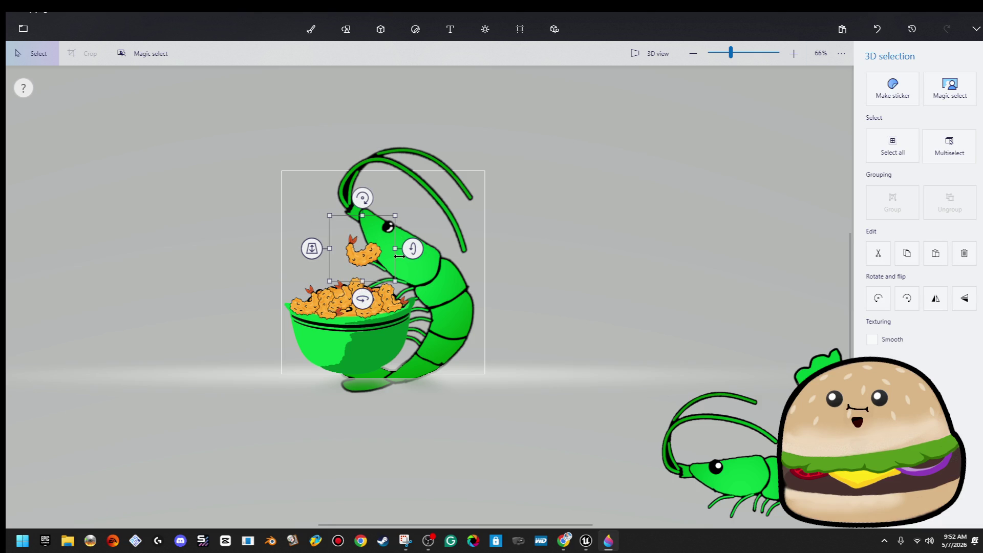
mouse_move(312, 249)
mouse_down()
mouse_move(312, 241)
mouse_move(312, 250)
mouse_up()
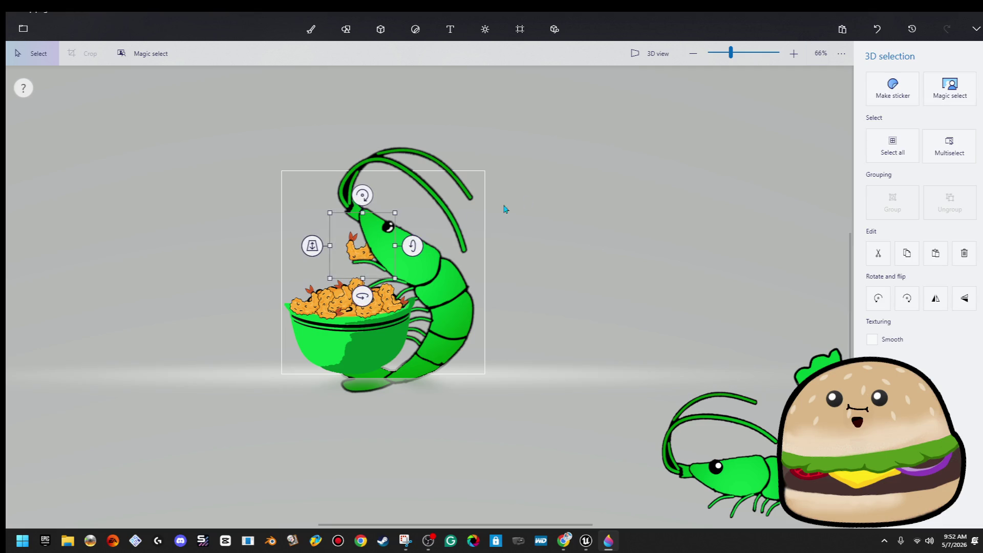
click(551, 197)
click(23, 28)
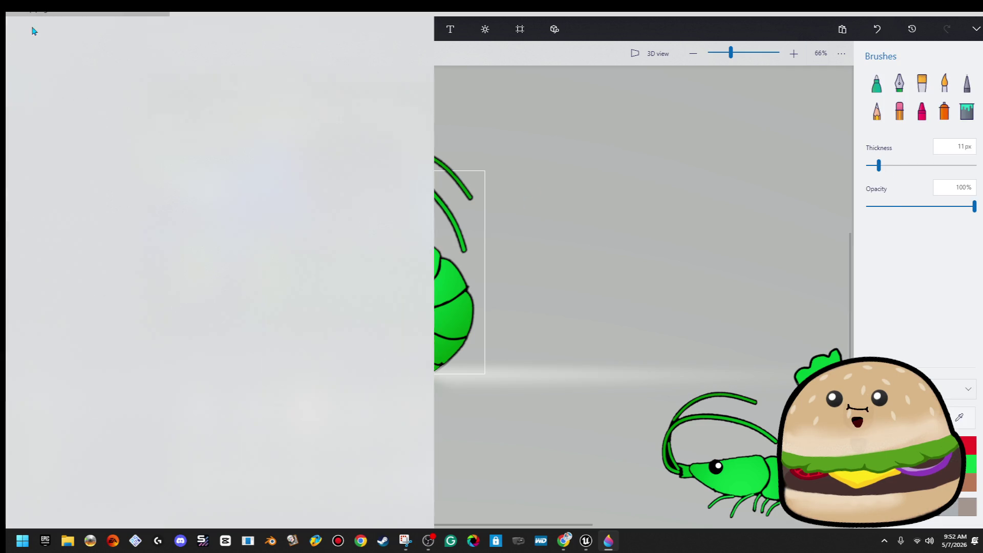
Save this frame as a PNG image named 'pop 5' in the kill gif folder
click(77, 158)
click(232, 107)
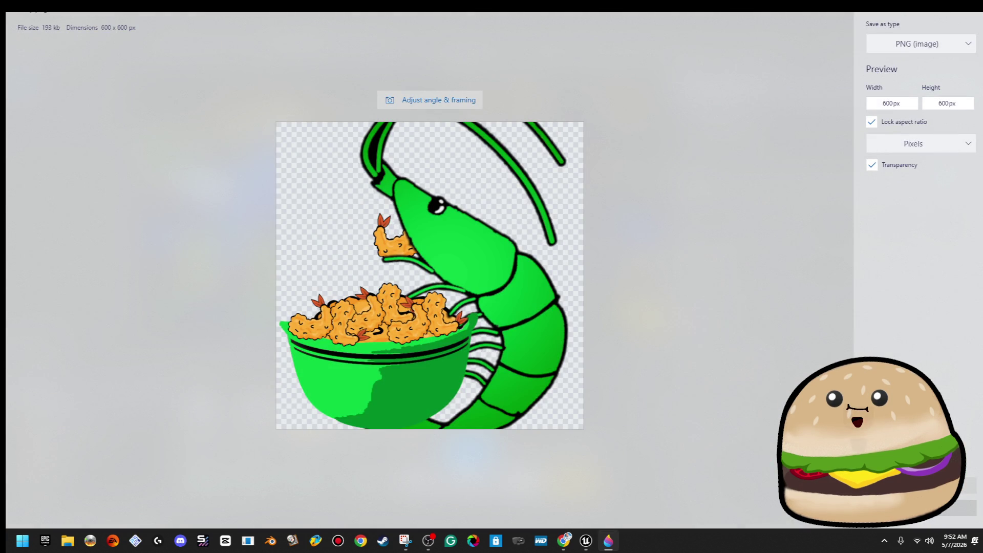
click(921, 485)
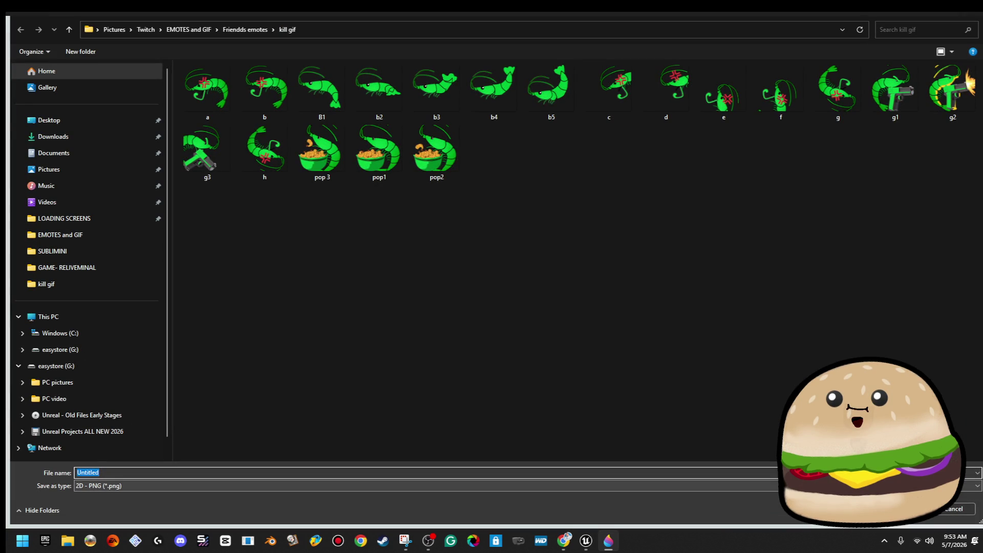
text(pop )
text(5)
key(Return)
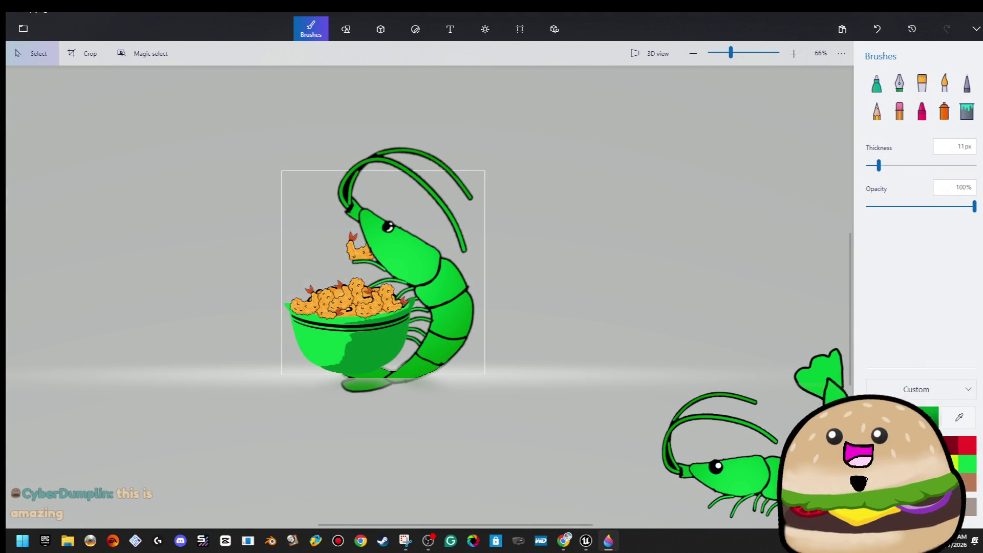
Move the fried shrimp out to the right of the big shrimp
scroll(402, 261, up, 1)
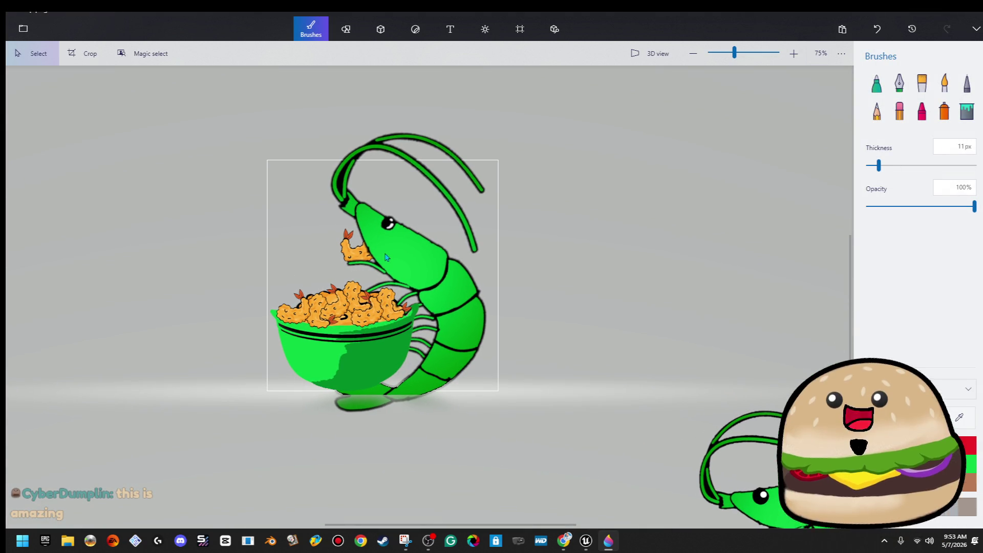
click(355, 258)
mouse_move(355, 258)
mouse_down()
mouse_move(534, 251)
mouse_move(548, 259)
mouse_up()
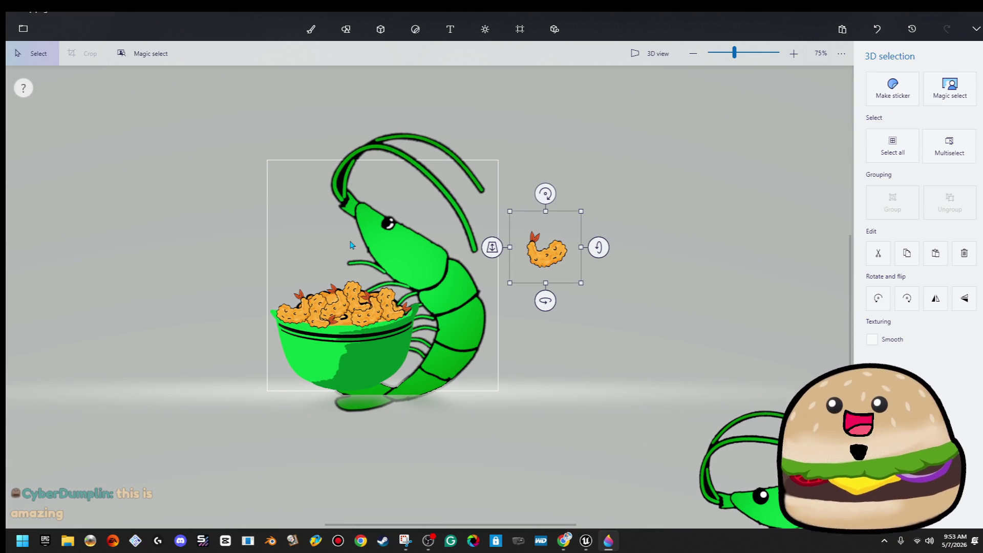
Tilt the big shrimp back slightly with its rotation handle
click(434, 269)
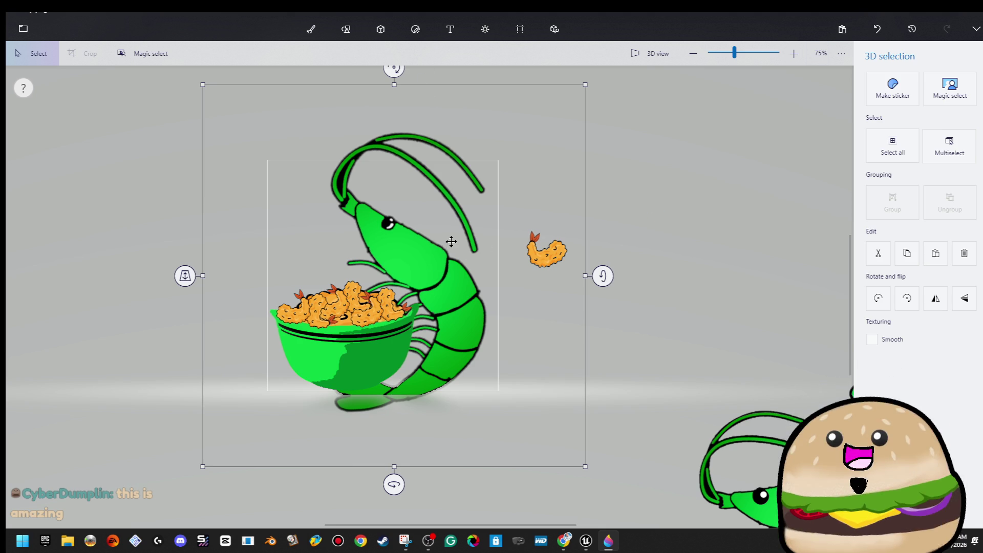
scroll(499, 200, up, 3)
scroll(489, 212, down, 5)
mouse_move(397, 89)
mouse_down()
mouse_move(364, 92)
mouse_move(369, 98)
mouse_up()
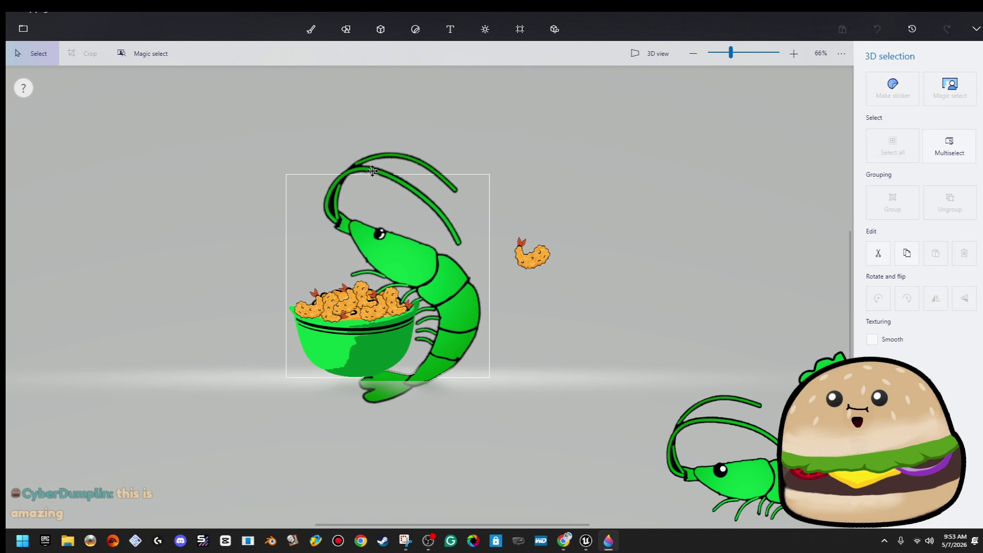
click(310, 29)
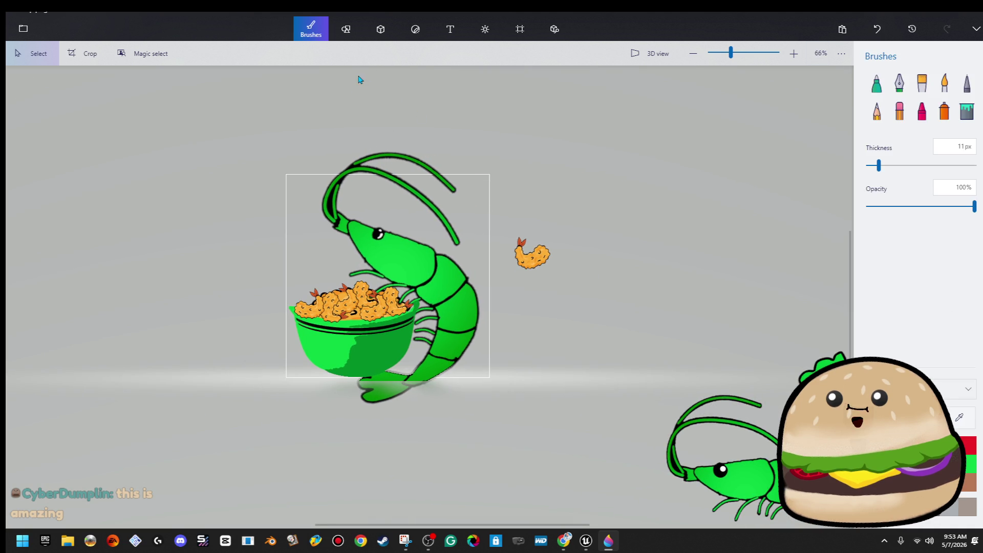
Try a flat curved line across the shrimp's face, then undo it
click(347, 37)
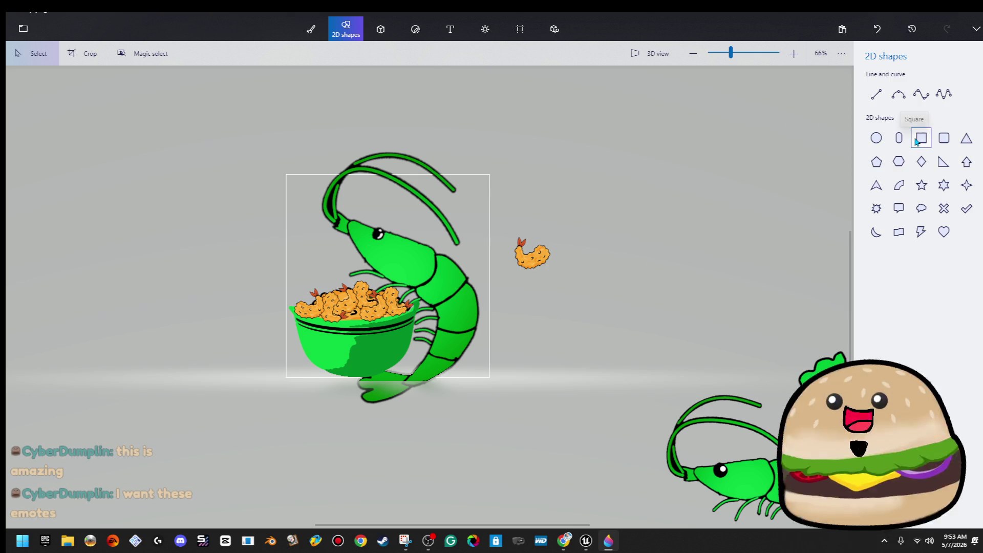
click(898, 93)
scroll(425, 299, up, 3)
scroll(424, 298, up, 5)
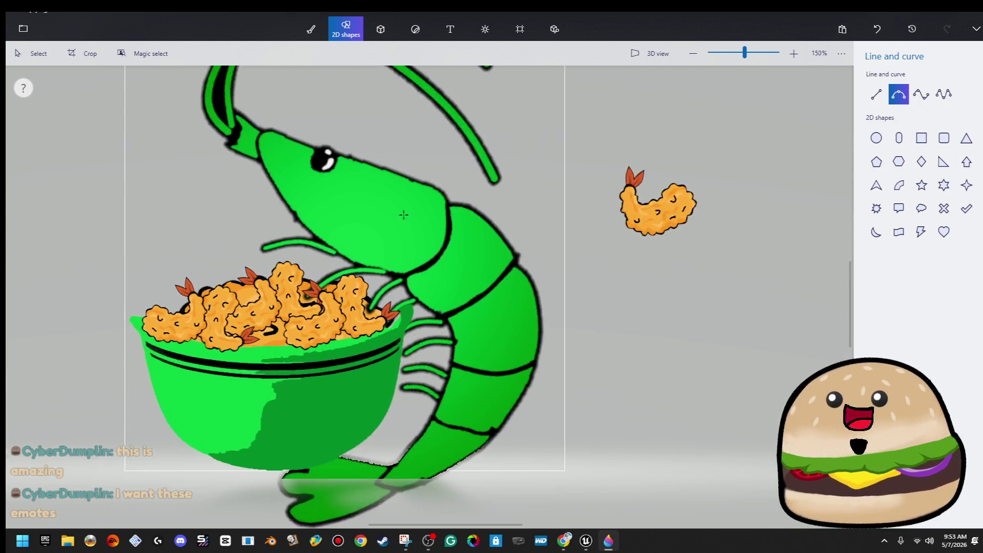
drag(305, 215, 469, 215)
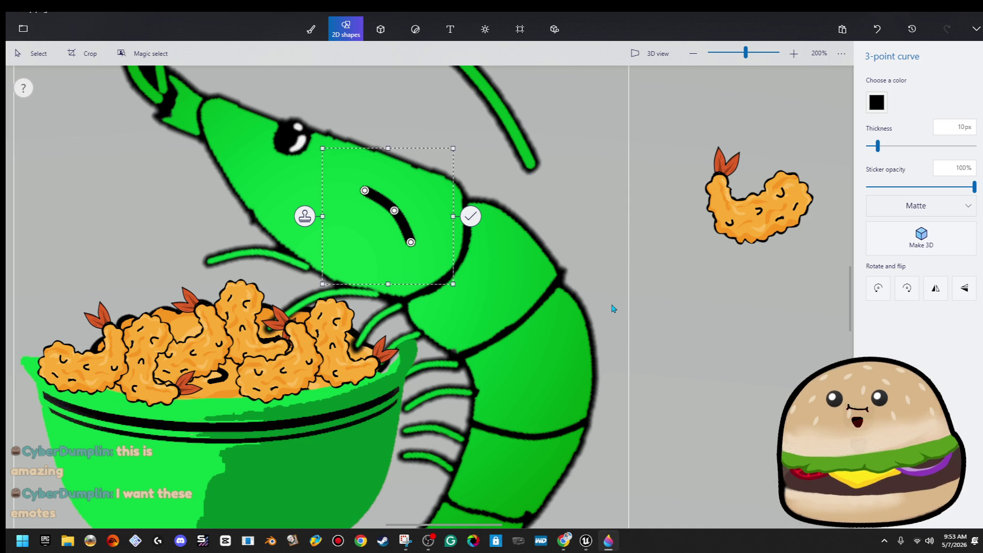
key(Delete)
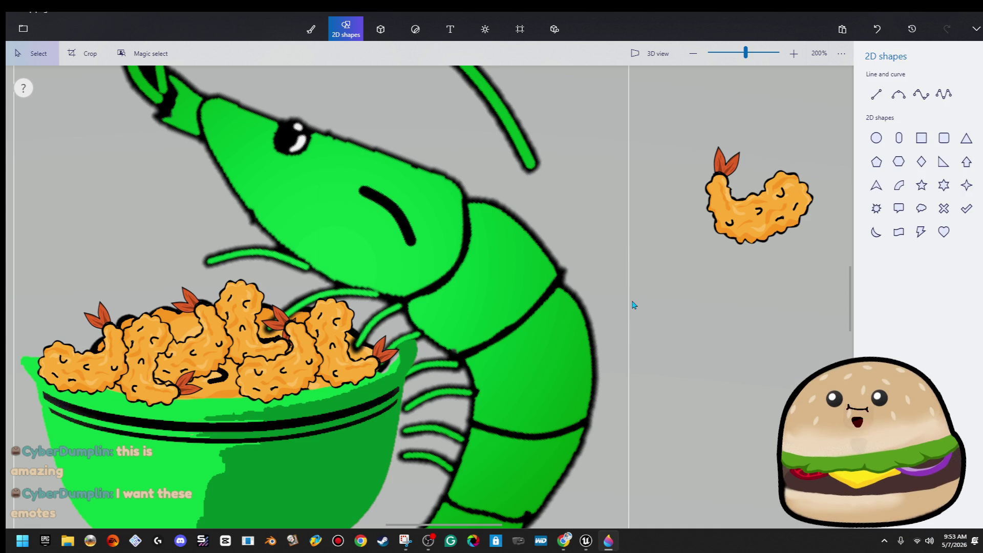
key(ctrl+z)
Doodle a 3D tube down the shrimp's head and color it black
click(389, 23)
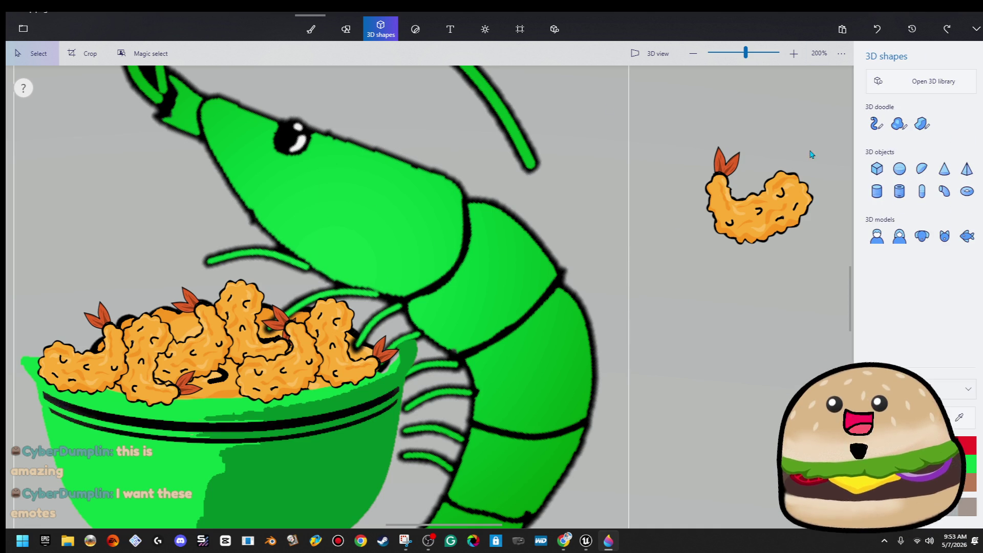
click(877, 124)
mouse_move(357, 188)
mouse_down()
mouse_move(452, 291)
mouse_move(449, 431)
mouse_up()
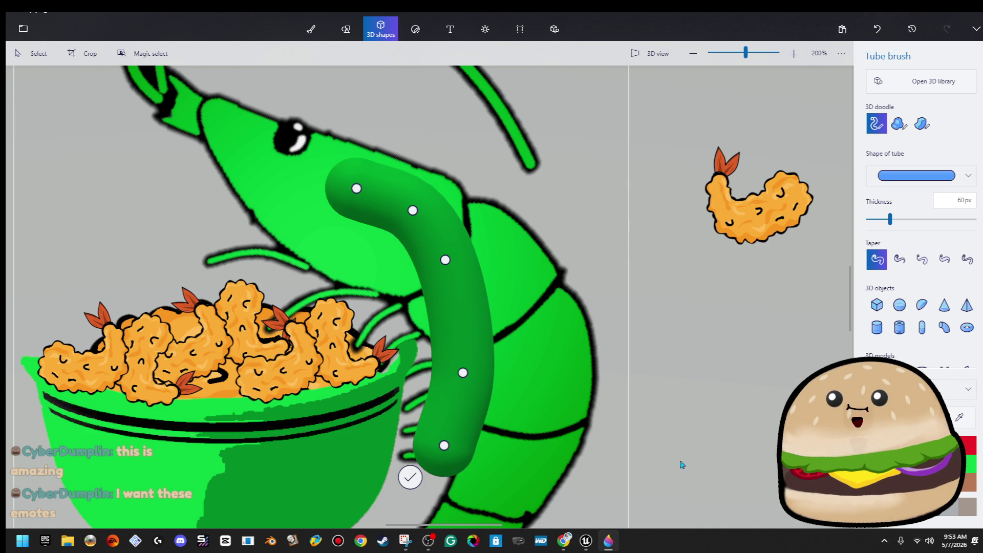
click(410, 477)
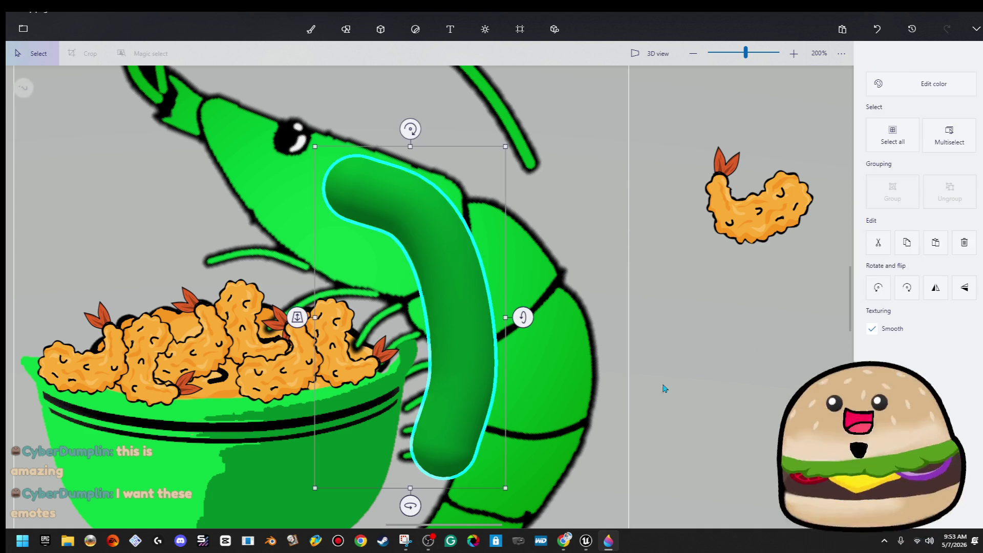
click(893, 85)
click(808, 161)
Shrink, move and rotate the black tube into a short stroke below the eye
mouse_move(514, 491)
mouse_down()
mouse_move(396, 353)
mouse_move(389, 286)
mouse_up()
drag(377, 214, 372, 230)
mouse_move(356, 147)
mouse_down()
mouse_move(333, 148)
mouse_move(344, 155)
mouse_up()
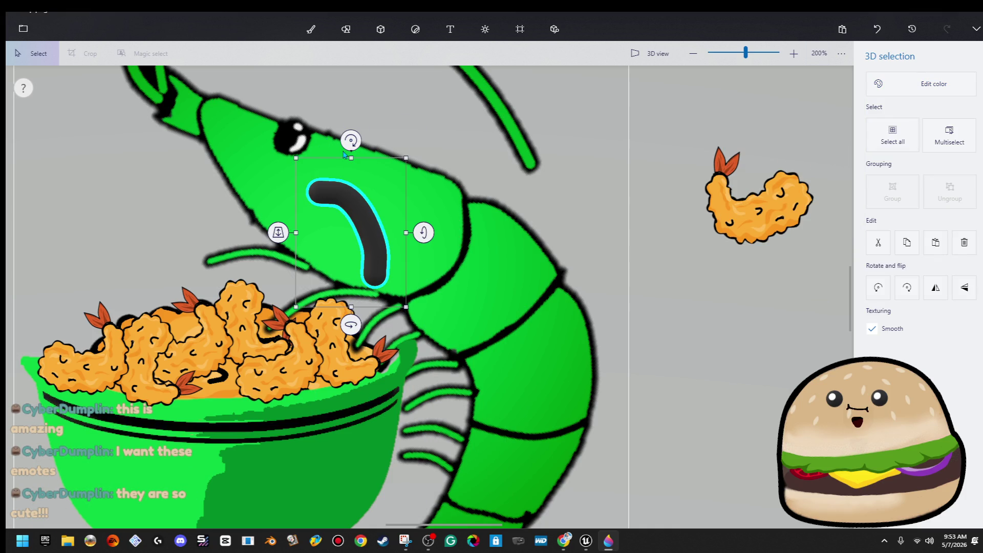
drag(406, 307, 376, 275)
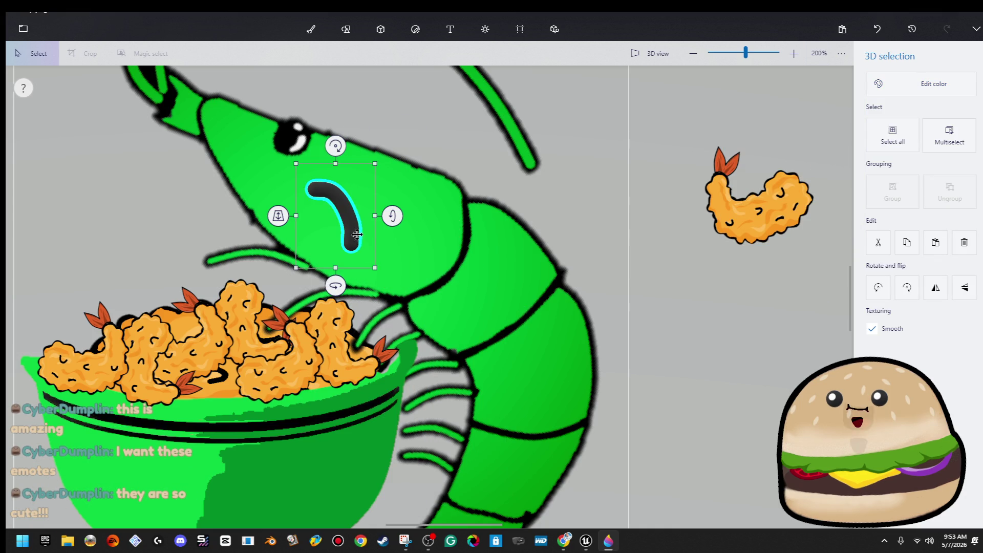
click(658, 303)
scroll(659, 303, down, 5)
scroll(668, 306, down, 2)
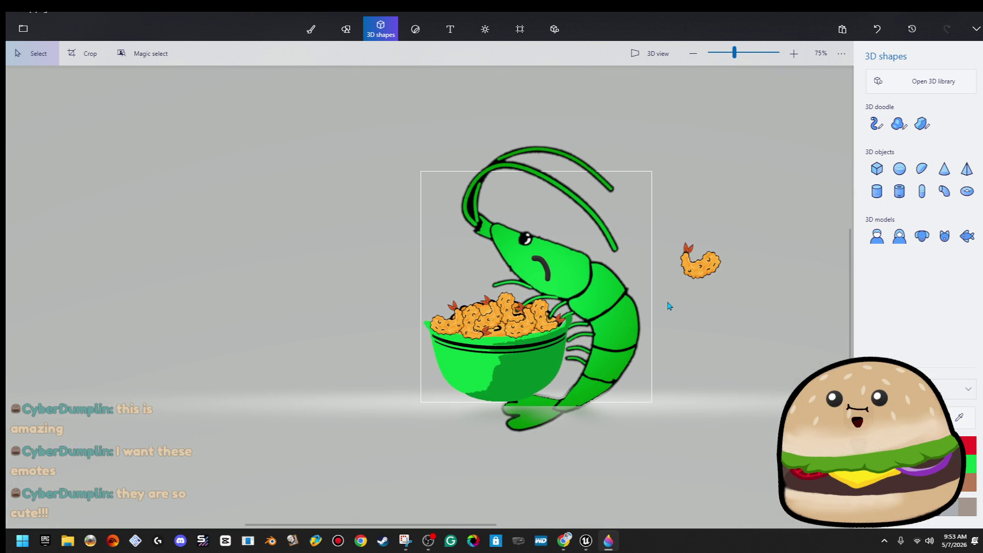
Export the frowning-shrimp picture as a 600×600 PNG named pop3 into the kill gif folder
click(23, 29)
click(42, 157)
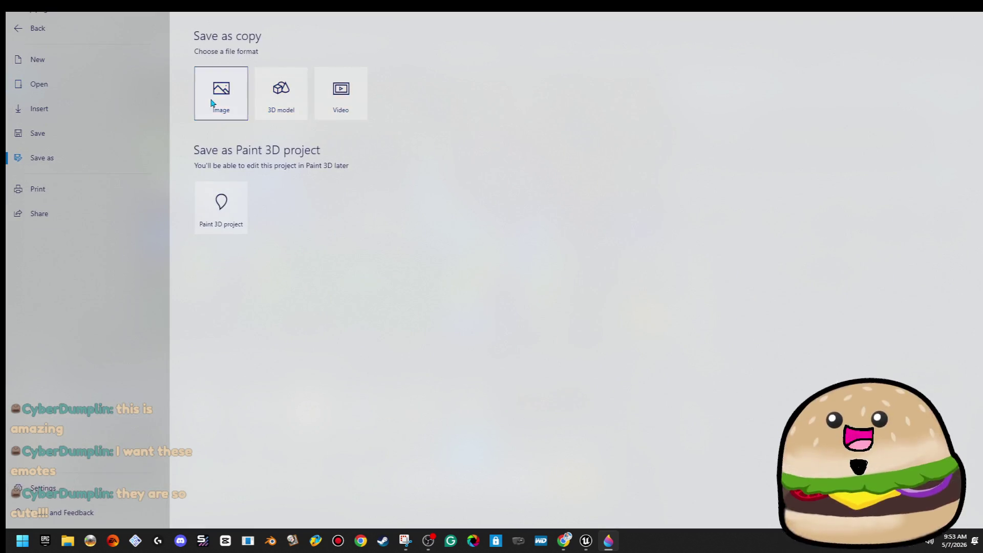
click(221, 93)
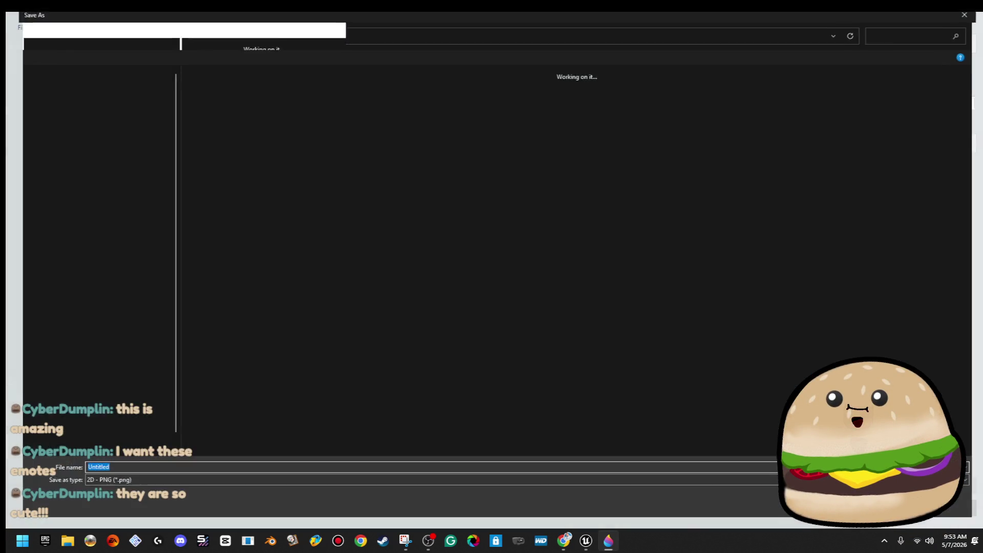
click(919, 485)
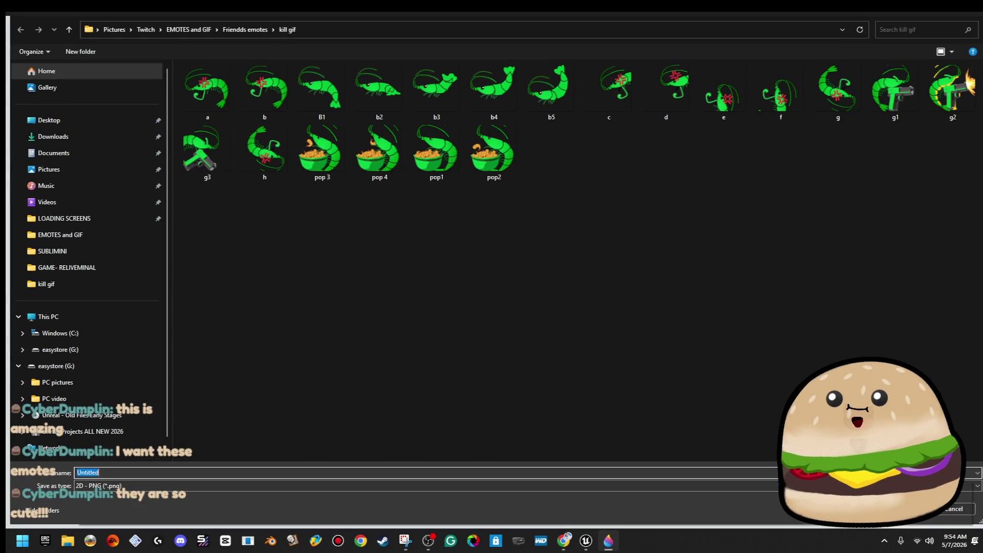
text(pop3)
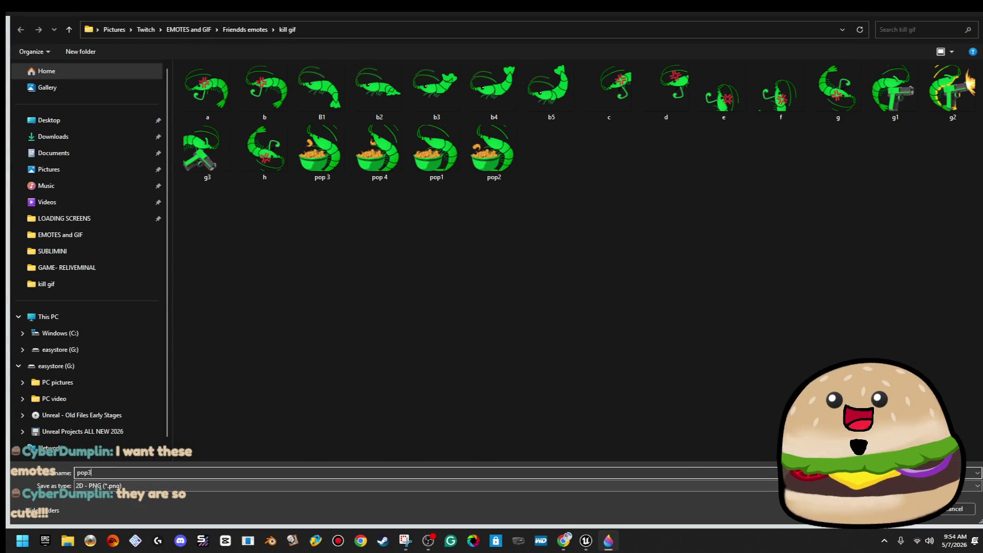
key(Return)
click(565, 256)
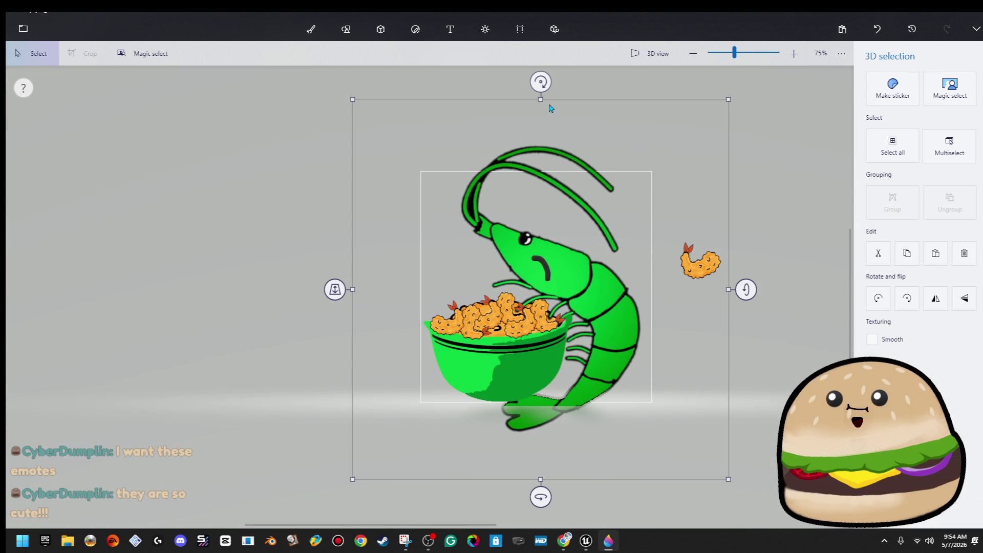
Rotate the shrimp's small black curve about 11 degrees into an arched frown
drag(543, 85, 511, 83)
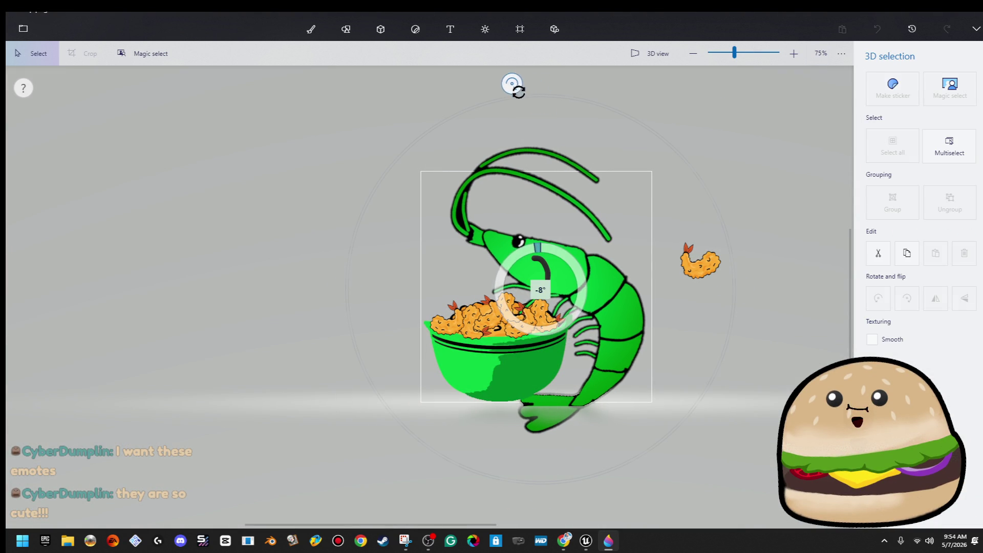
click(493, 194)
click(547, 270)
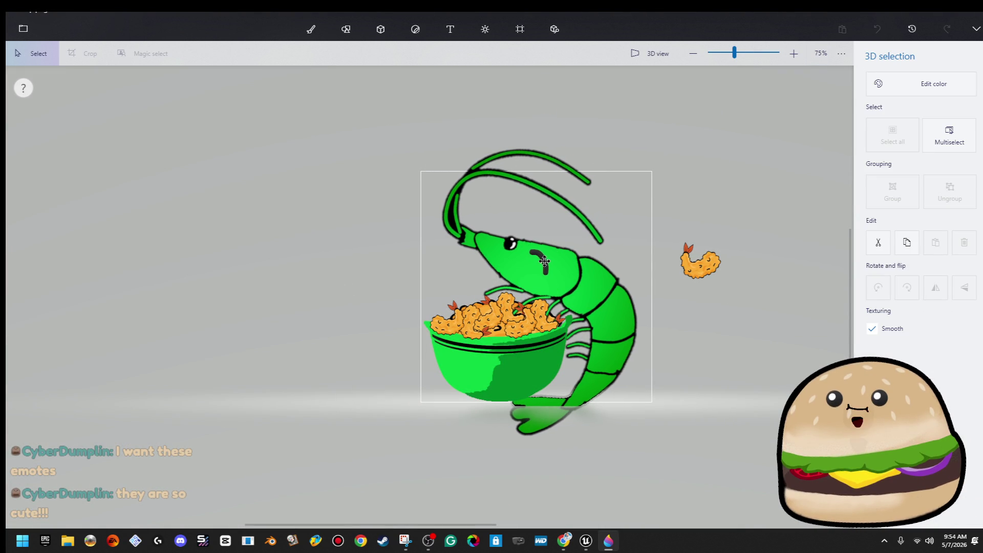
drag(539, 218, 507, 233)
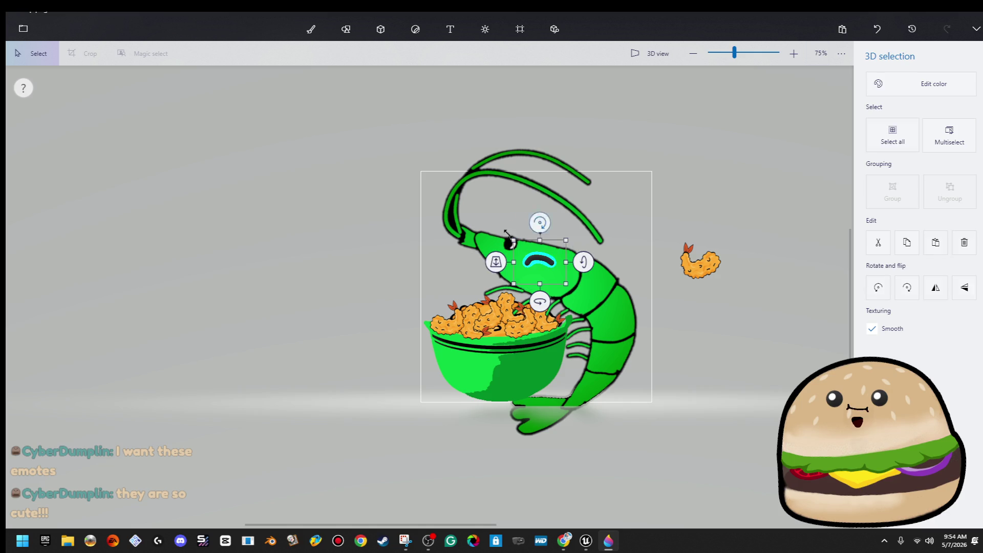
click(387, 241)
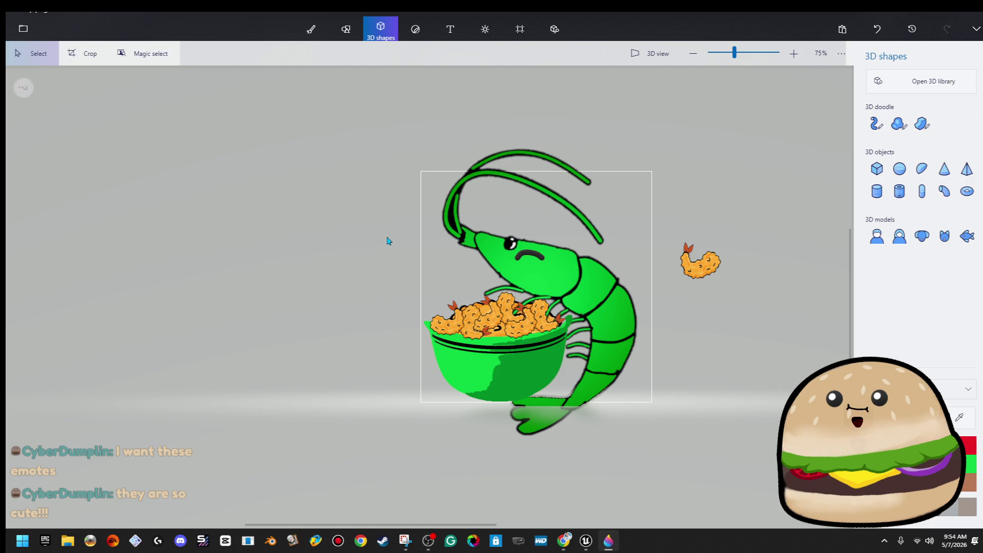
click(22, 40)
Start a PNG image export and decline replacing the existing pop 4 file
click(57, 161)
click(222, 99)
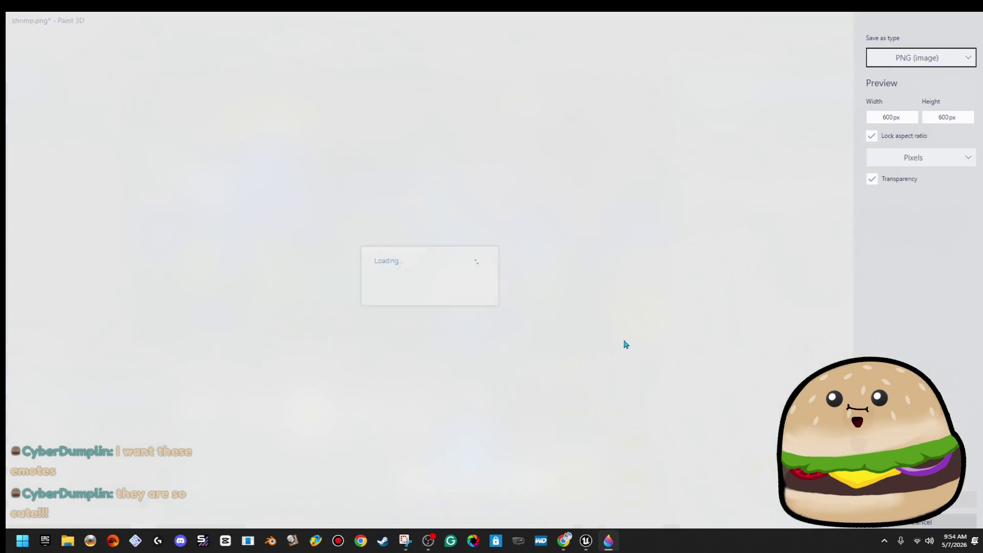
key(Return)
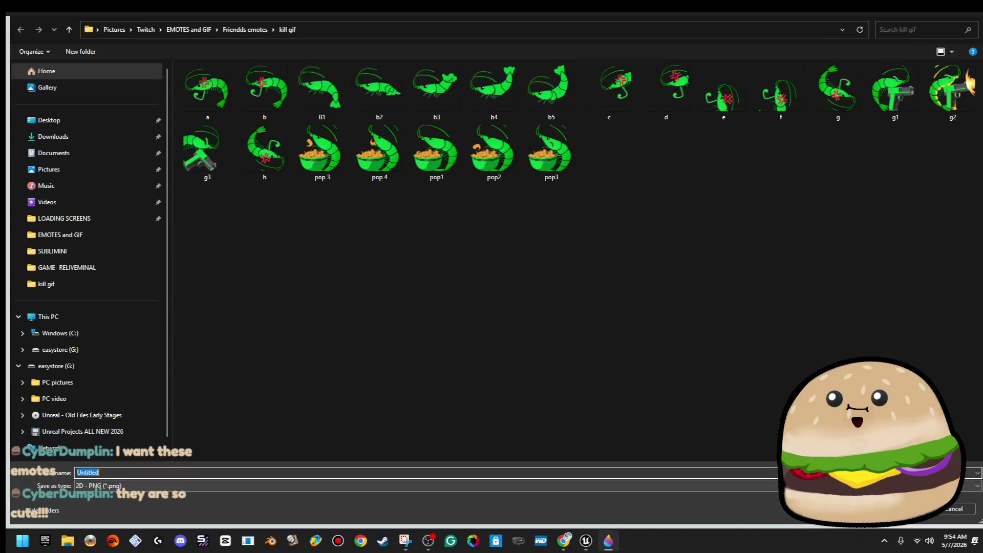
text(pop)
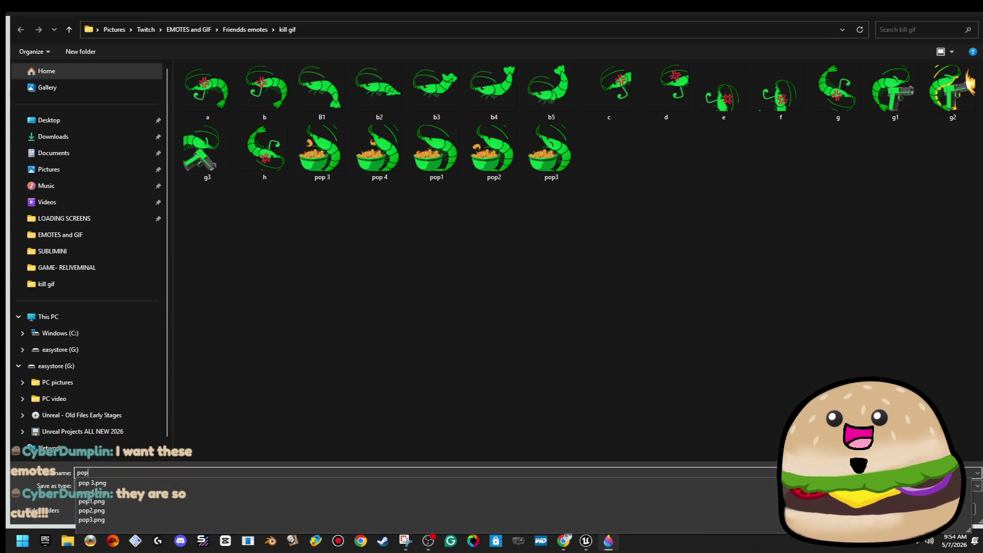
key(Return)
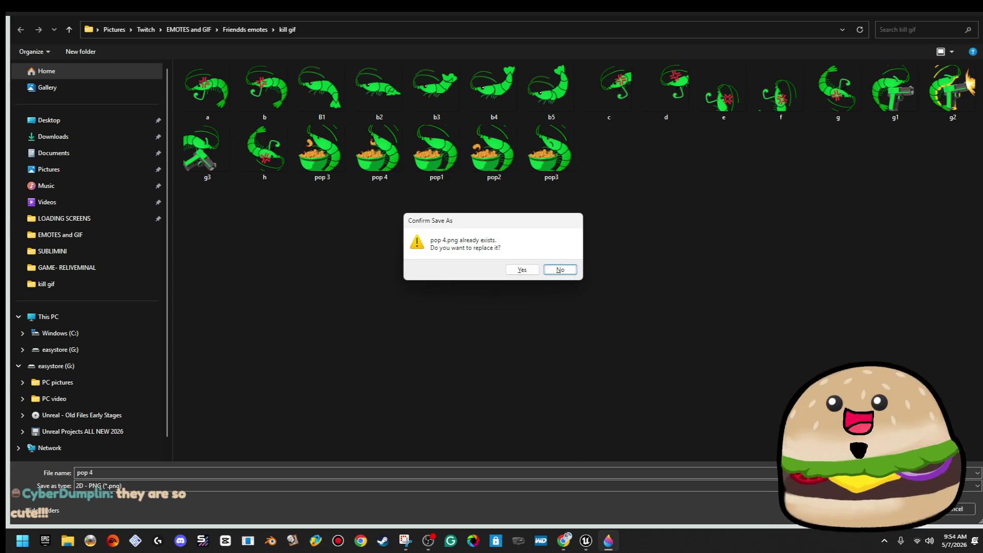
click(560, 270)
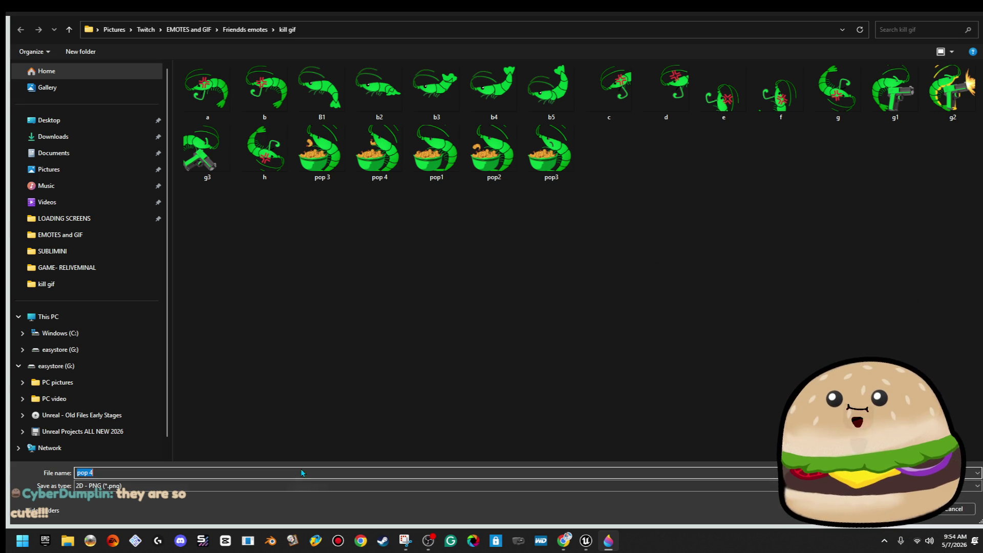
click(274, 471)
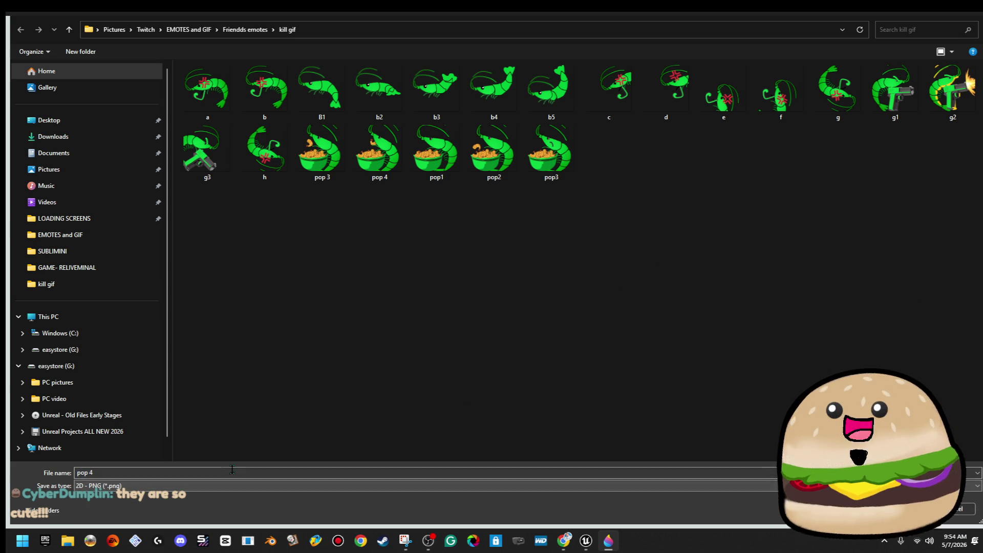
Rename the existing pop3 file in kill gif to pop 4x
click(333, 158)
right_click(333, 154)
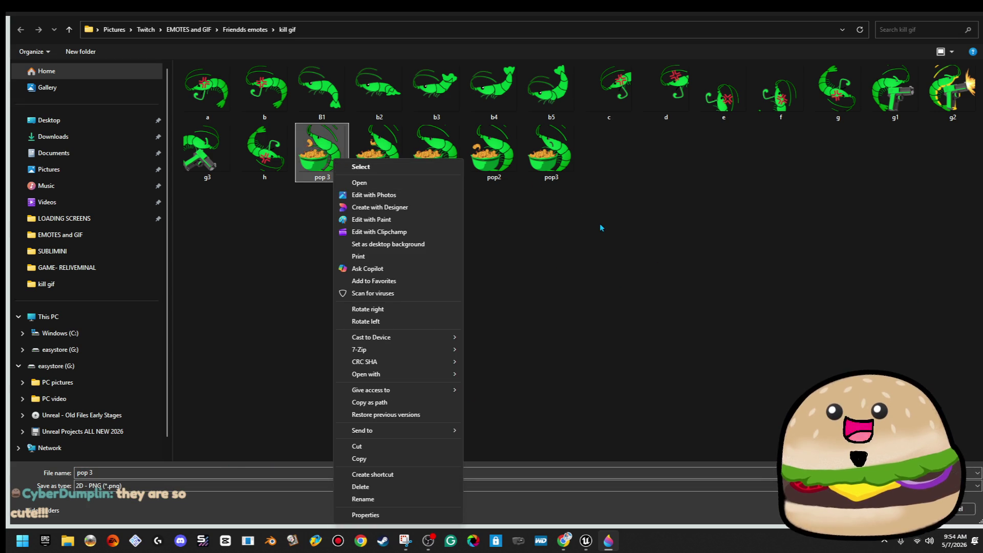
click(595, 223)
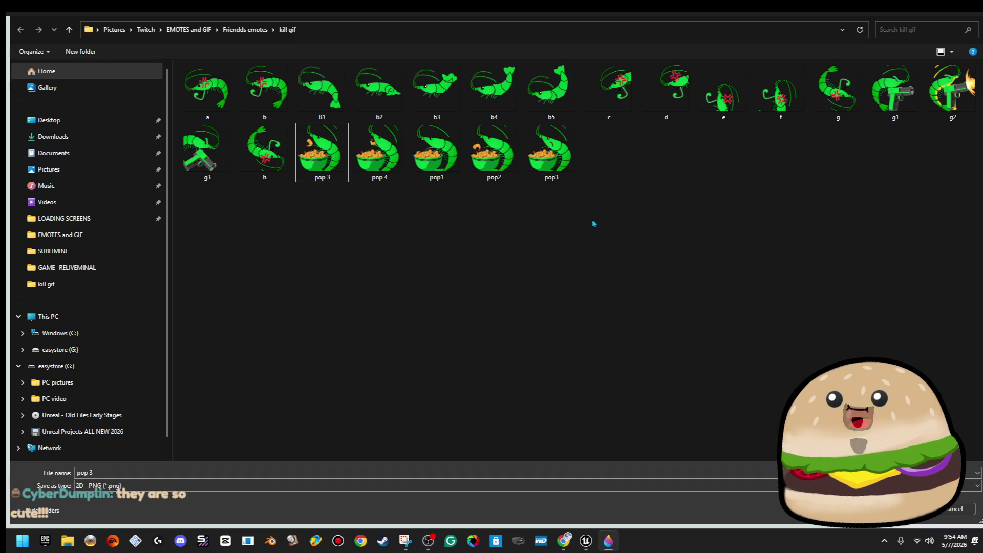
right_click(548, 162)
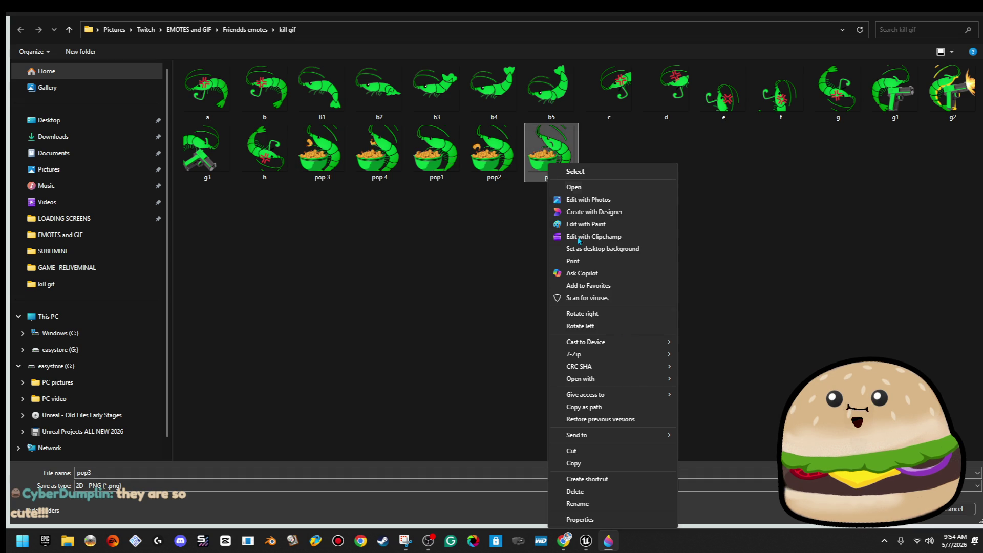
click(608, 504)
text(pop 4a)
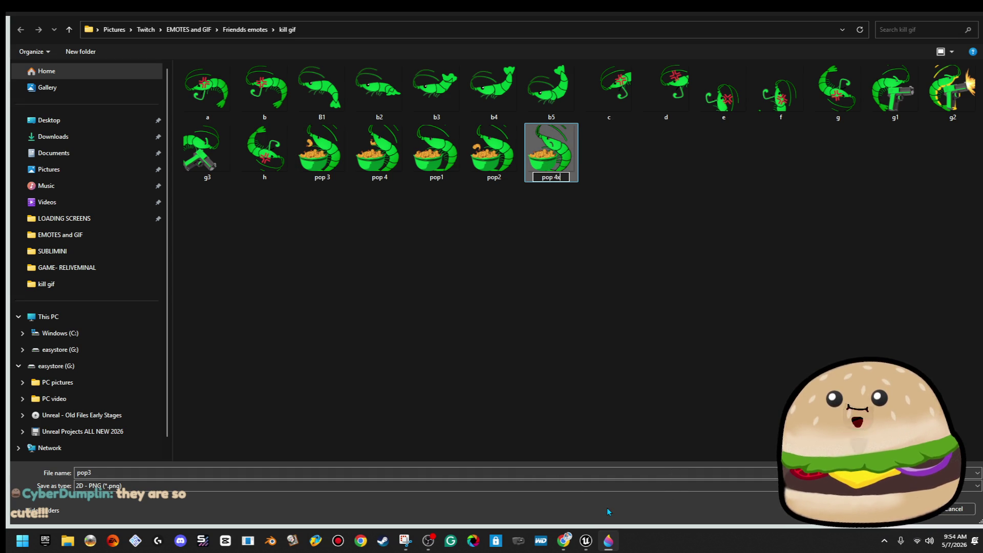
key(Return)
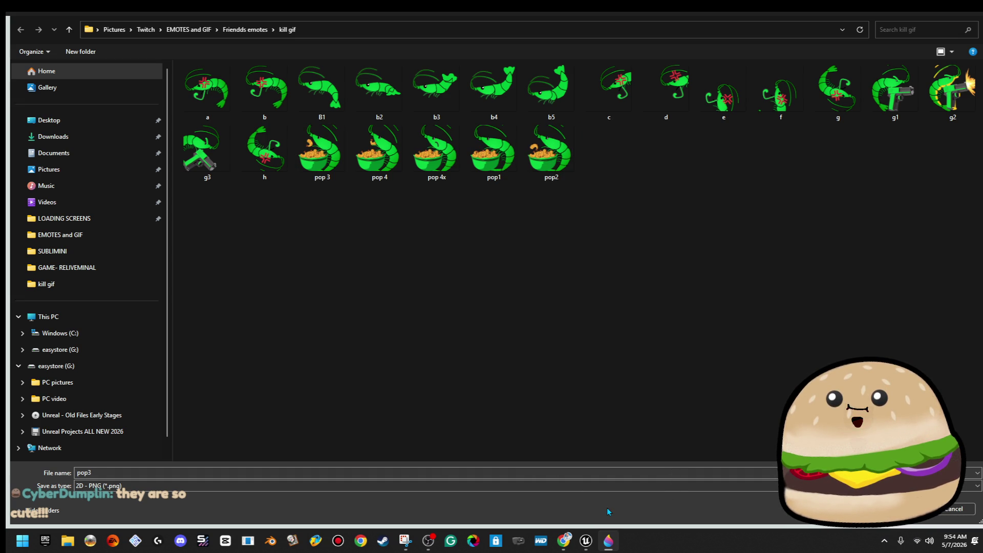
Rename pop 4 to pop 5, then save the new frame as pop 6
right_click(379, 163)
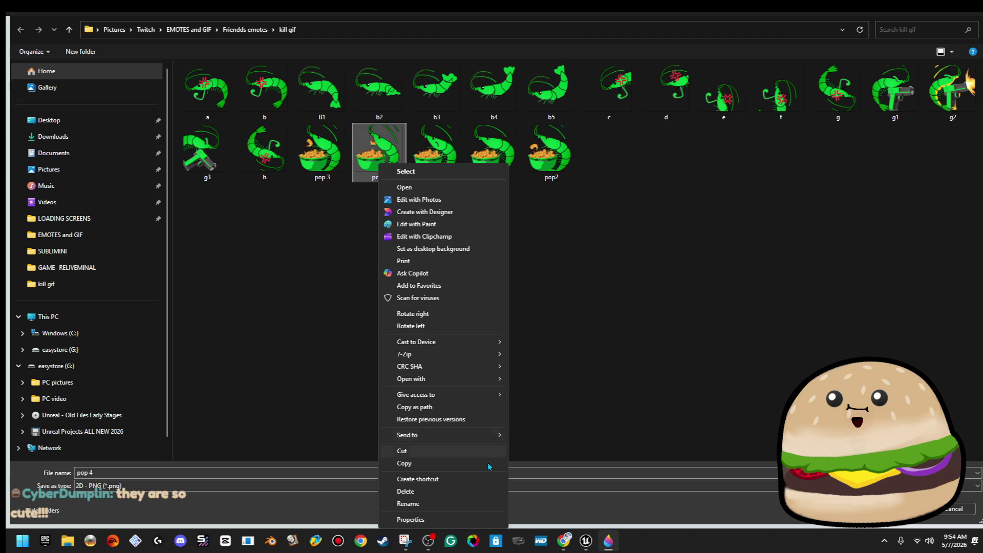
click(459, 507)
text(p)
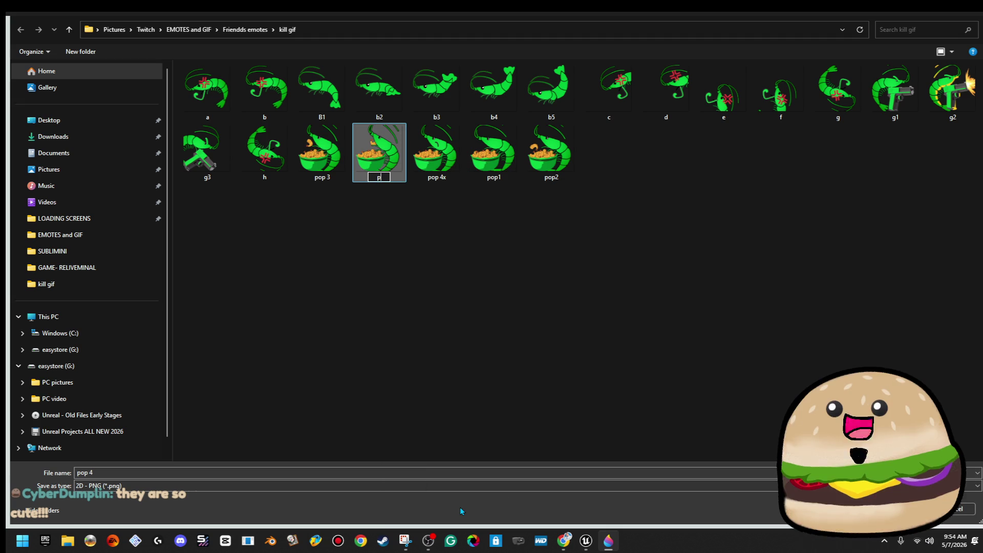
text(op 5)
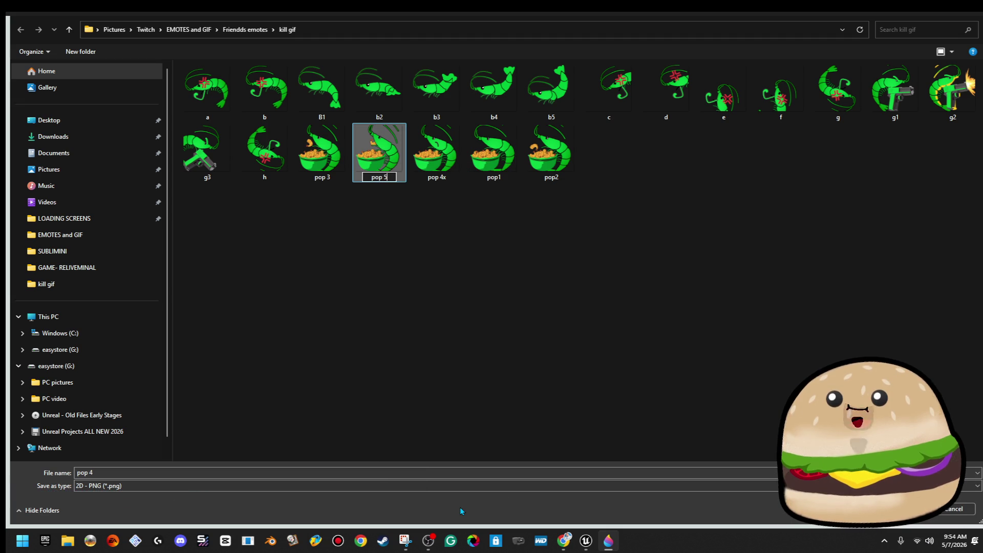
key(Return)
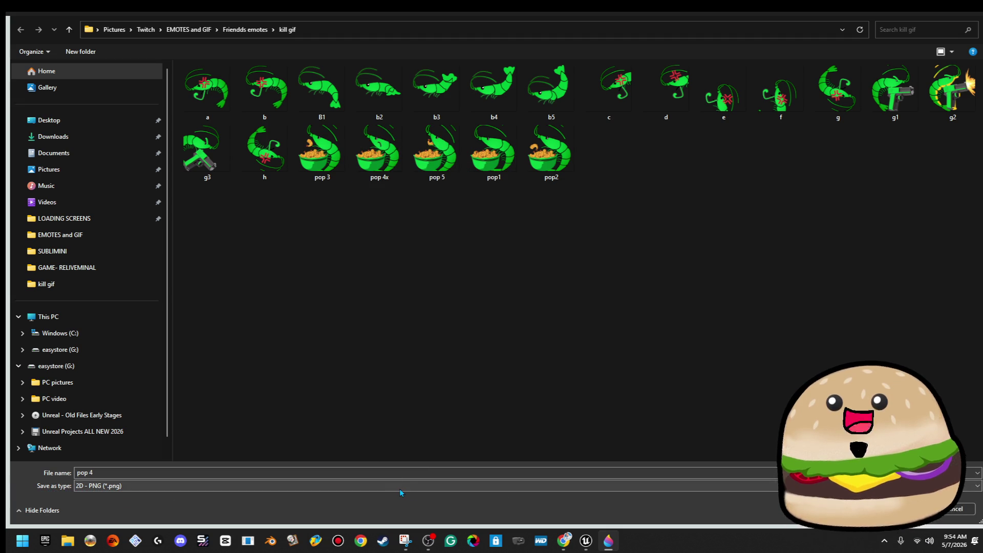
click(403, 472)
text(pop)
key(Return)
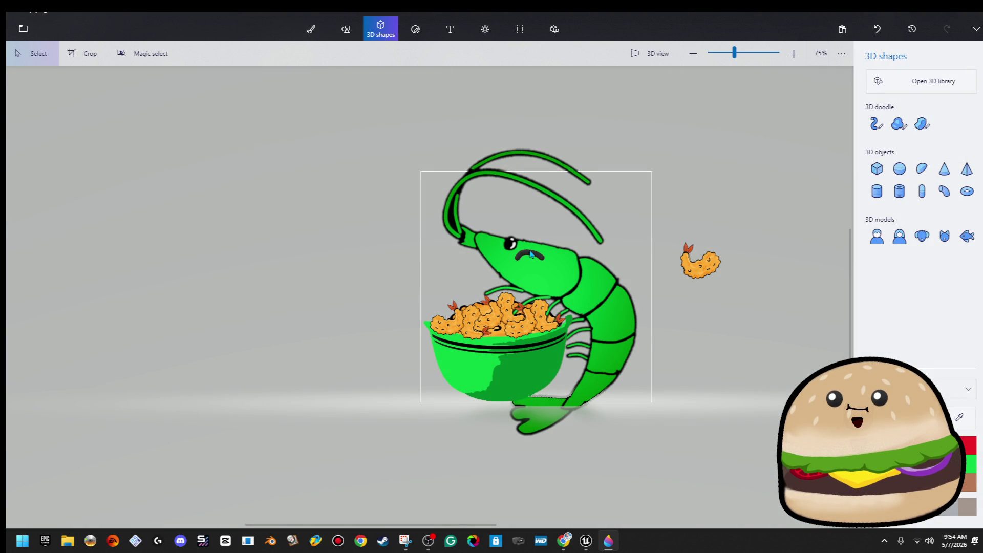
Tilt the whole shrimp slightly with its rotation handle and nudge it left
click(530, 255)
click(531, 258)
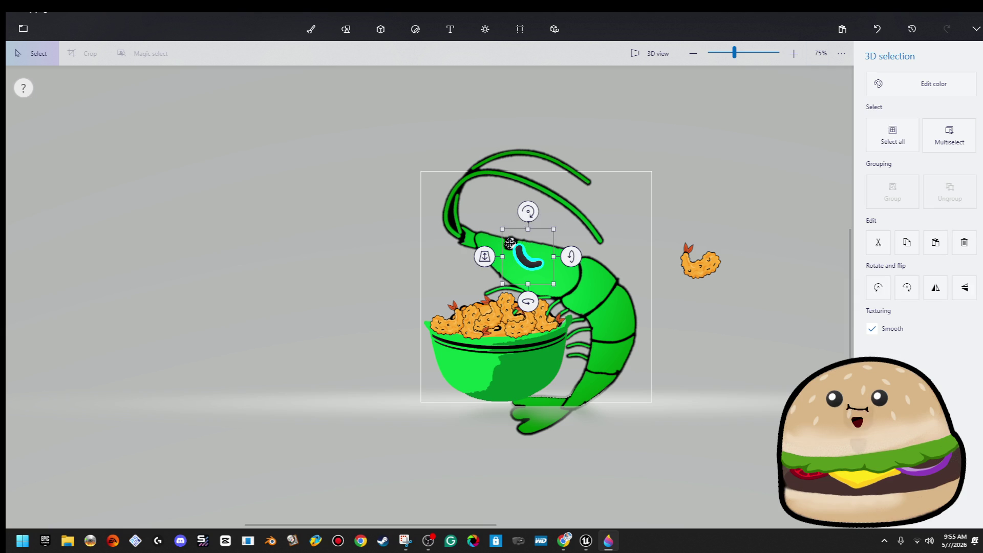
click(380, 28)
click(537, 124)
mouse_move(532, 91)
mouse_down()
mouse_move(504, 92)
mouse_move(544, 163)
mouse_up()
mouse_move(534, 106)
mouse_down()
mouse_move(573, 112)
mouse_move(568, 122)
mouse_up()
drag(556, 183, 551, 181)
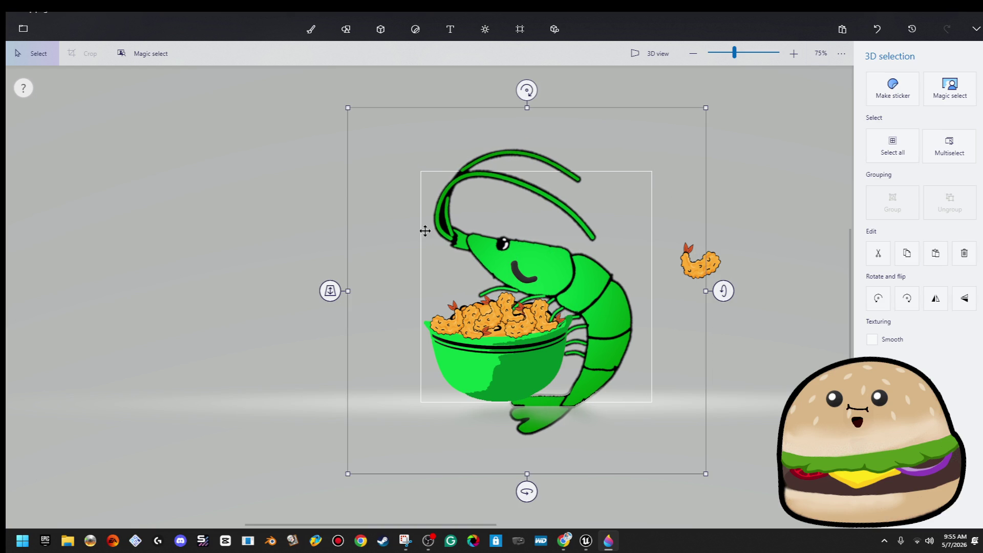
click(339, 271)
Bring up the 600×600 PNG image export preview for the frame
click(29, 28)
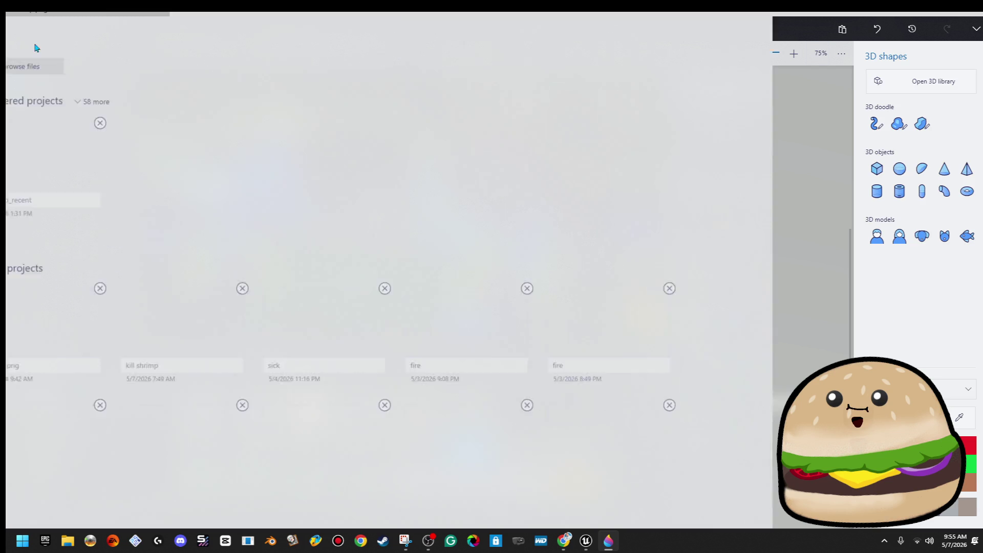
click(83, 159)
click(220, 98)
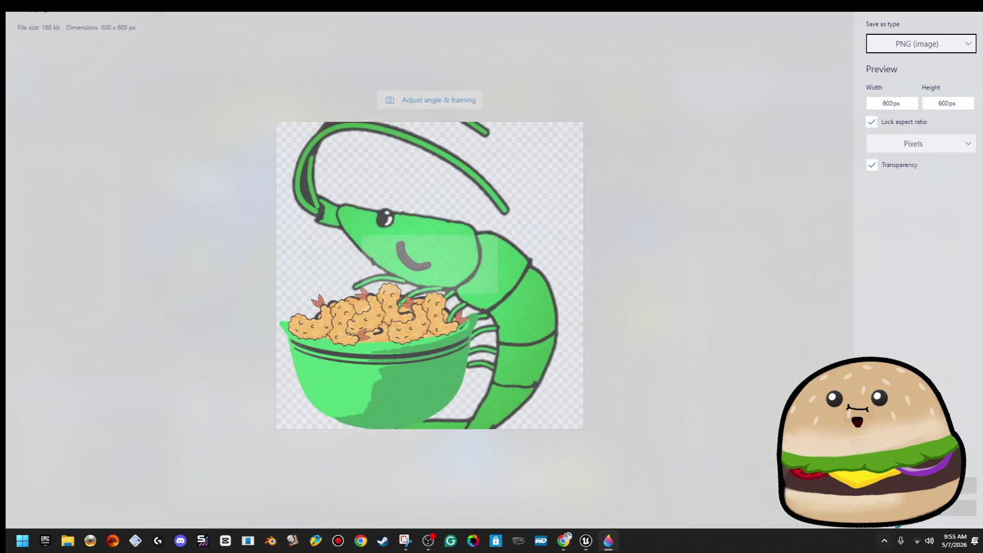
Export the smiling-shrimp frame as a PNG named pop7 into kill gif
click(893, 44)
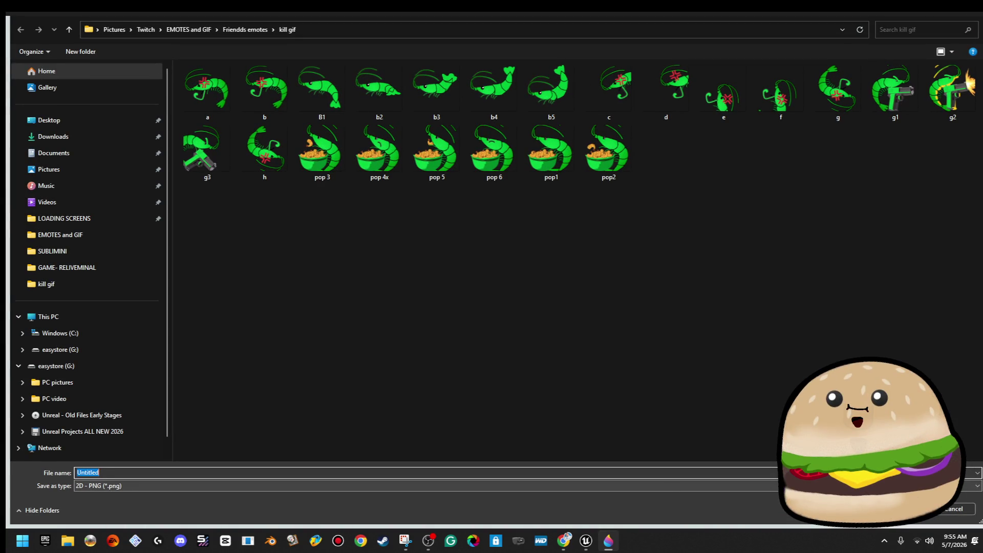
text(pop7)
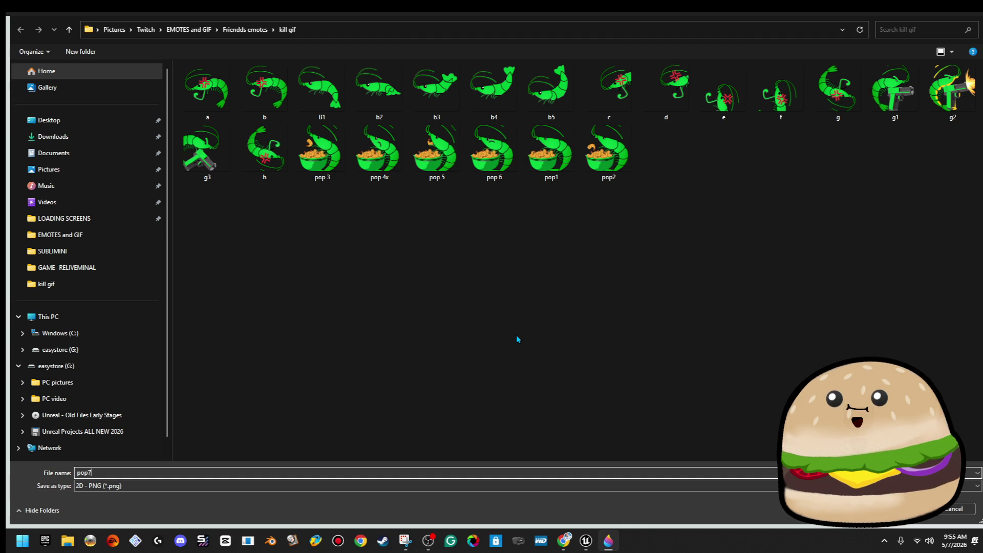
key(Return)
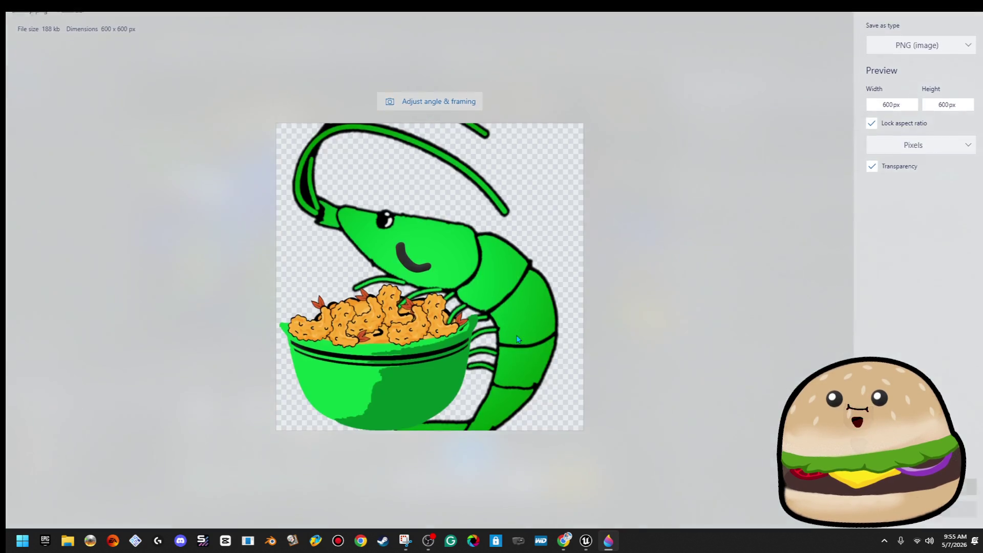
click(531, 256)
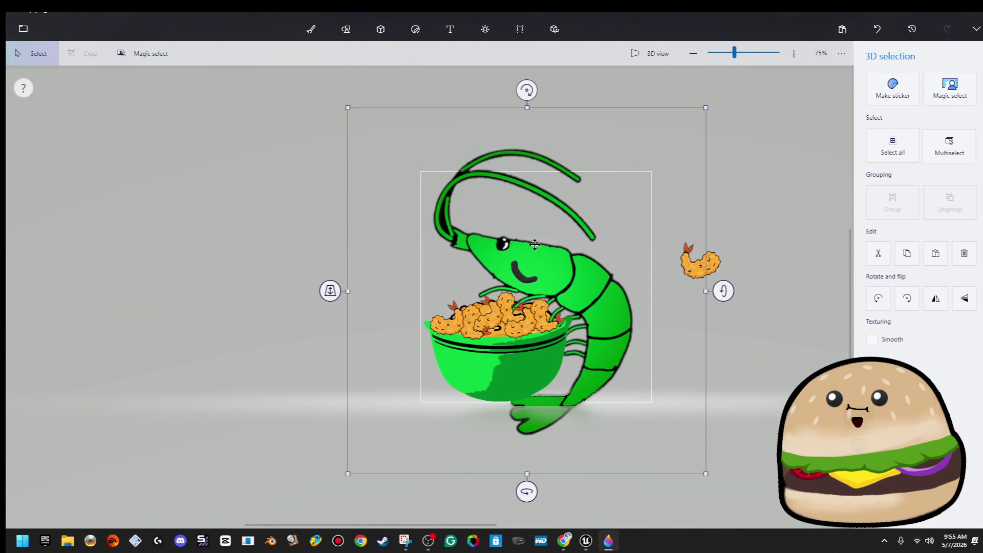
Tilt the shrimp about 6 degrees and rotate its mouth about 12 degrees
drag(528, 89, 502, 94)
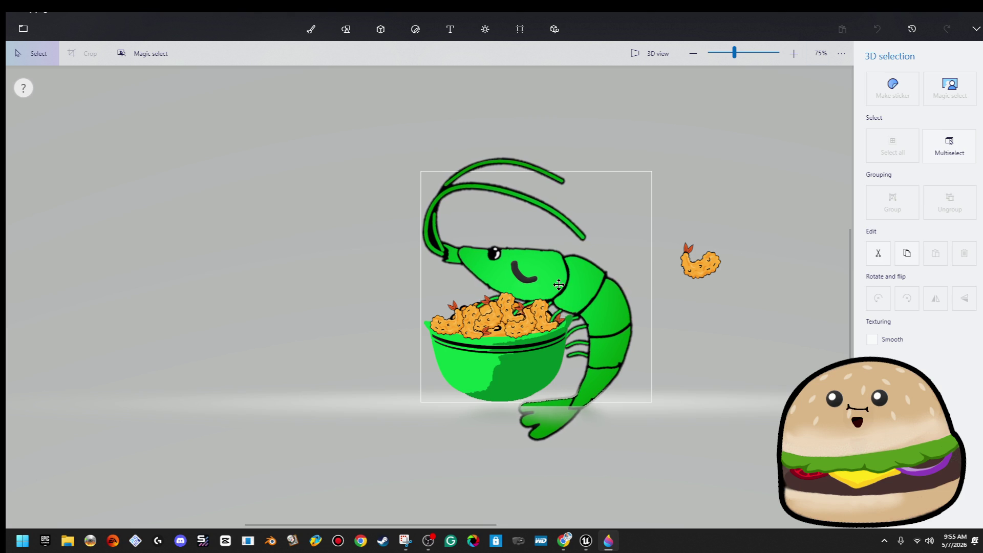
click(523, 276)
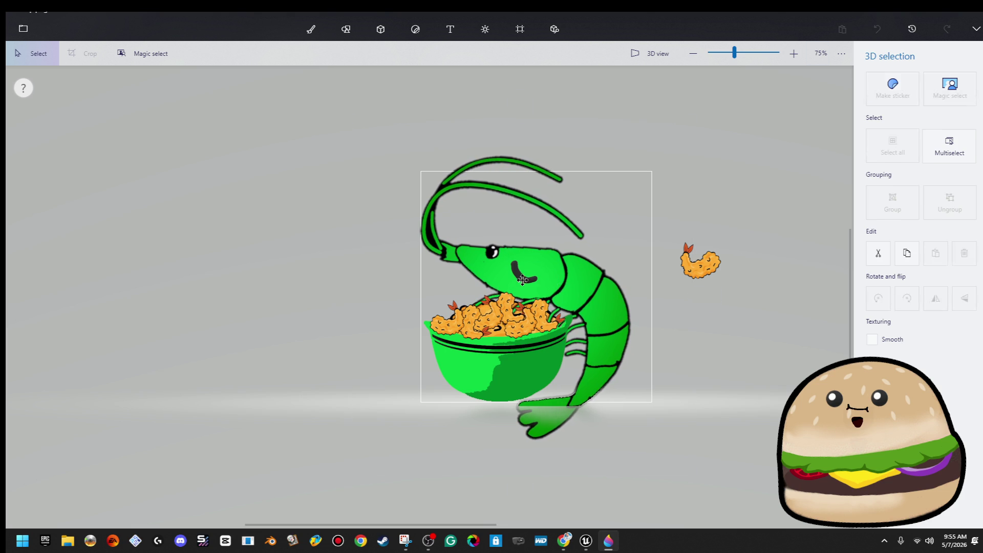
mouse_move(526, 232)
mouse_down()
mouse_move(516, 226)
mouse_move(489, 241)
mouse_up()
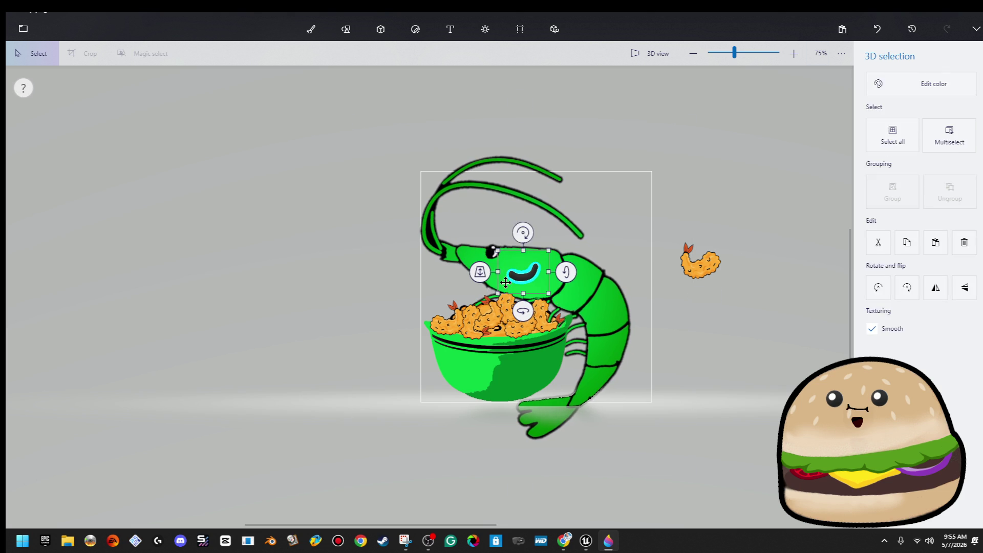
click(313, 208)
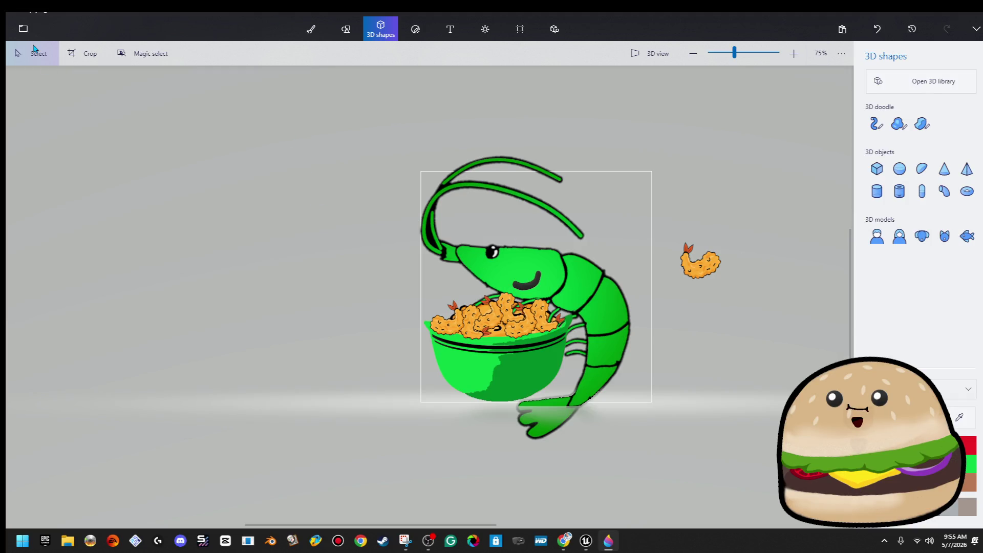
Export the drawing as a PNG image named 'pop 8' in the kill gif folder
click(24, 26)
click(97, 167)
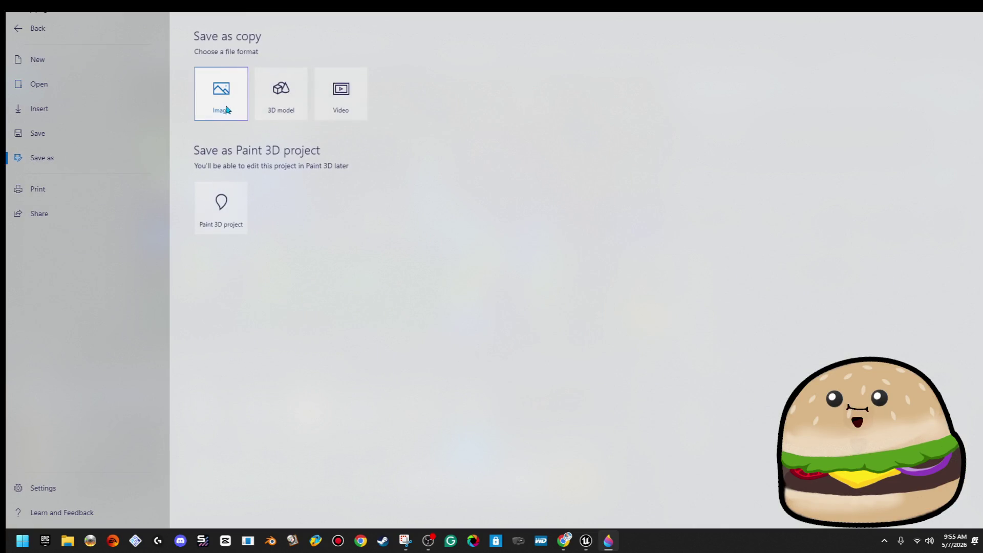
click(222, 103)
click(893, 512)
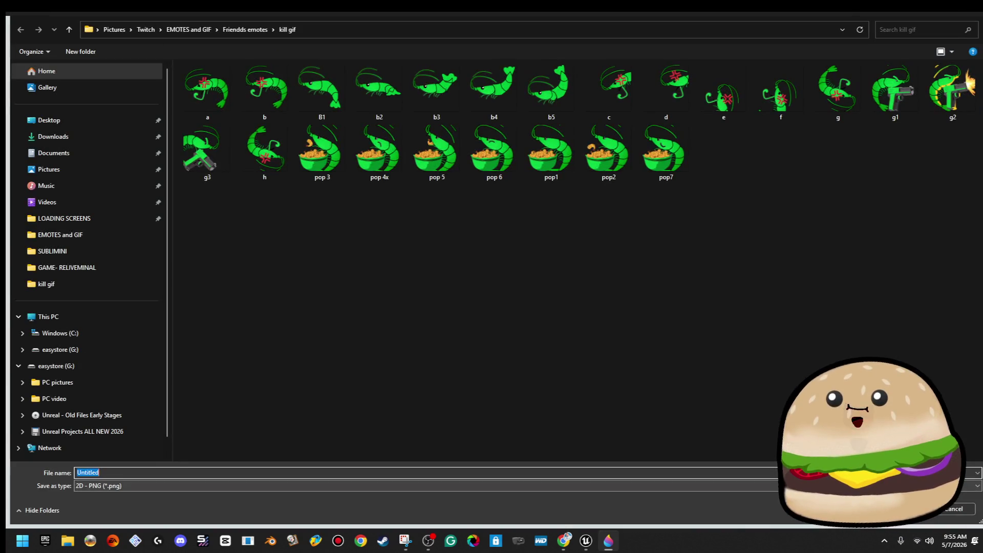
text(pop 8)
key(Return)
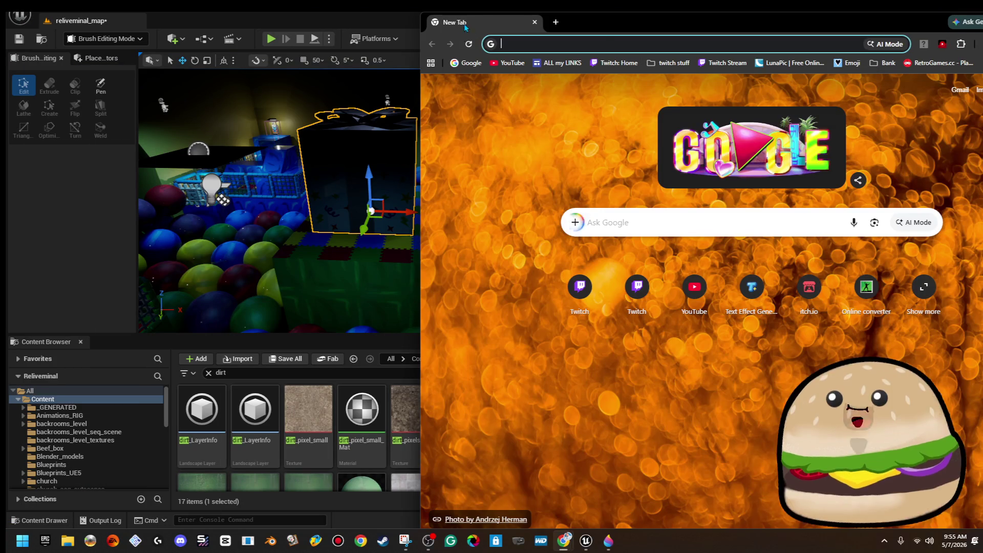
In maximized Chrome, open ezgif's GIF maker and upload the eight pop frames
double_click(607, 24)
text(ezgif)
key(Return)
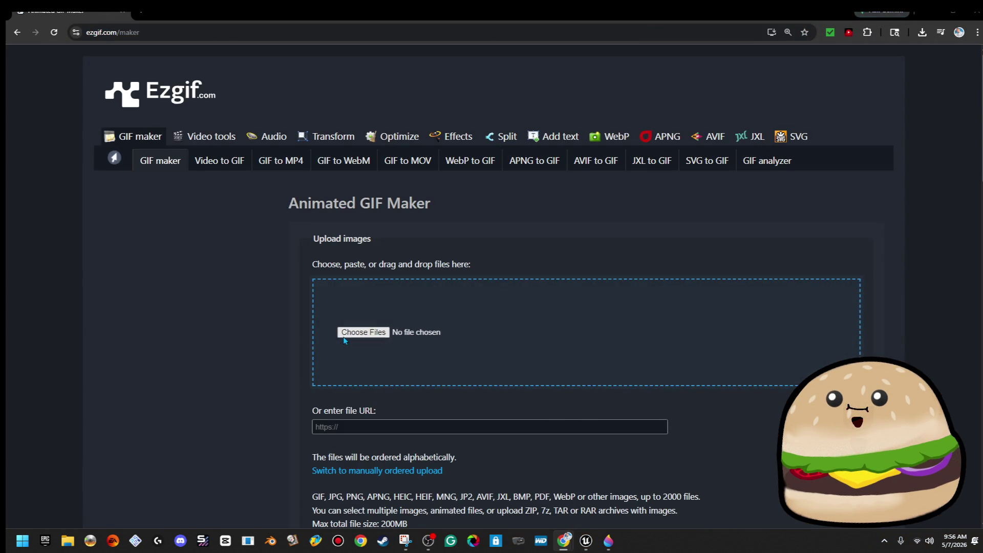
click(344, 337)
shift+click(735, 171)
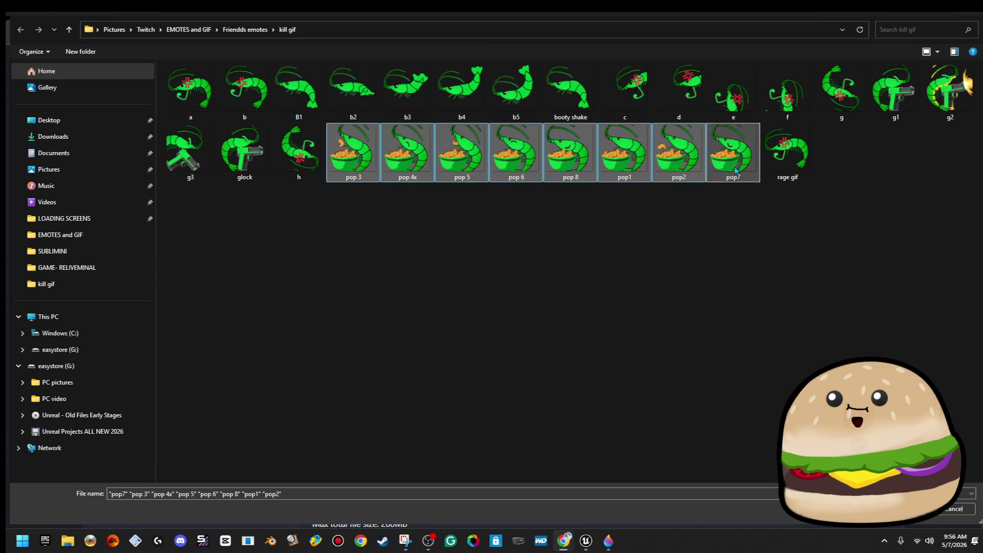
key(Return)
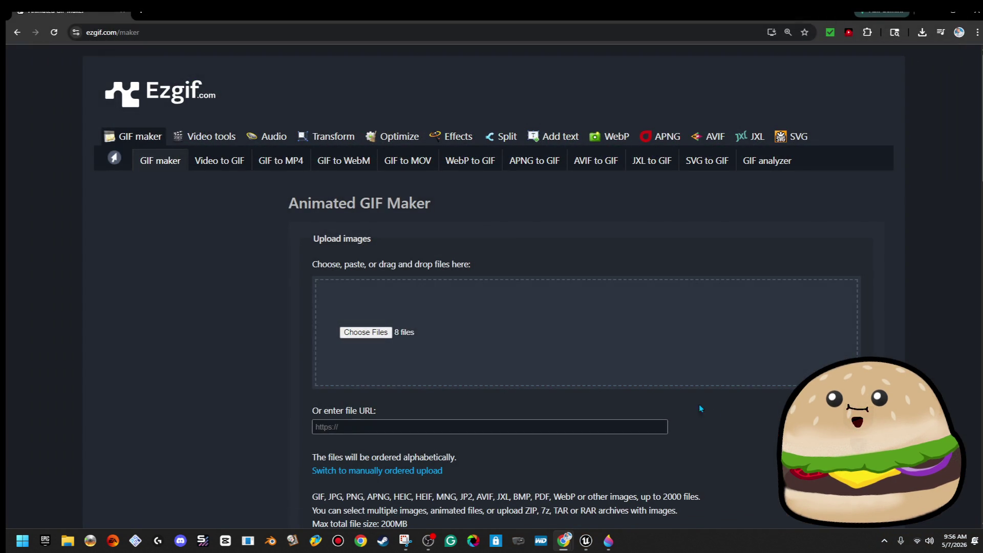
scroll(686, 396, down, 4)
scroll(678, 394, down, 1)
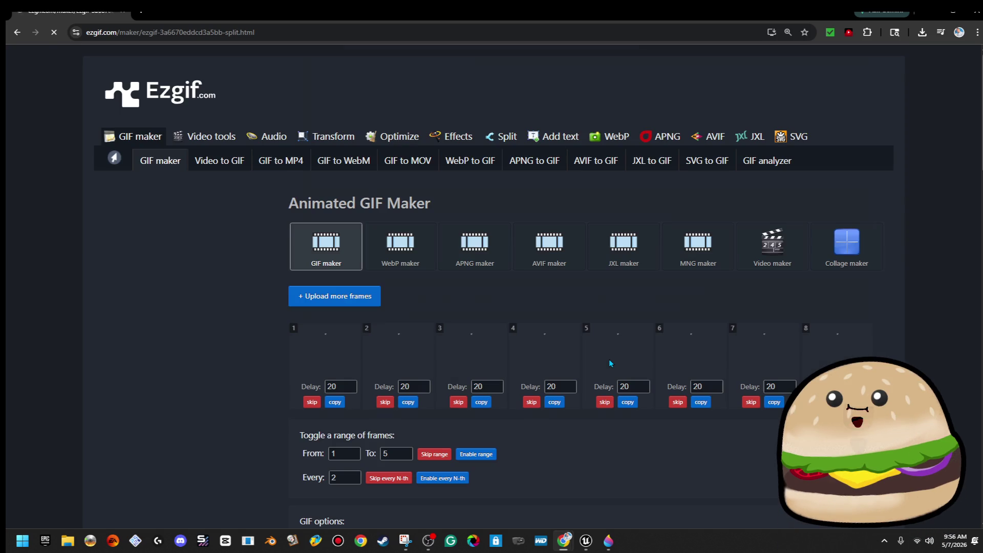
Set the frame delay time to 5 and make the GIF
scroll(537, 328, down, 2)
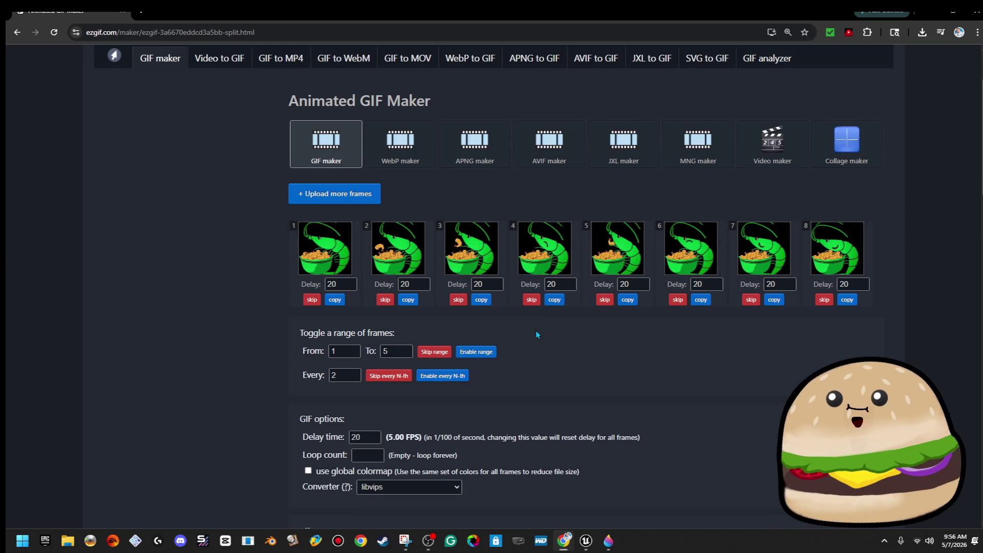
scroll(537, 328, down, 1)
text(5)
scroll(205, 367, down, 6)
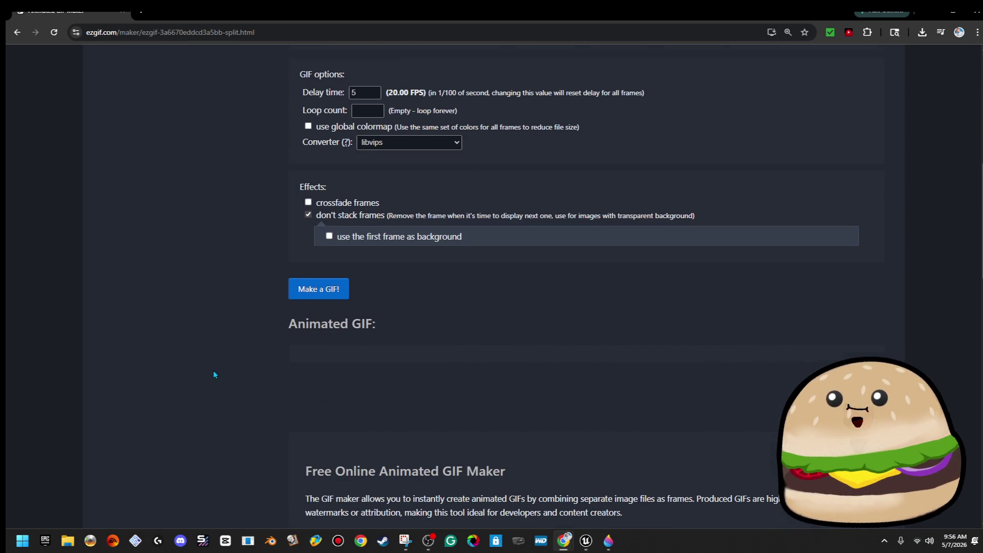
click(322, 284)
scroll(212, 317, down, 2)
scroll(213, 321, down, 2)
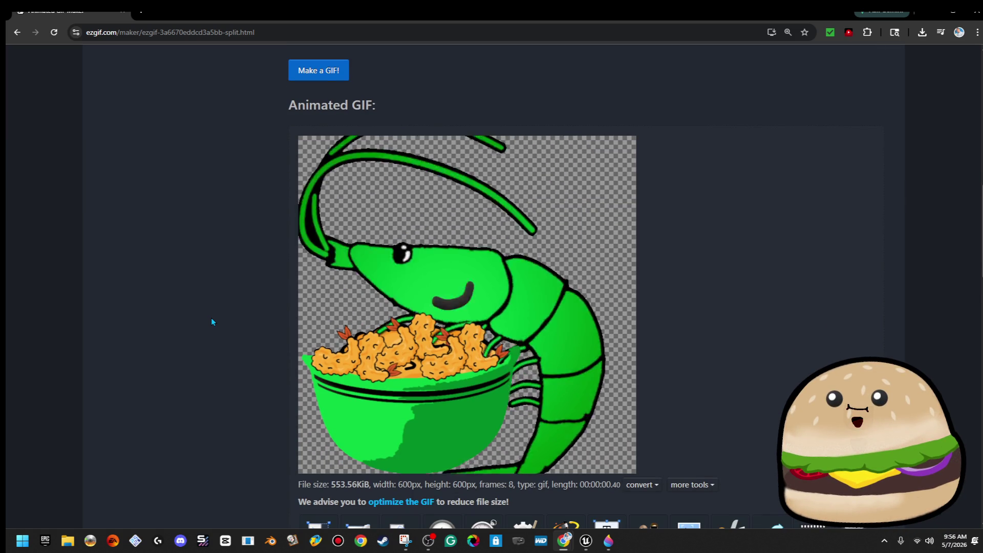
Raise the delay time to 10 and regenerate the 600×600 animated GIF
scroll(231, 304, up, 5)
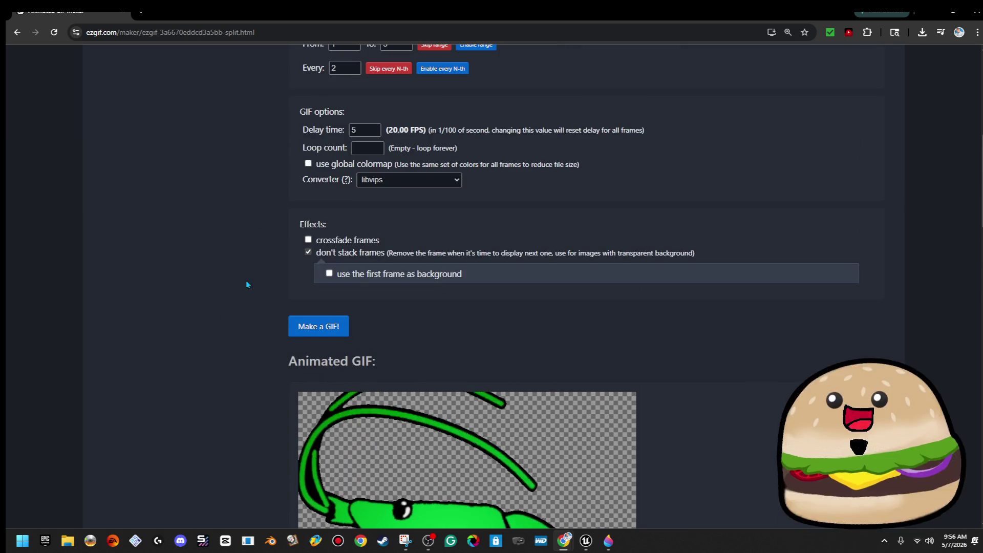
scroll(237, 302, up, 2)
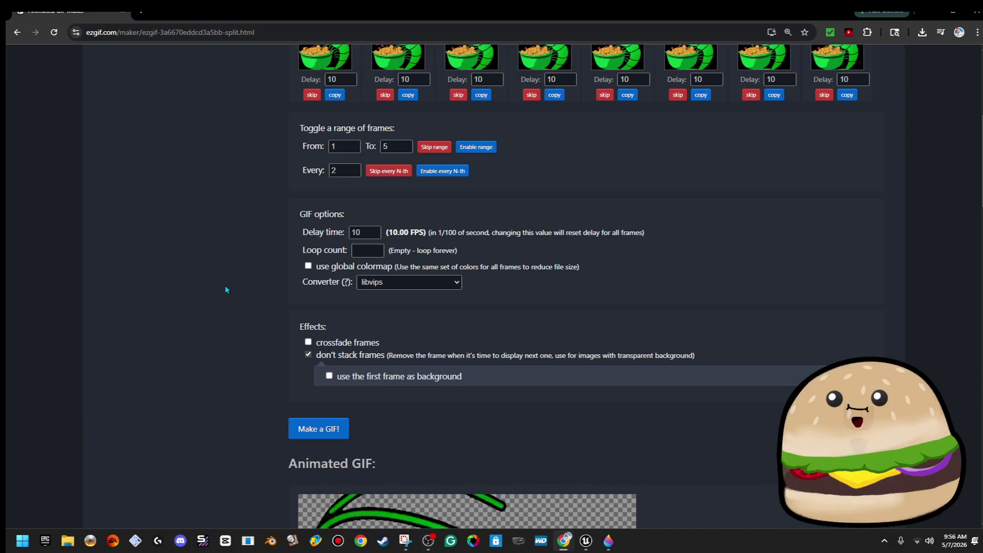
scroll(222, 292, down, 3)
key(Return)
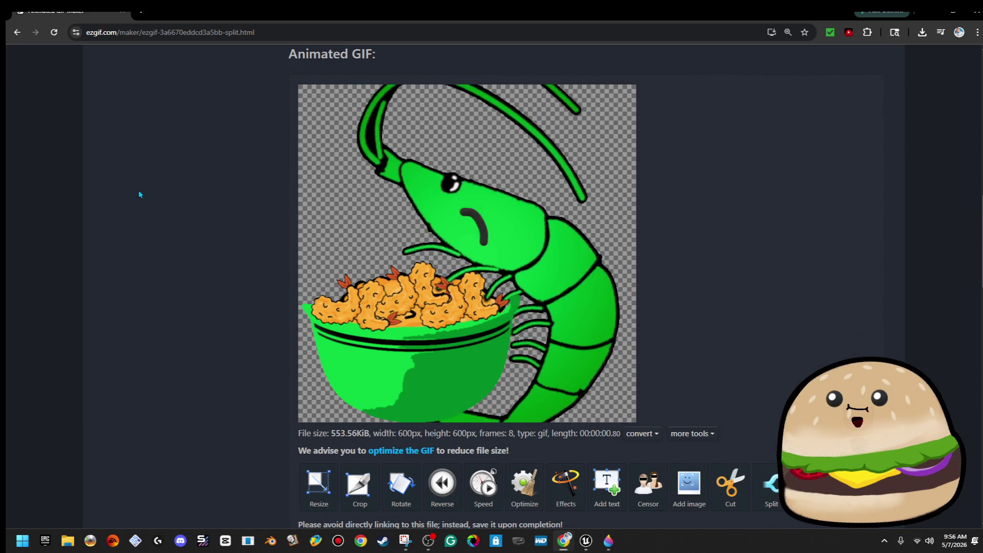
scroll(250, 180, up, 5)
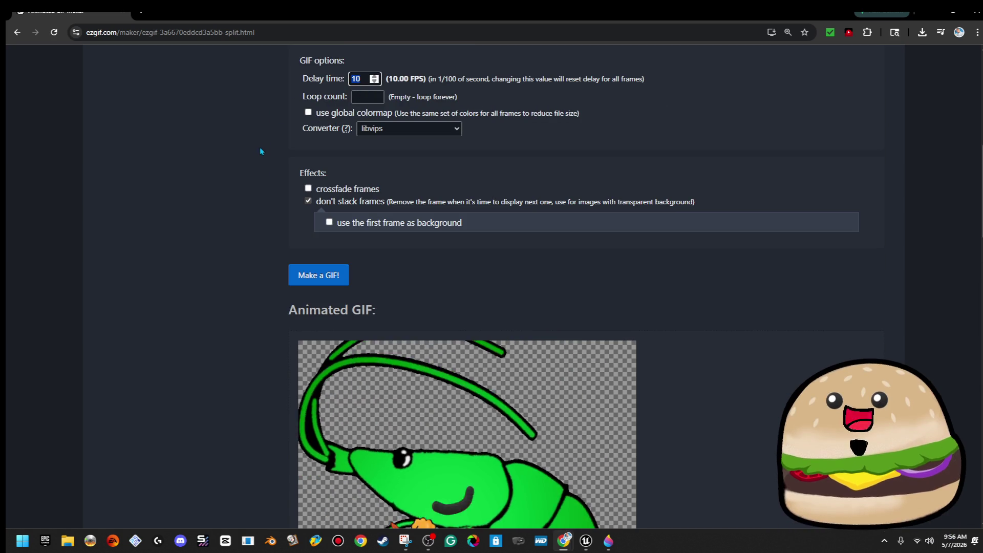
key(Return)
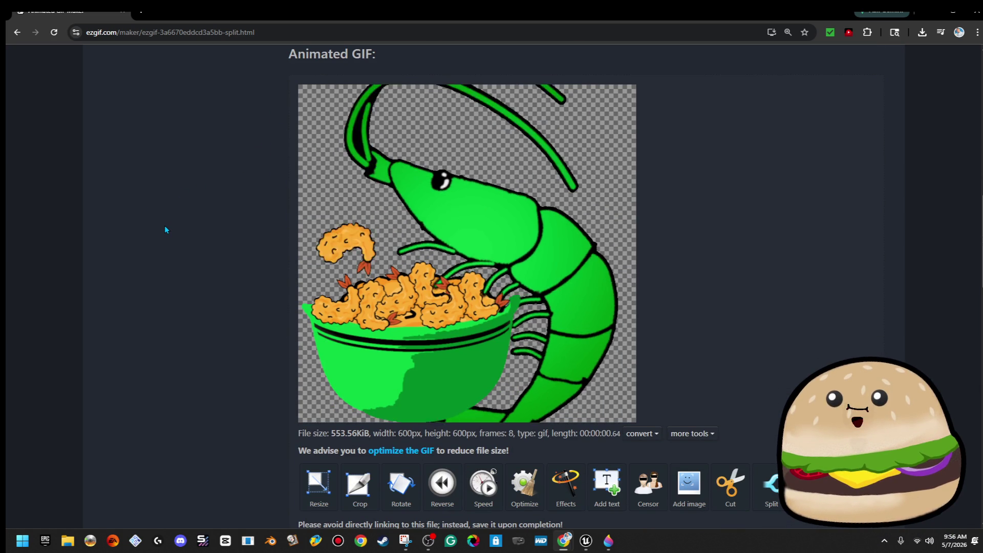
scroll(164, 230, up, 5)
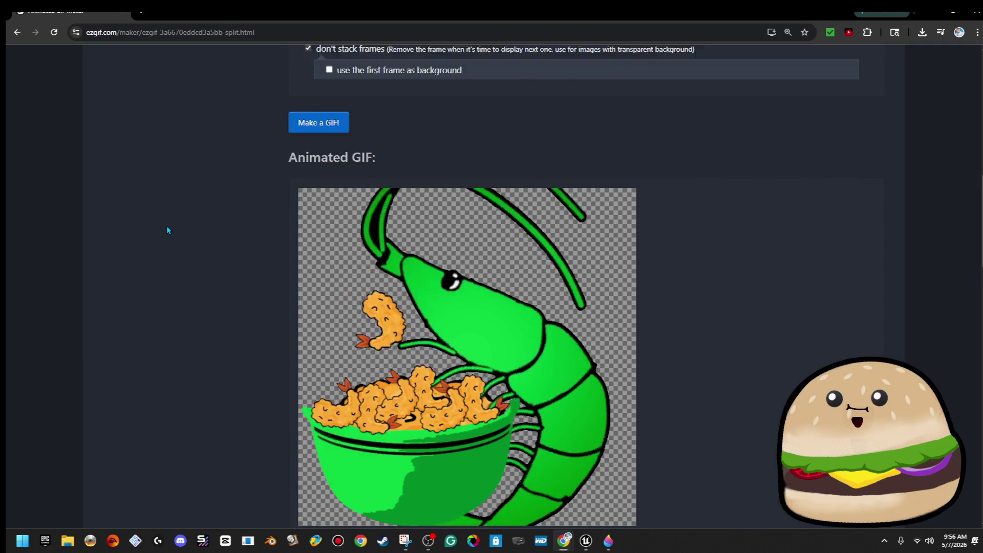
text(9)
key(Return)
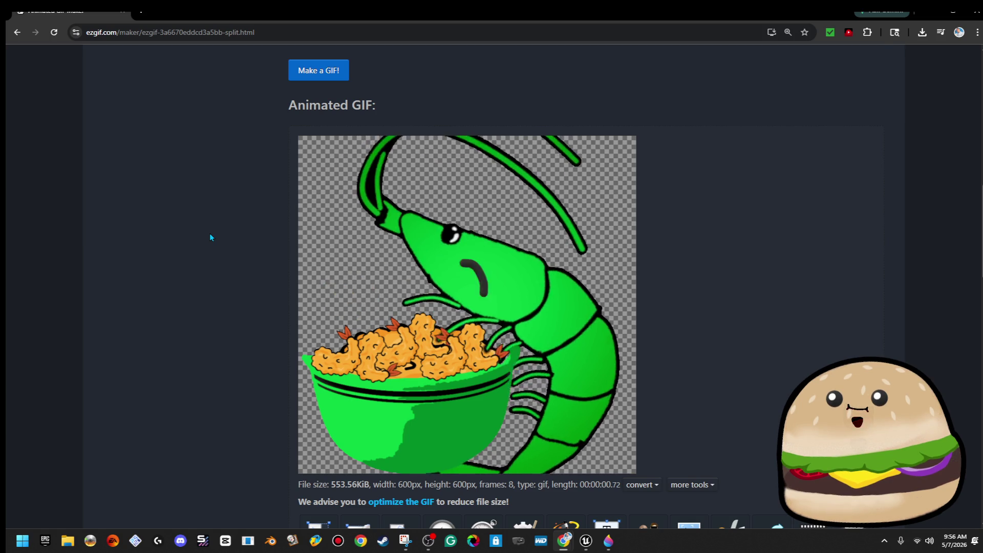
scroll(210, 232, up, 5)
key(Up)
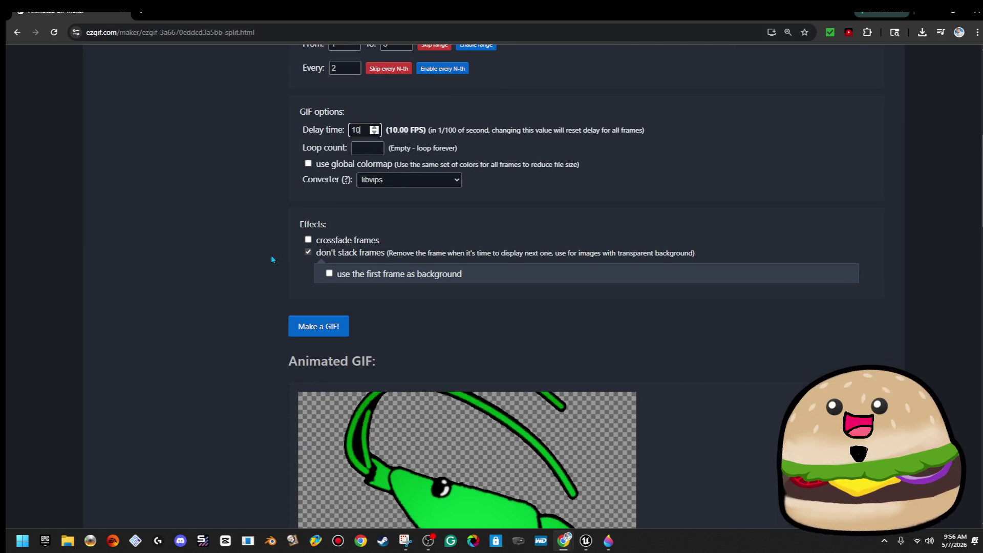
scroll(230, 265, down, 2)
scroll(231, 265, down, 3)
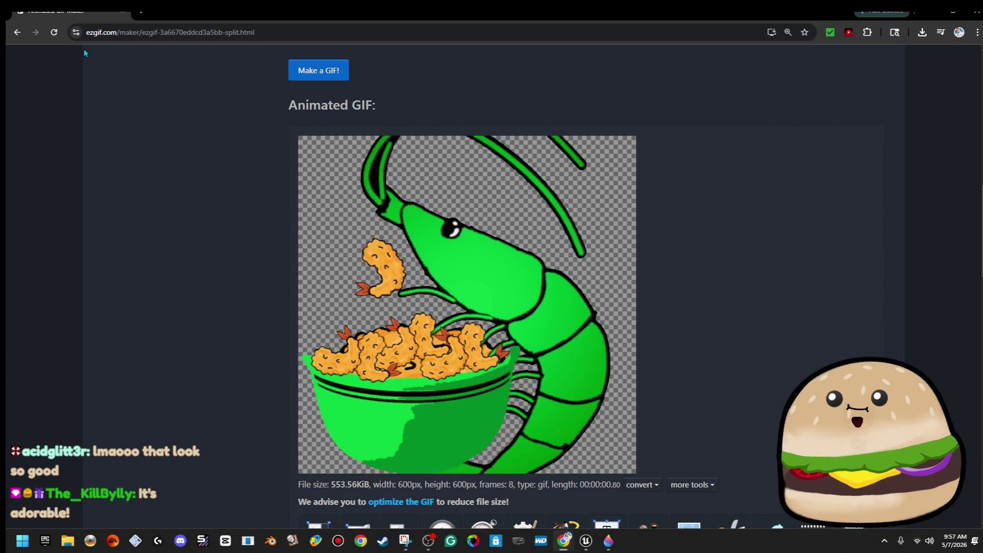
right_click(458, 340)
Save the GIF as popcorn.gif, then close Chrome to return to Unreal
click(510, 372)
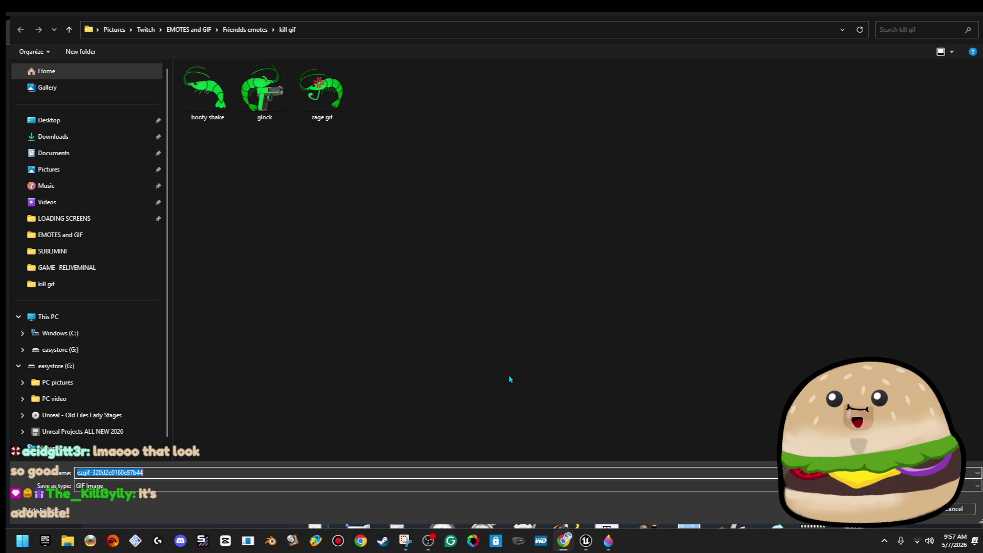
text(popcorn)
key(Return)
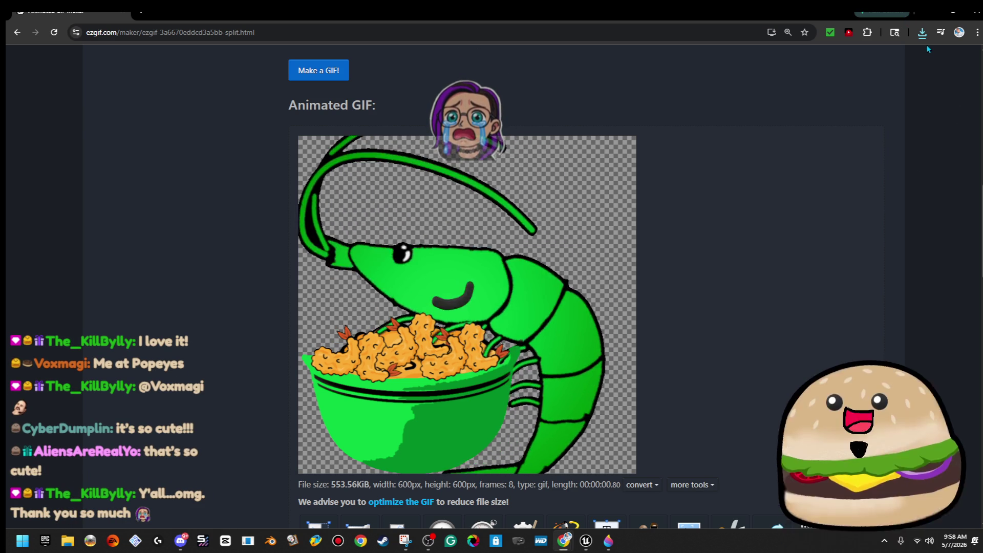
click(975, 11)
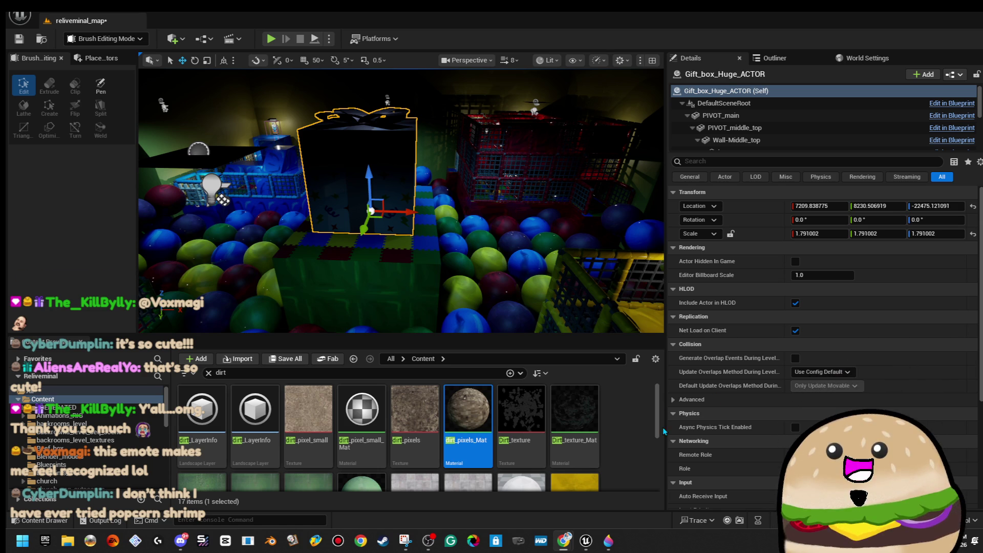
Open the Gift_box_Huge_ACTOR Blueprint via Edit Blueprint and frame the Wall-RIGHT plane
drag(512, 256, 332, 256)
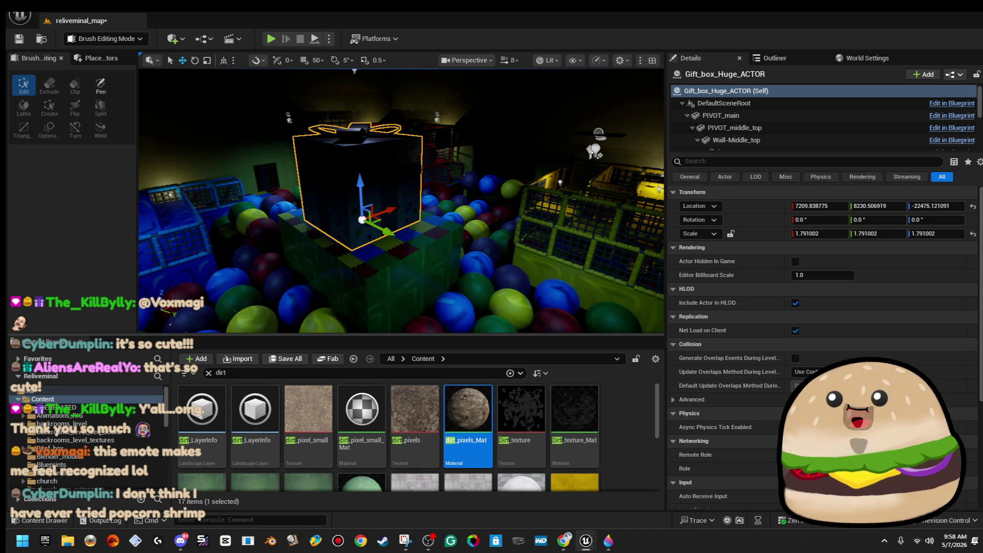
right_click(399, 118)
click(476, 195)
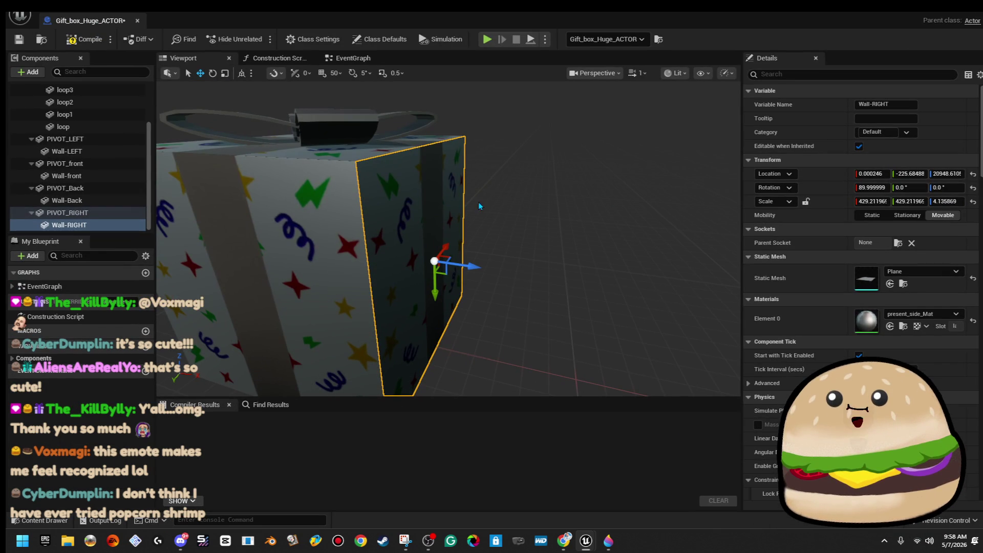
drag(594, 231, 378, 232)
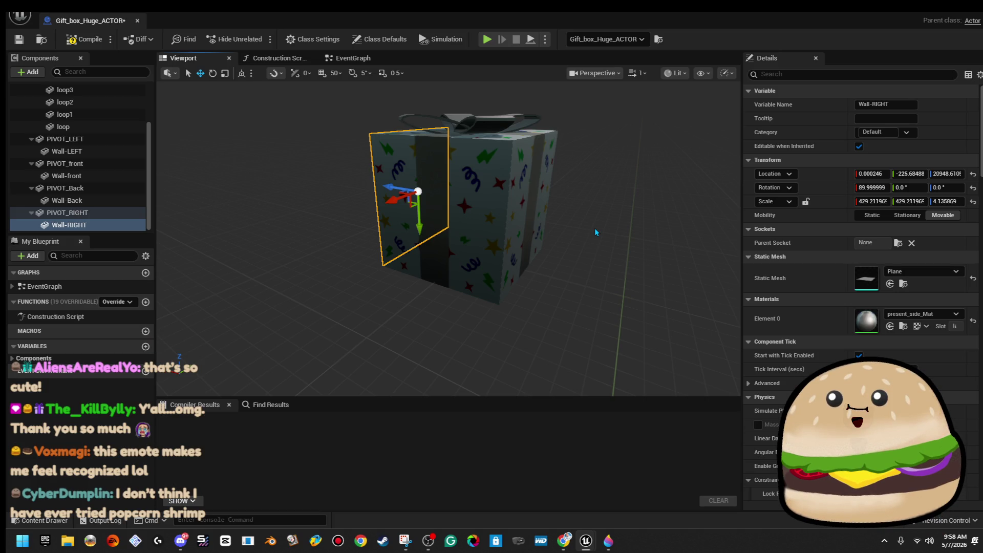
drag(595, 229, 584, 164)
click(927, 273)
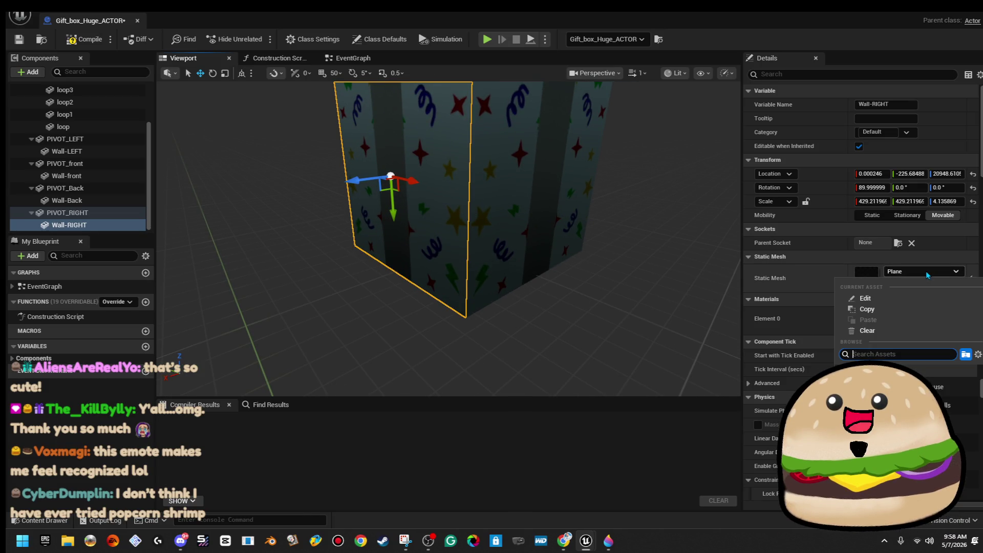
Search 'cube' in Wall-RIGHT's mesh picker, dismiss it unchanged, and pull back to view the box
text(cube)
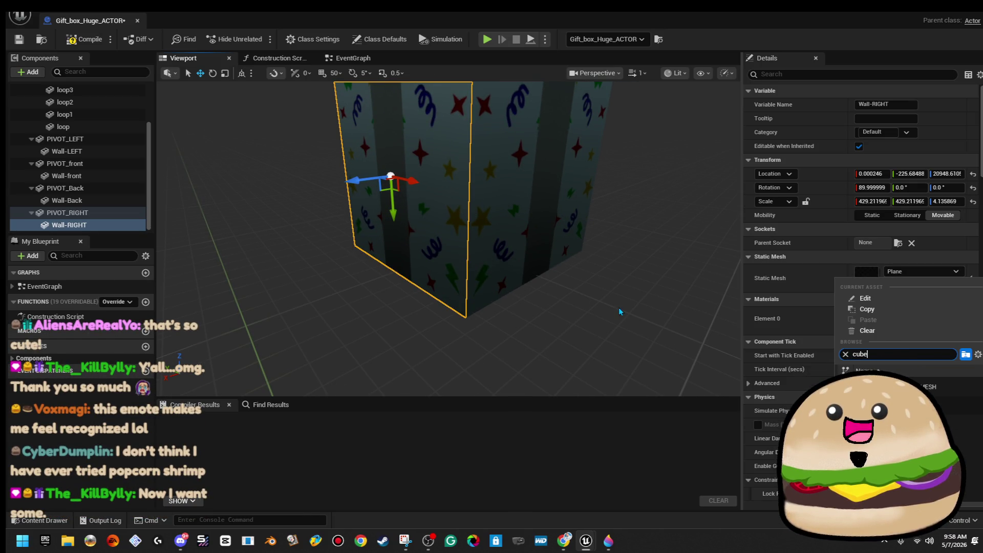
click(616, 309)
mouse_move(613, 308)
mouse_down()
mouse_move(607, 358)
mouse_move(584, 318)
mouse_move(617, 306)
mouse_up()
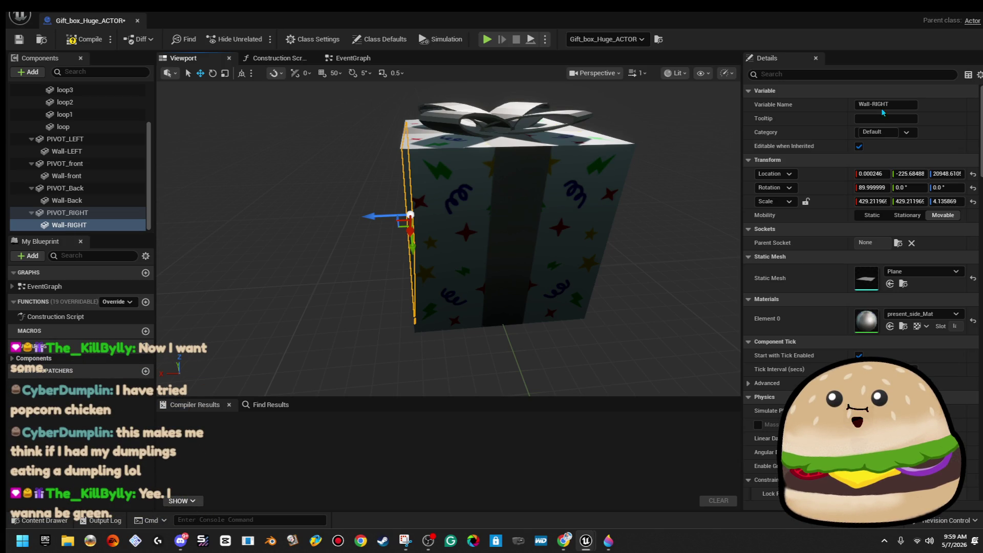
click(542, 223)
click(65, 188)
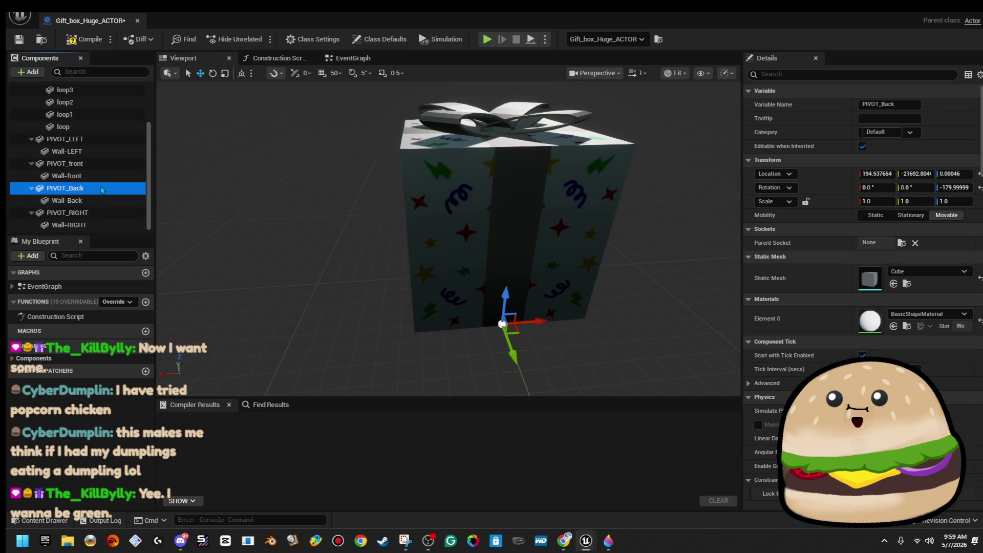
mouse_move(574, 342)
mouse_down()
mouse_move(524, 290)
mouse_move(496, 231)
mouse_up()
key(e)
key(ctrl+z)
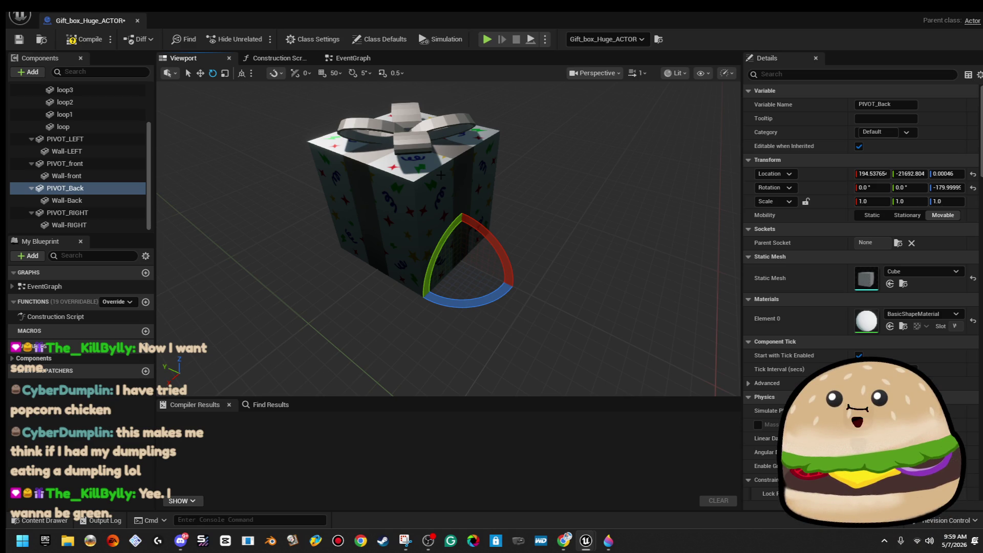
scroll(495, 228, up, 3)
mouse_move(495, 228)
mouse_down()
mouse_move(466, 205)
mouse_move(476, 240)
mouse_move(491, 215)
mouse_up()
scroll(379, 192, down, 6)
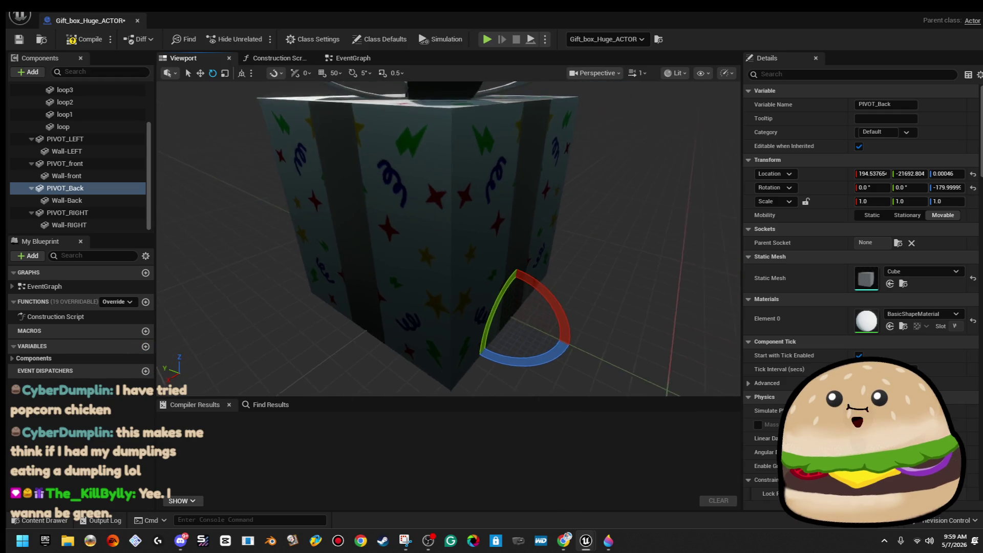
click(447, 172)
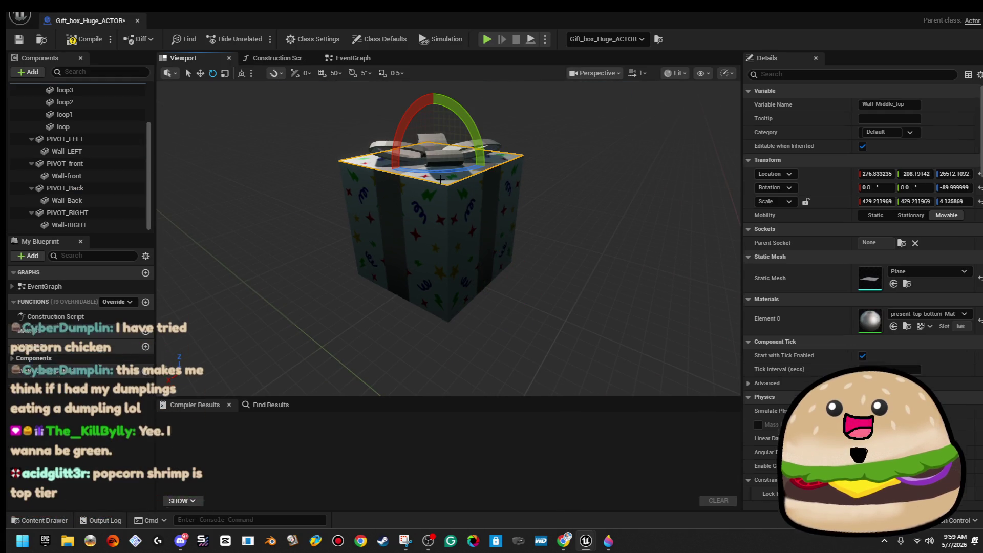
key(f)
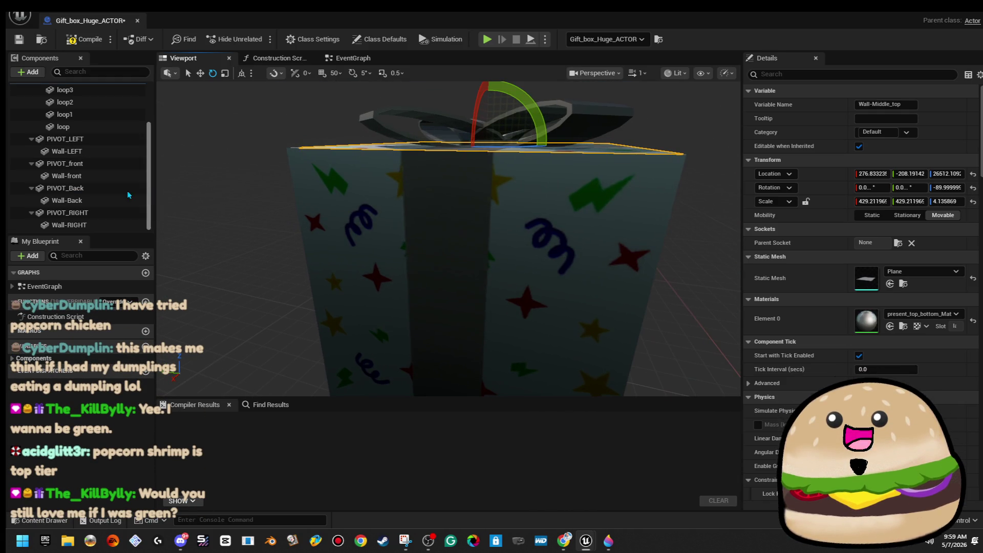
scroll(122, 151, up, 3)
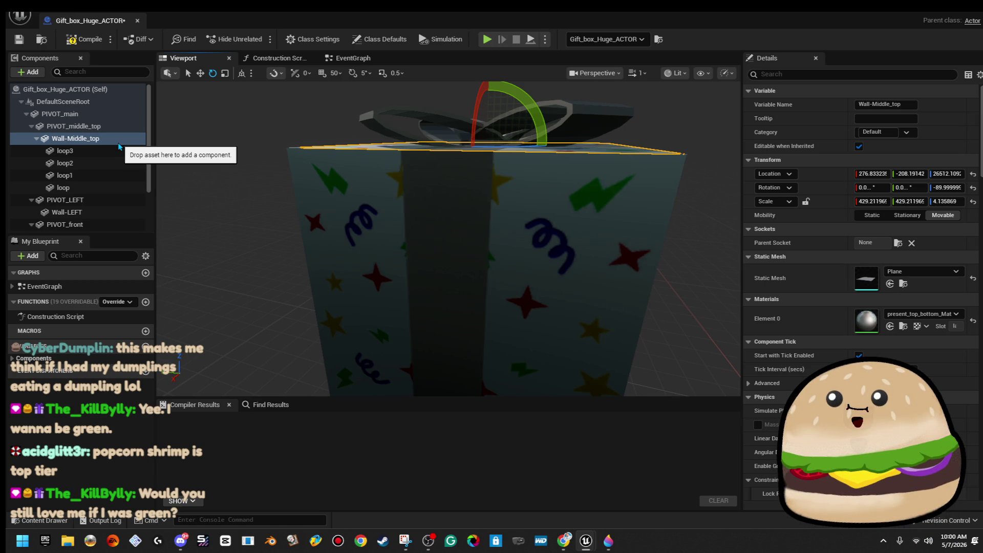
mouse_move(409, 230)
mouse_down()
mouse_move(379, 189)
mouse_move(354, 215)
mouse_up()
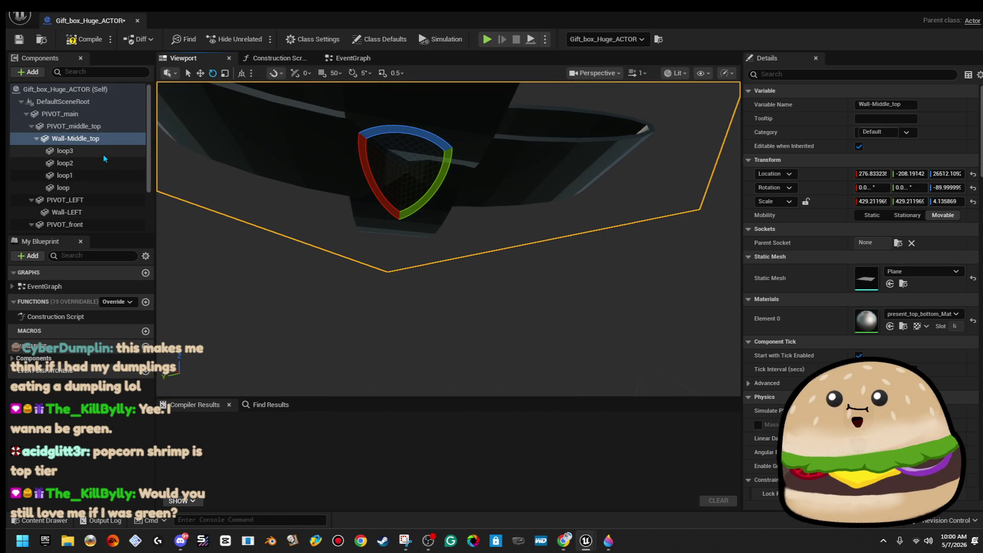
right_click(105, 139)
Duplicate the top panel and name the copy Wall-Middle_topINSIDE
click(175, 241)
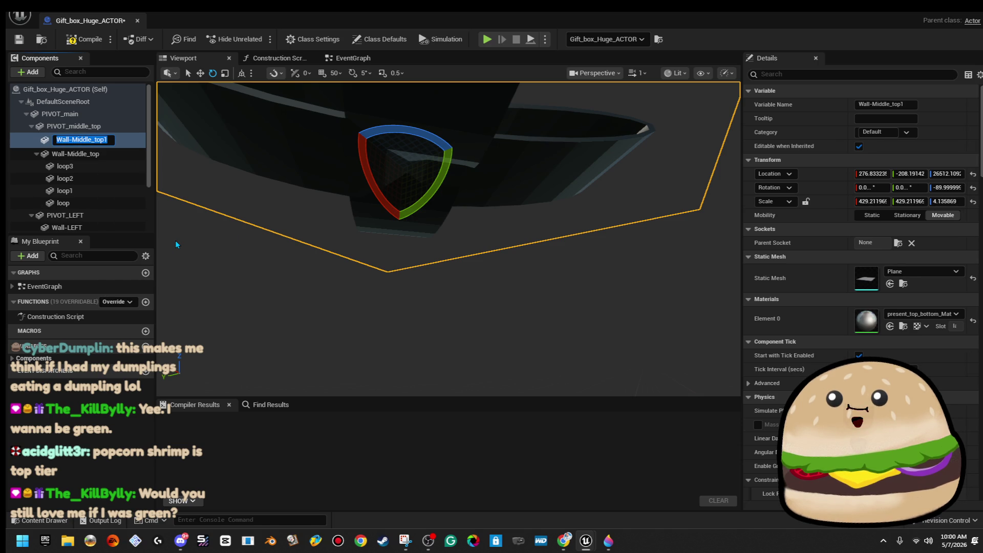
key(End)
key(BackSpace)
text(INSIDE)
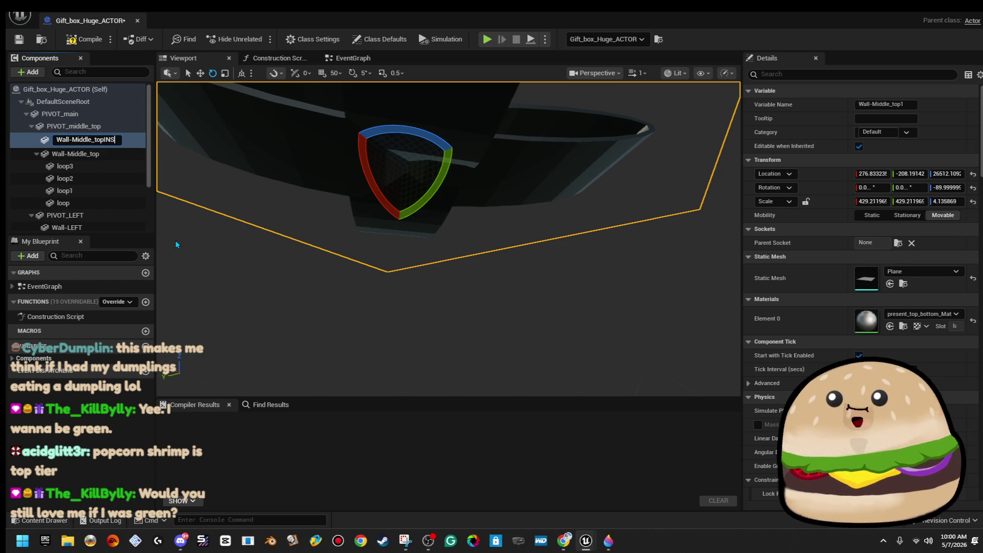
key(Return)
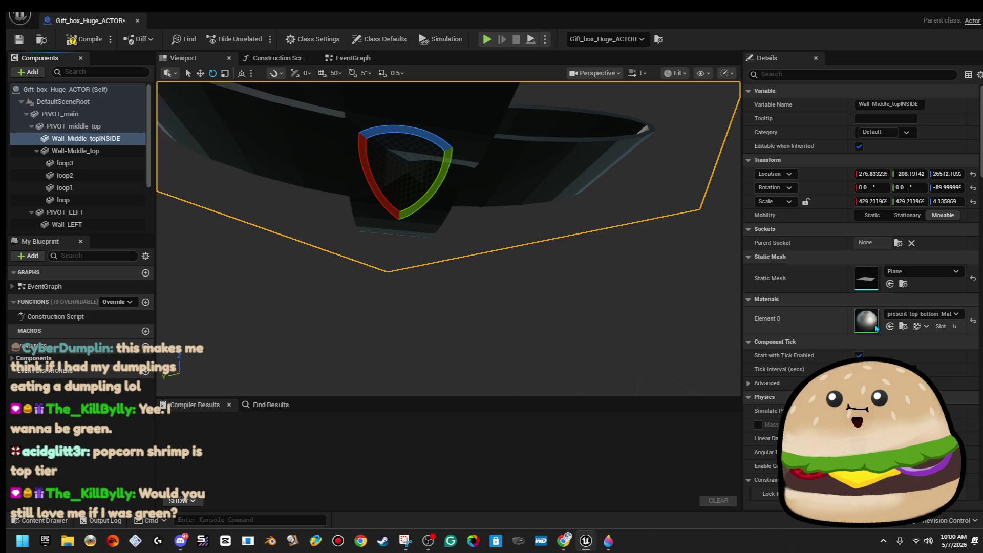
Give Wall-Middle_topINSIDE the Road_empty_Mat material
click(904, 314)
text(roadd)
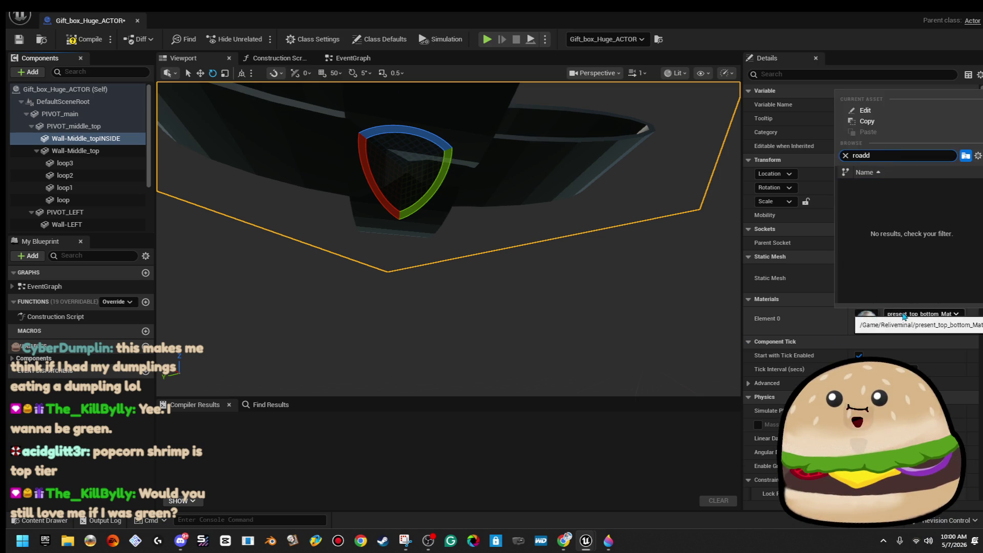
key(BackSpace)
text(emp)
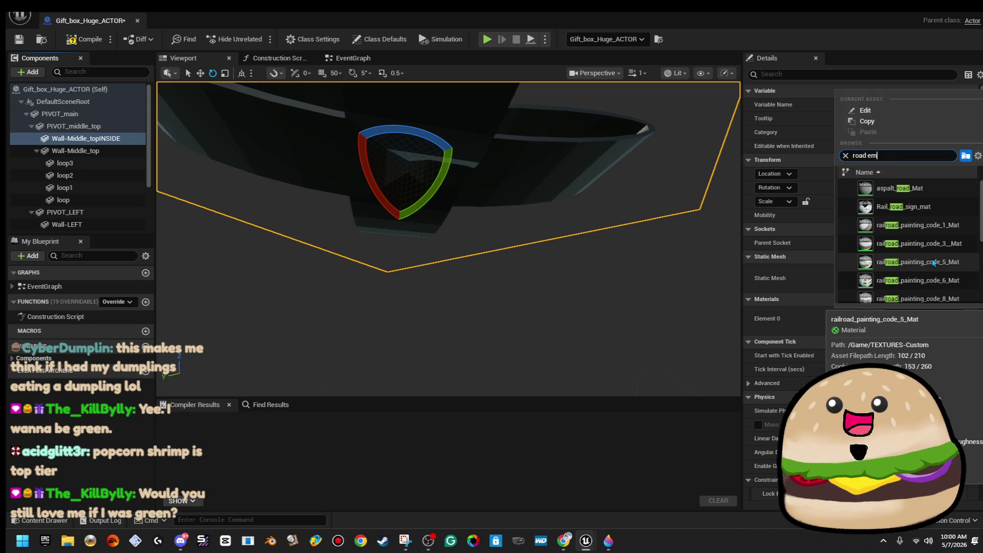
key(Return)
Flip the copy 180° using 5° rotation snapping and lower it below the lid
mouse_move(517, 205)
mouse_down()
mouse_move(463, 192)
mouse_move(476, 154)
mouse_move(465, 175)
mouse_up()
key(ctrl+z)
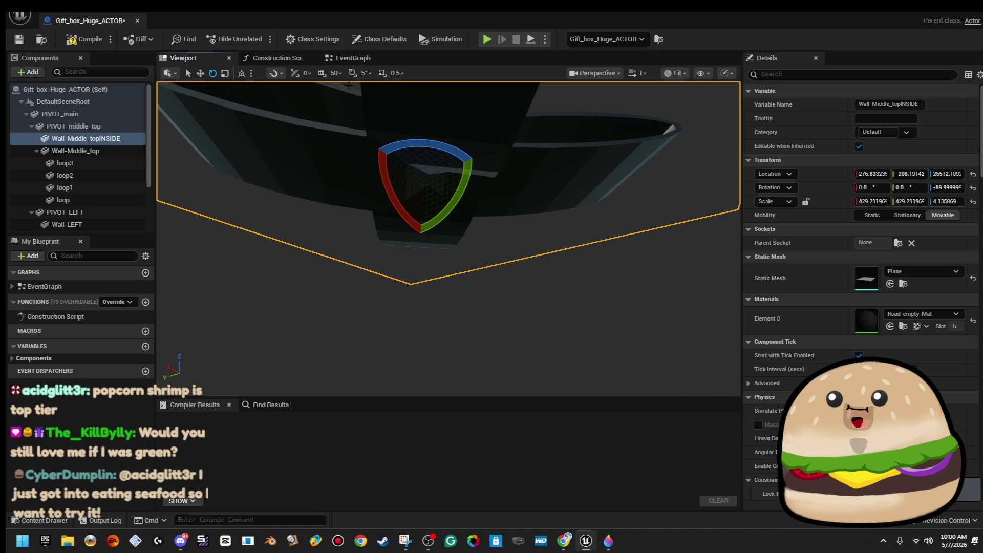
click(366, 73)
click(352, 73)
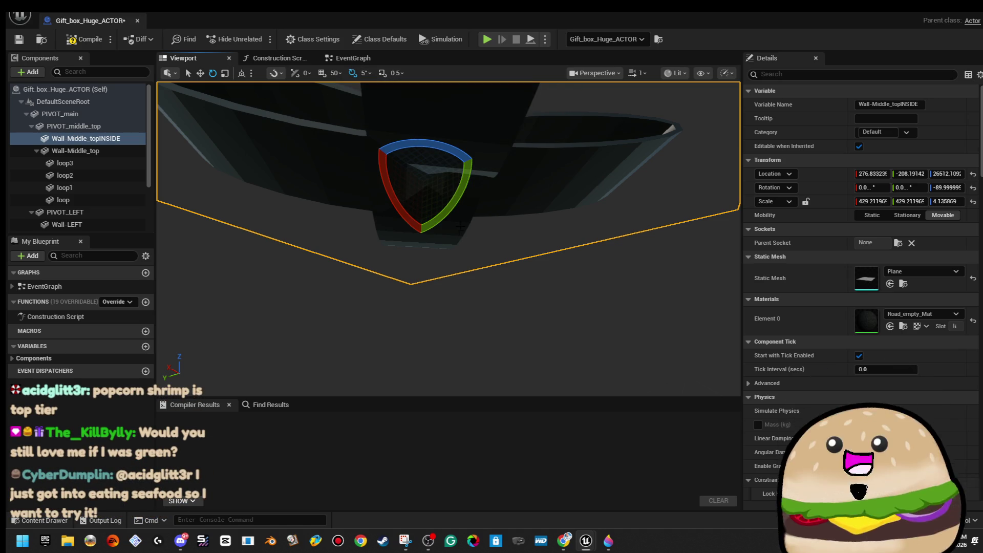
drag(450, 213, 451, 214)
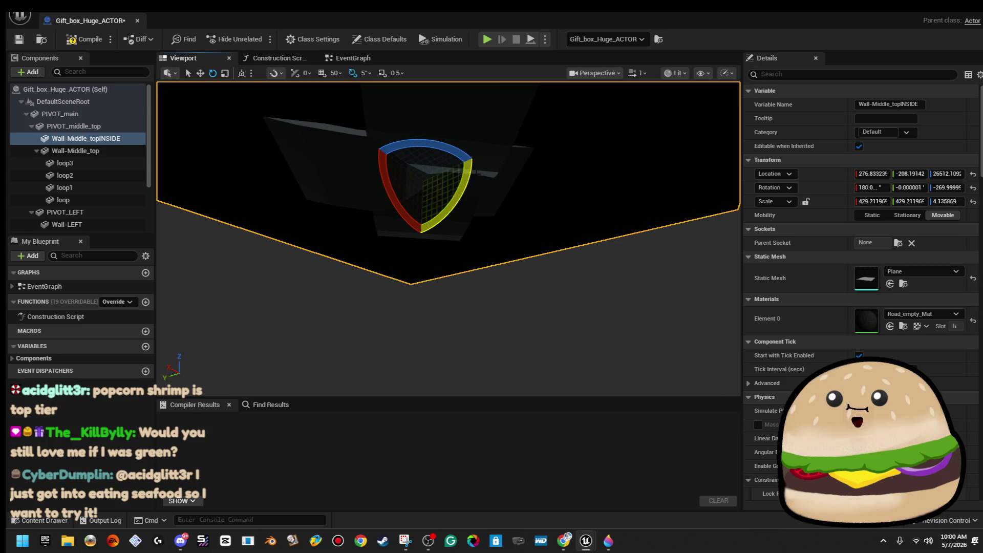
key(w)
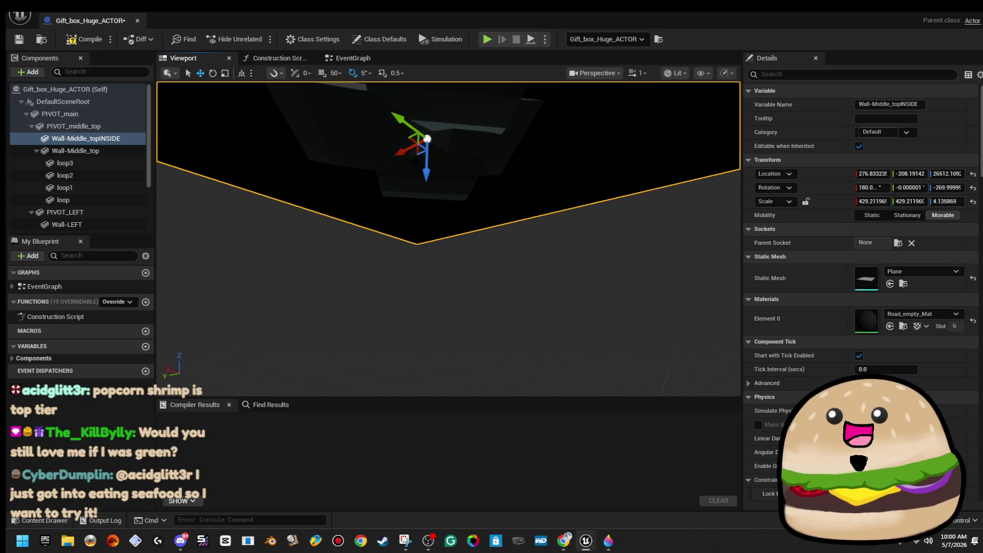
mouse_move(427, 165)
mouse_down()
mouse_move(426, 175)
mouse_move(481, 180)
mouse_move(485, 167)
mouse_move(348, 142)
mouse_up()
Duplicate Wall-RIGHT and name the copy Wall-RIGHTinsie
click(358, 188)
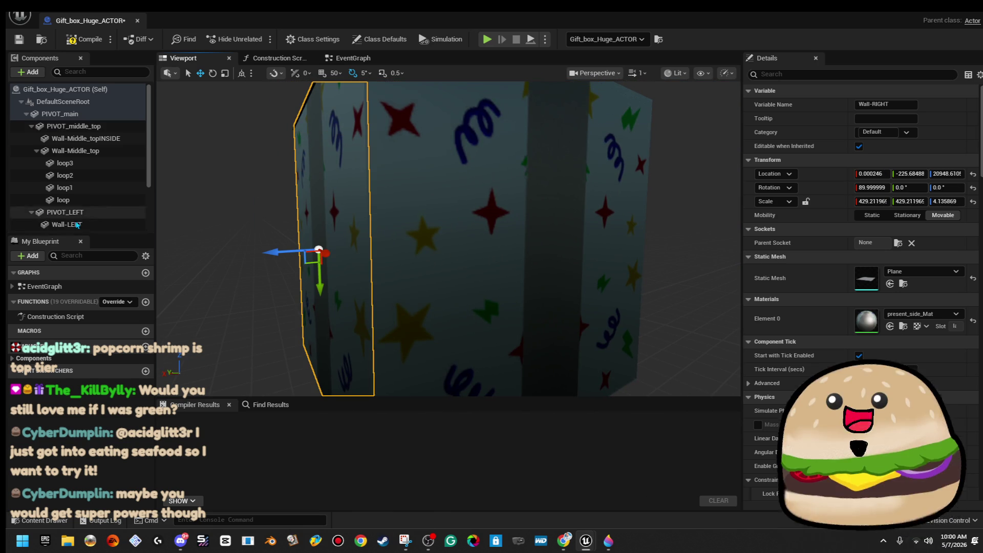
scroll(122, 208, down, 3)
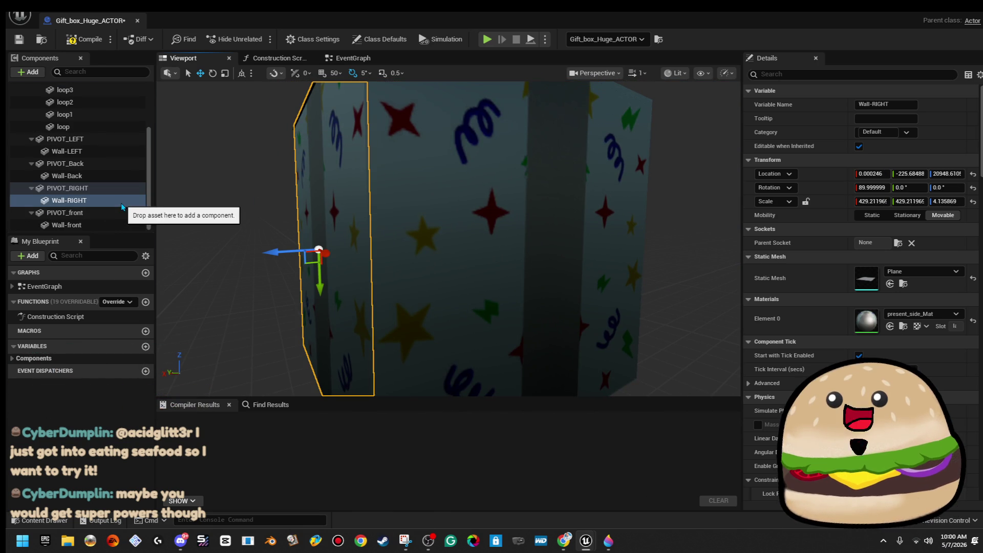
right_click(123, 203)
click(225, 306)
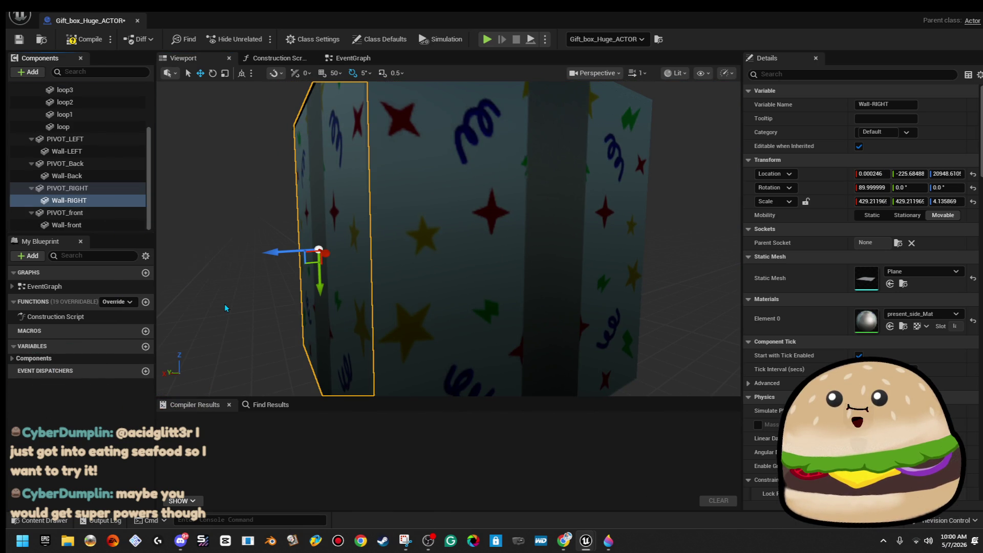
key(End)
key(BackSpace)
text(insie)
key(Return)
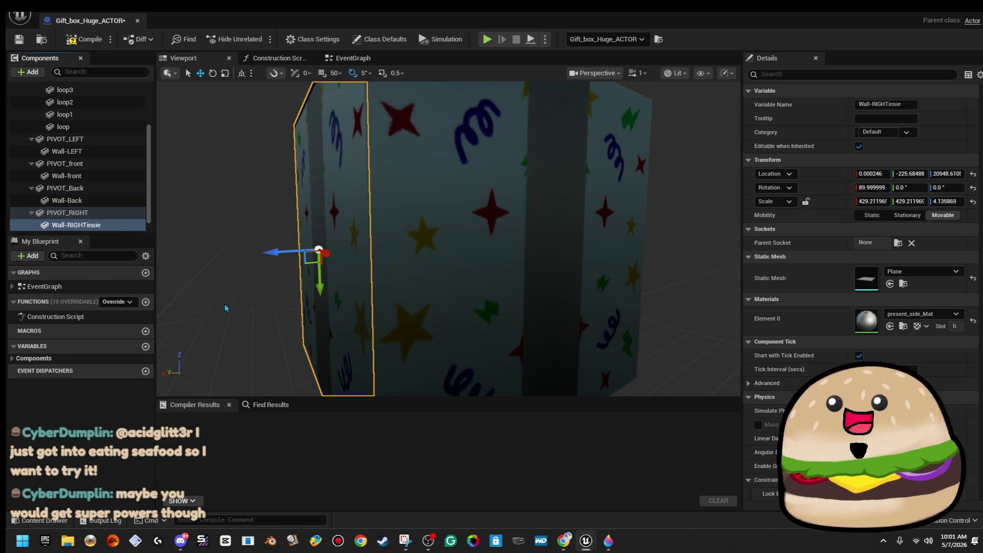
Apply Road_empty_Mat to Wall-RIGHTinsie and turn it around about 170° on Z
click(925, 314)
text(empty road)
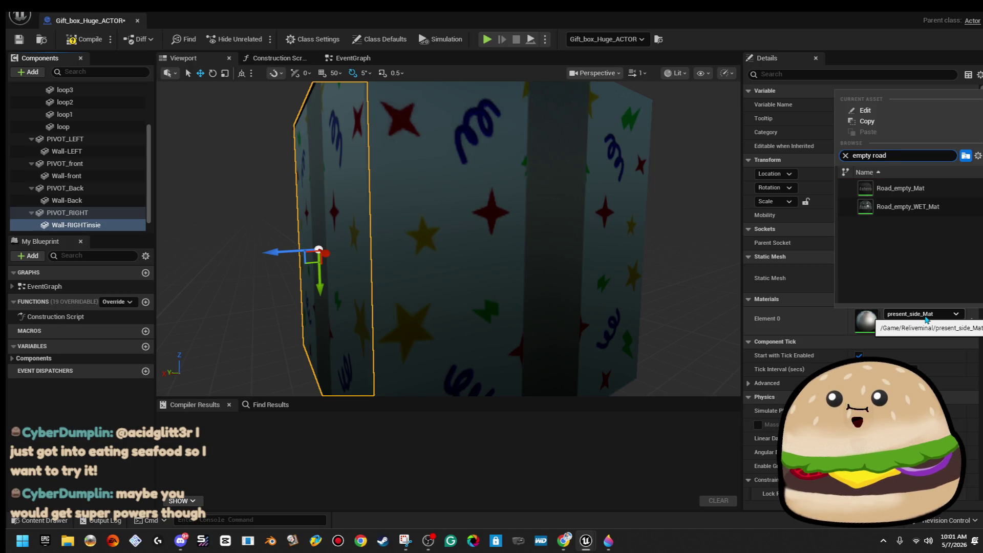
click(901, 188)
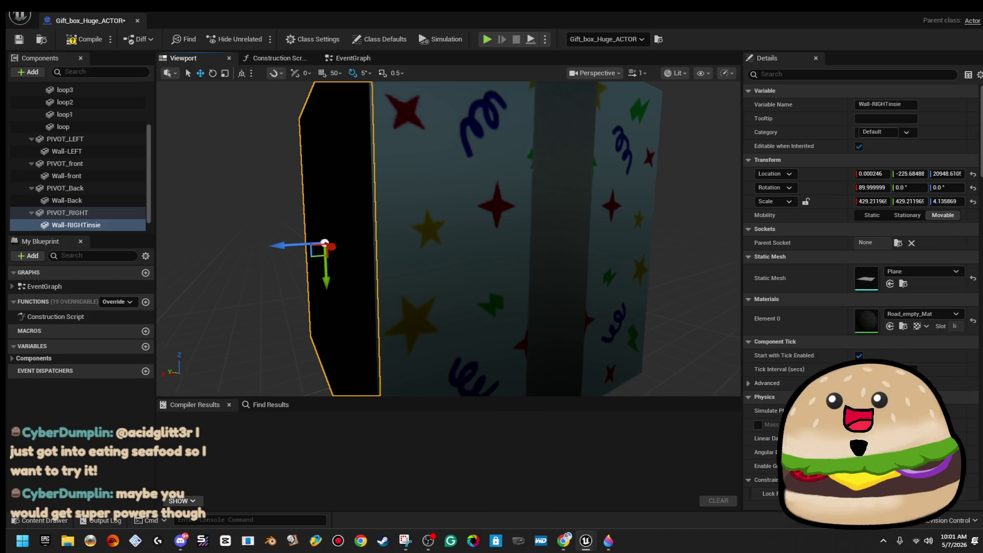
key(f)
key(e)
mouse_move(374, 234)
mouse_down()
mouse_move(655, 242)
mouse_move(693, 228)
mouse_up()
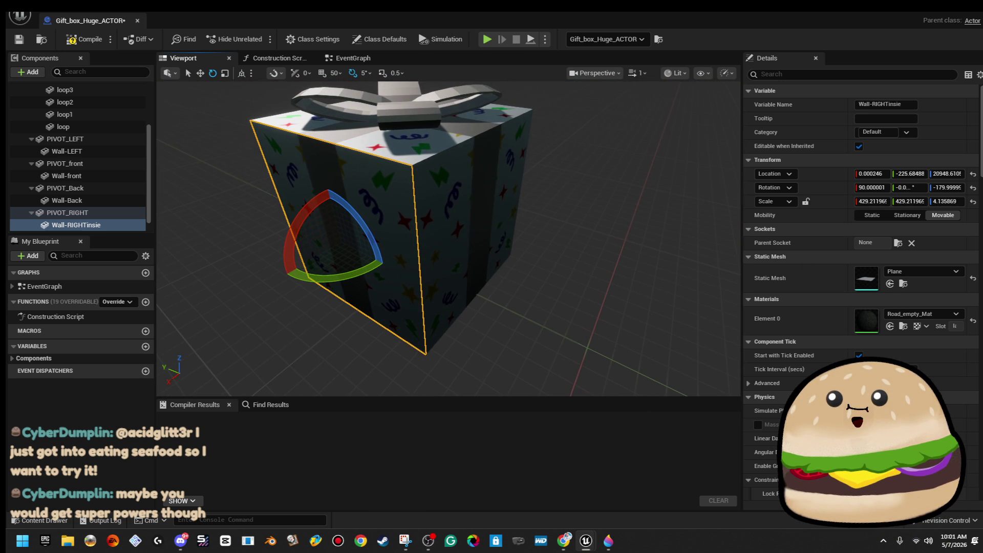
Try Road_lines_Mat on the inner wall, inspect it, then revert to Road_empty_Mat
click(922, 314)
click(901, 225)
drag(512, 230, 543, 220)
key(f)
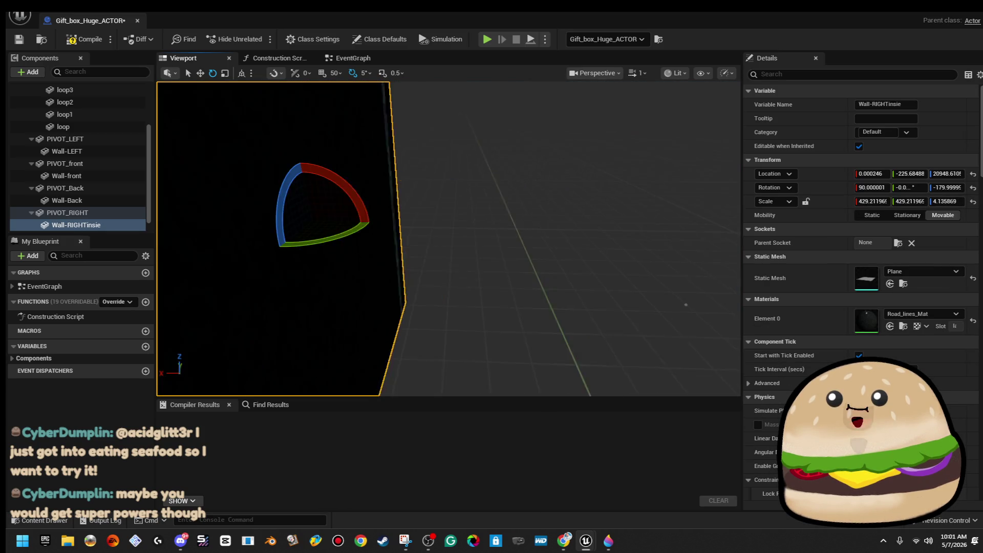
mouse_move(460, 241)
mouse_down()
mouse_move(491, 241)
mouse_move(492, 260)
mouse_up()
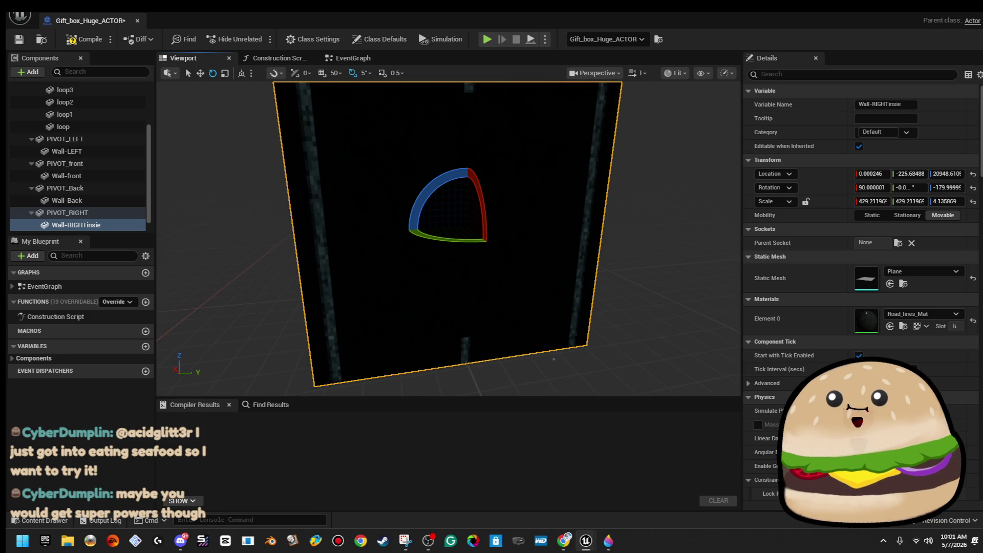
drag(617, 201, 674, 201)
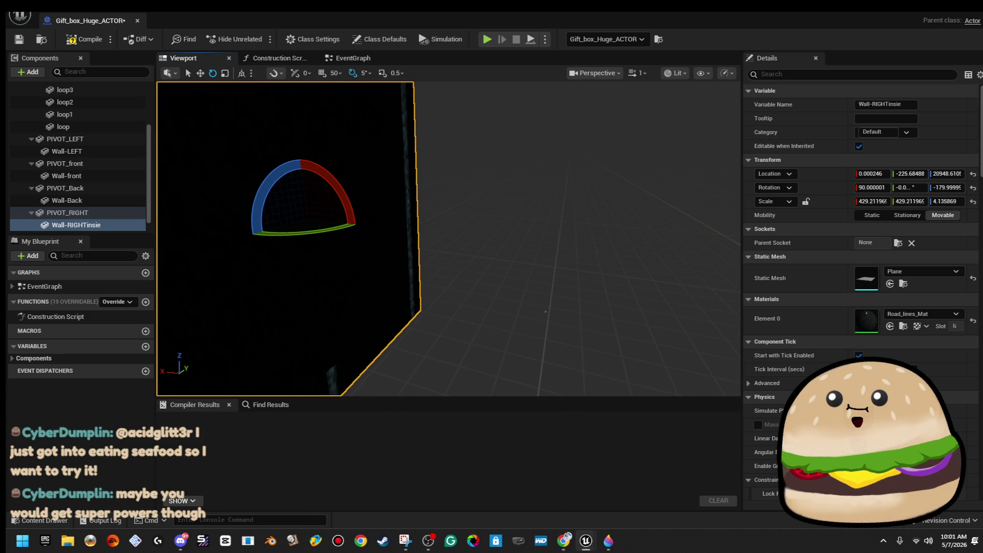
key(ctrl+z)
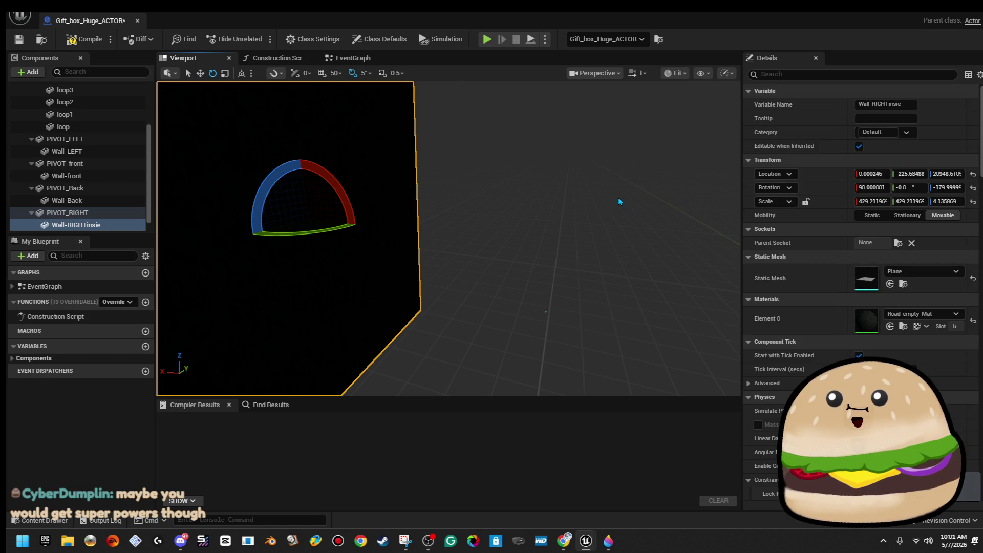
drag(618, 200, 187, 206)
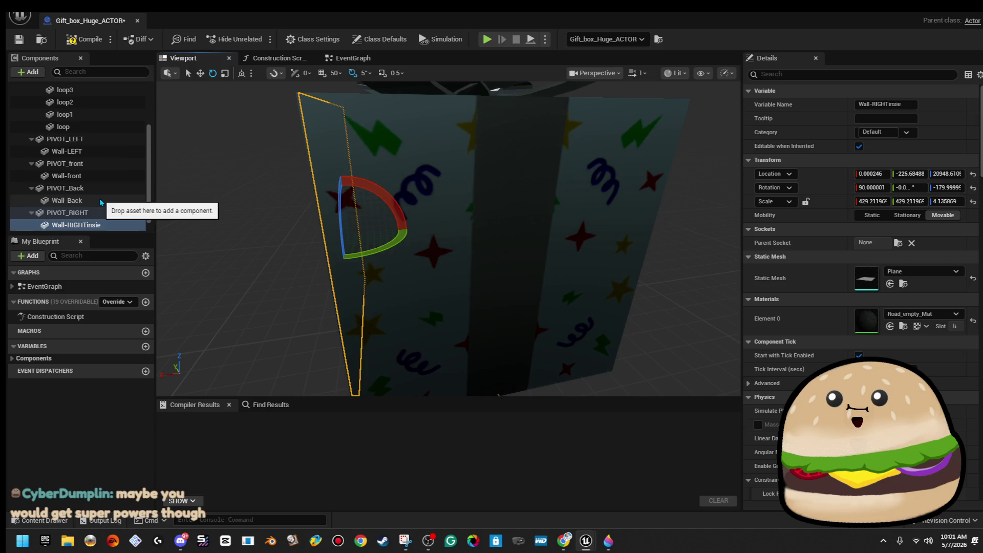
Duplicate the back wall and name the copy Wall-Backinside
double_click(67, 200)
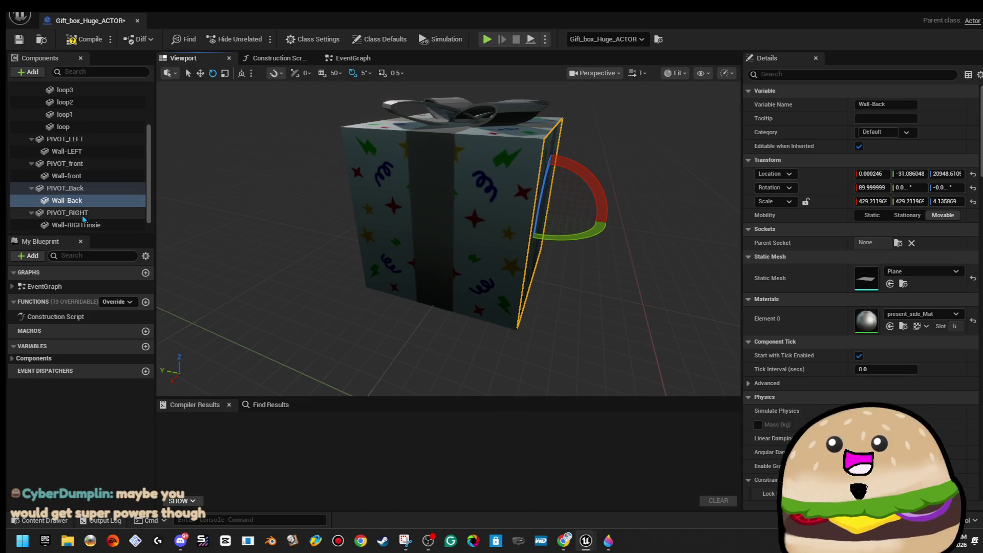
right_click(92, 205)
click(176, 306)
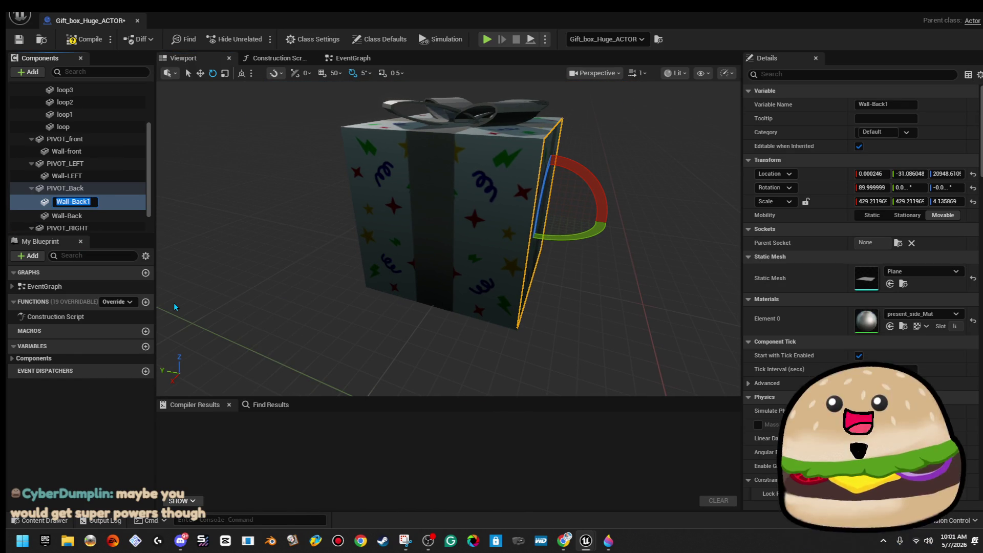
key(BackSpace)
text(inside)
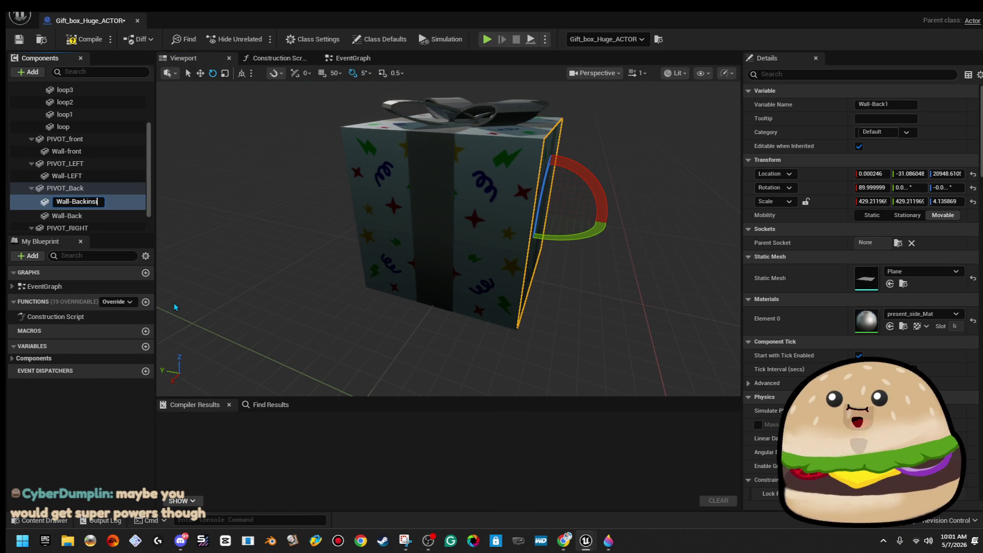
key(Return)
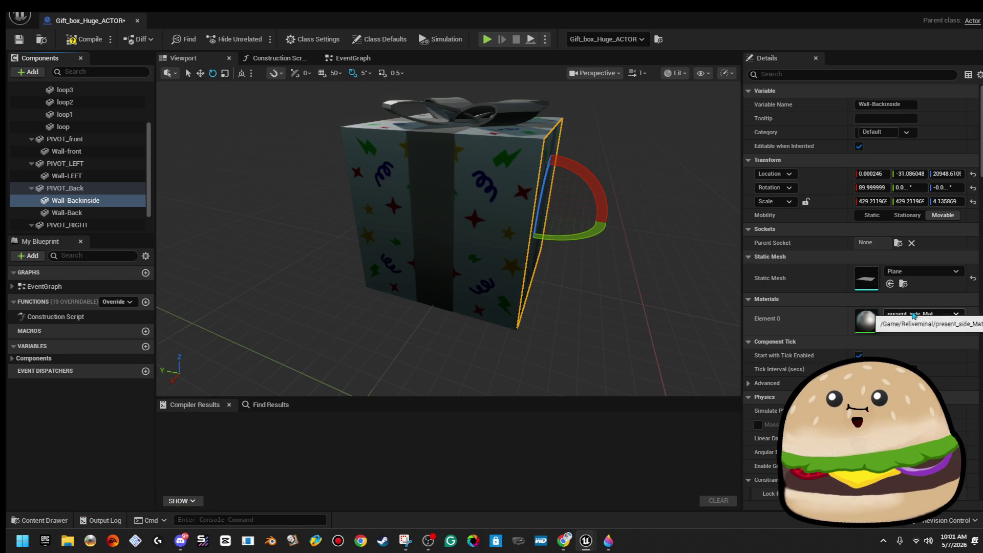
Give Wall-Backinside Road_empty_Mat, turn it to 180°, and compile the blueprint
click(913, 313)
text(r)
text(mp)
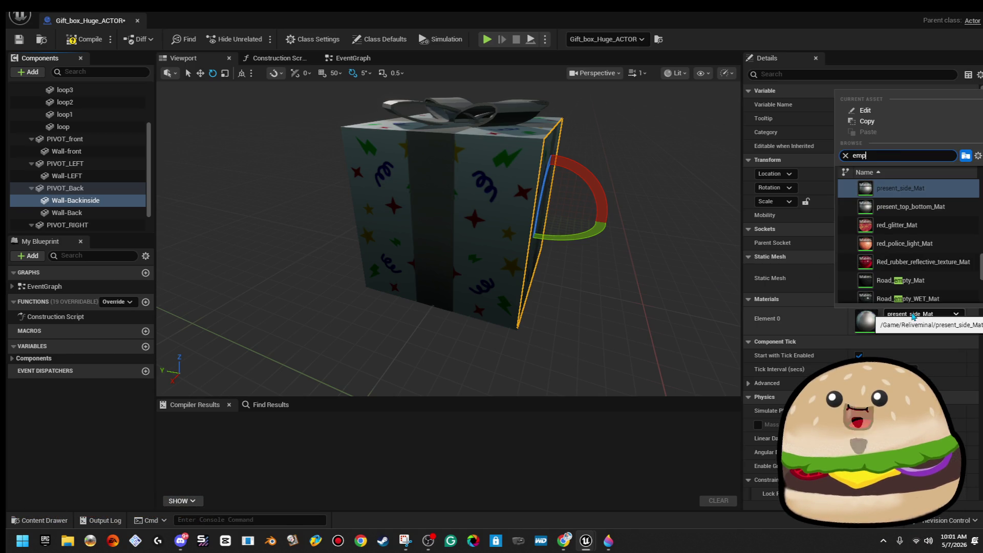
text( road)
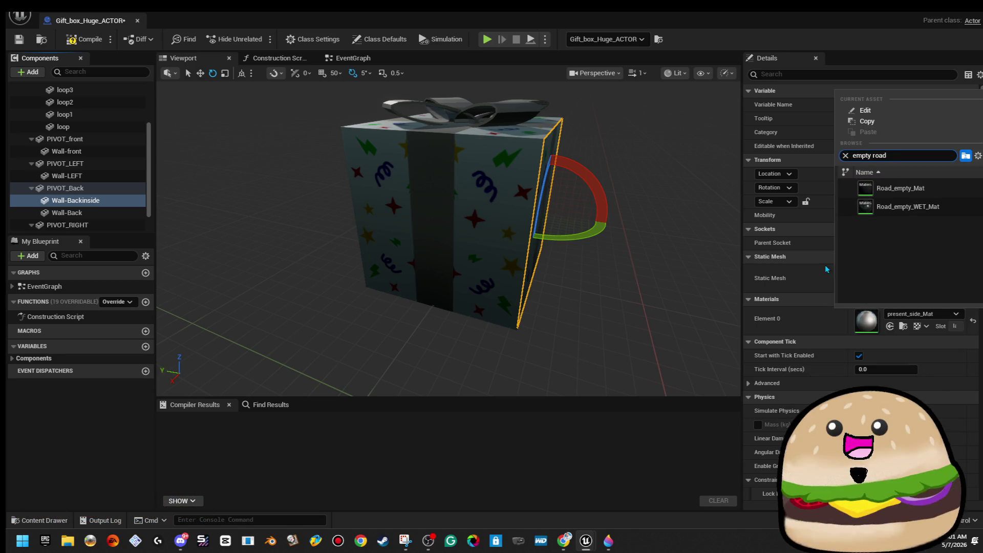
click(910, 190)
mouse_move(606, 239)
mouse_down()
mouse_move(640, 243)
mouse_move(563, 238)
mouse_move(563, 204)
mouse_up()
key(f)
click(82, 41)
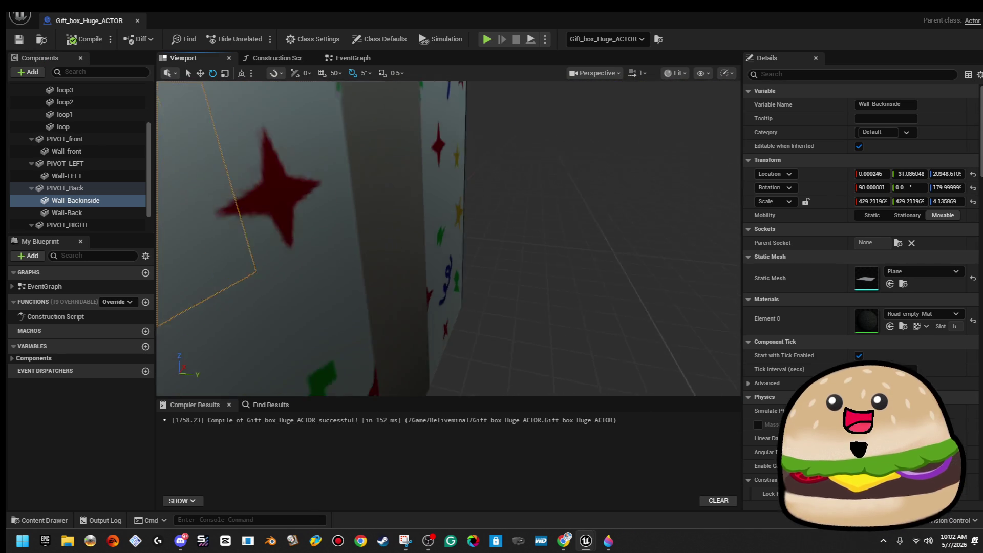
click(67, 151)
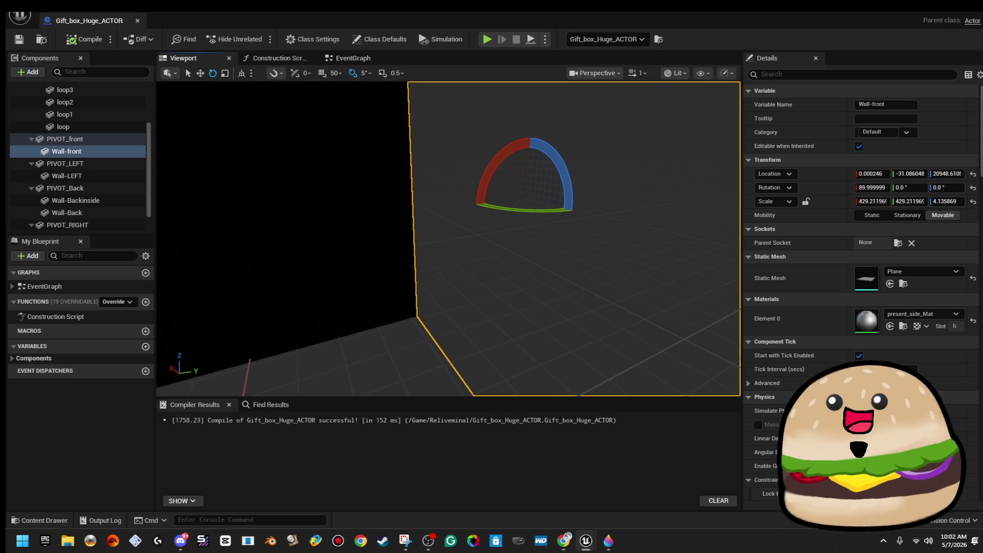
Duplicate Wall-front as Wall-front1, turn it 180° to face inward, and apply Road_empty_Mat
right_click(105, 153)
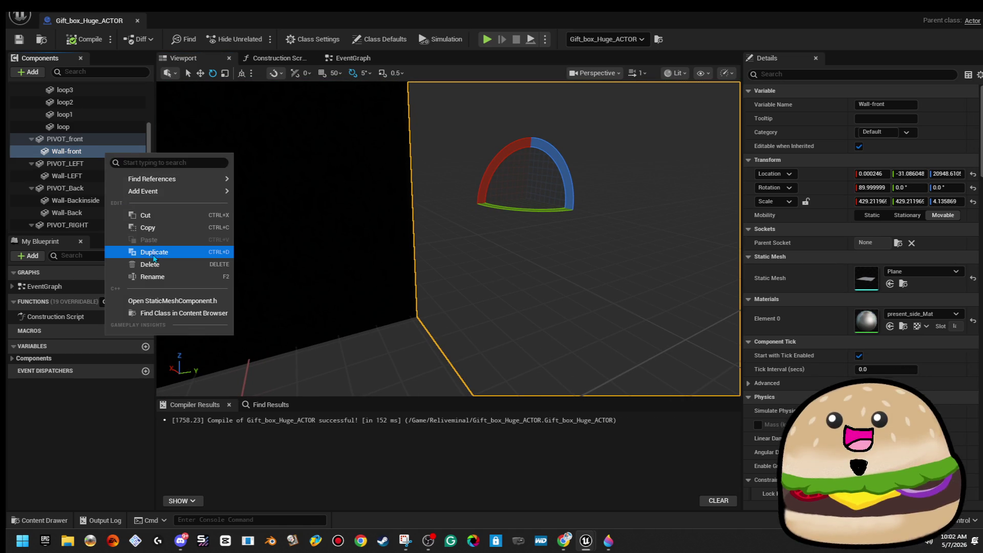
click(149, 252)
mouse_move(533, 208)
mouse_down()
mouse_move(594, 207)
mouse_move(566, 212)
mouse_up()
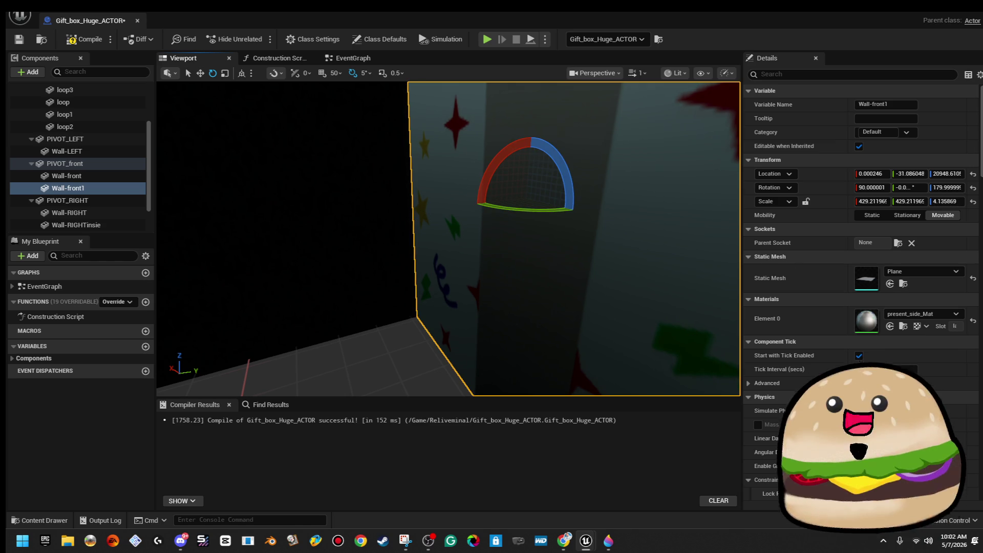
click(924, 314)
text(ro)
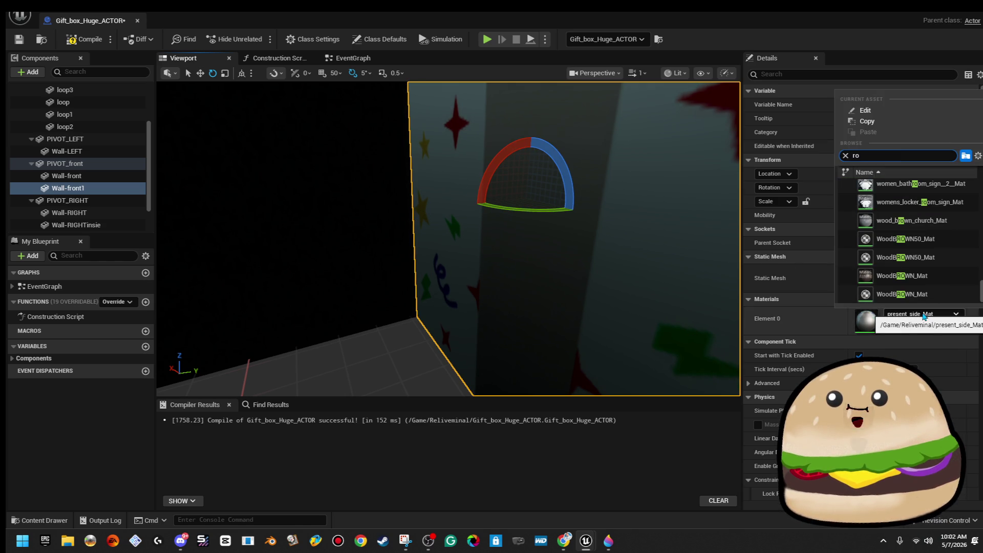
text(ad em)
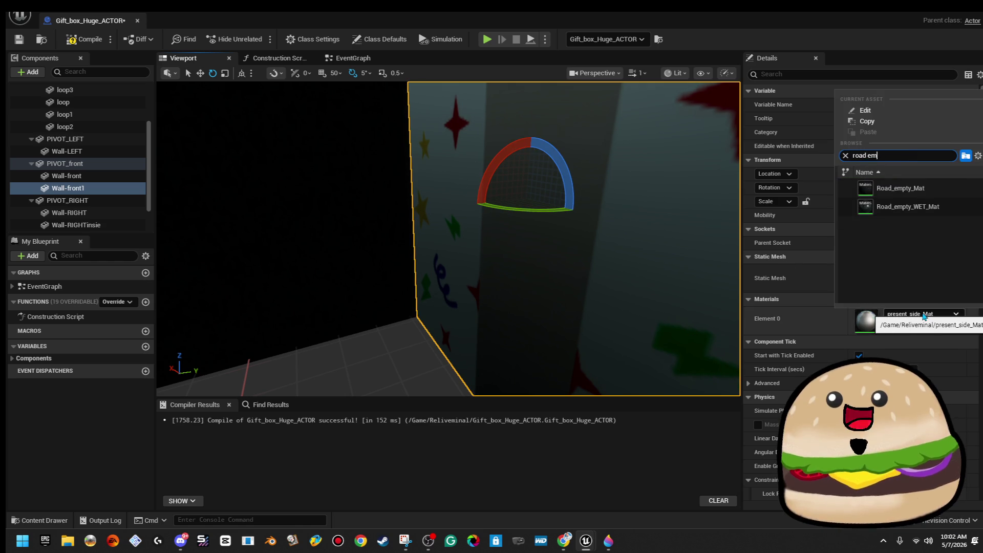
key(Return)
mouse_move(548, 278)
mouse_down()
mouse_move(487, 276)
mouse_move(548, 278)
mouse_up()
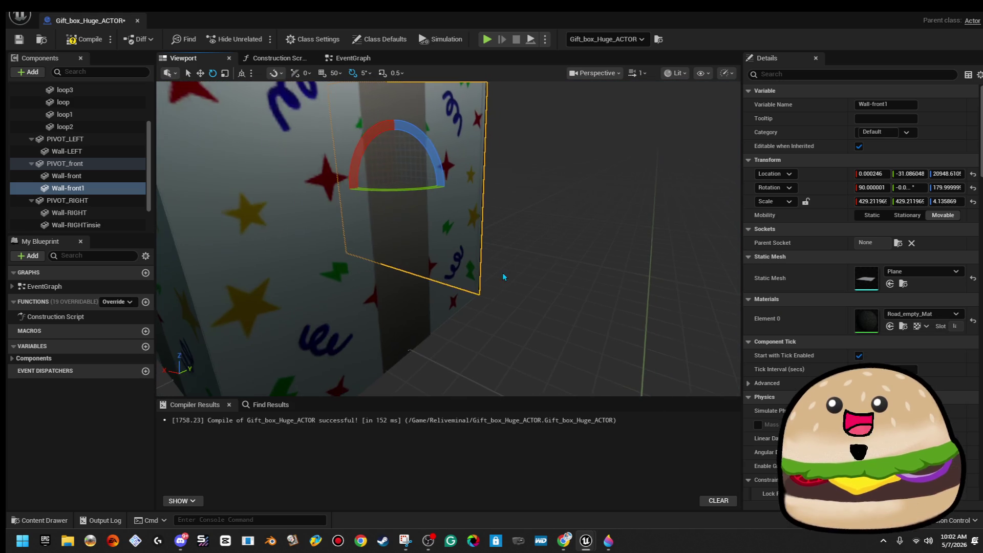
double_click(110, 151)
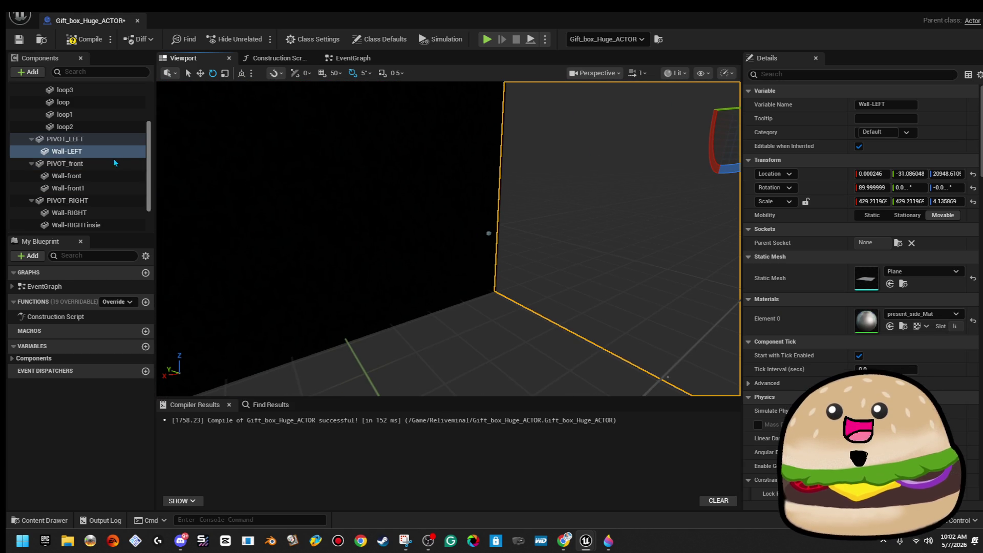
Duplicate Wall-LEFT and rename the copy wall_left_inside
right_click(94, 152)
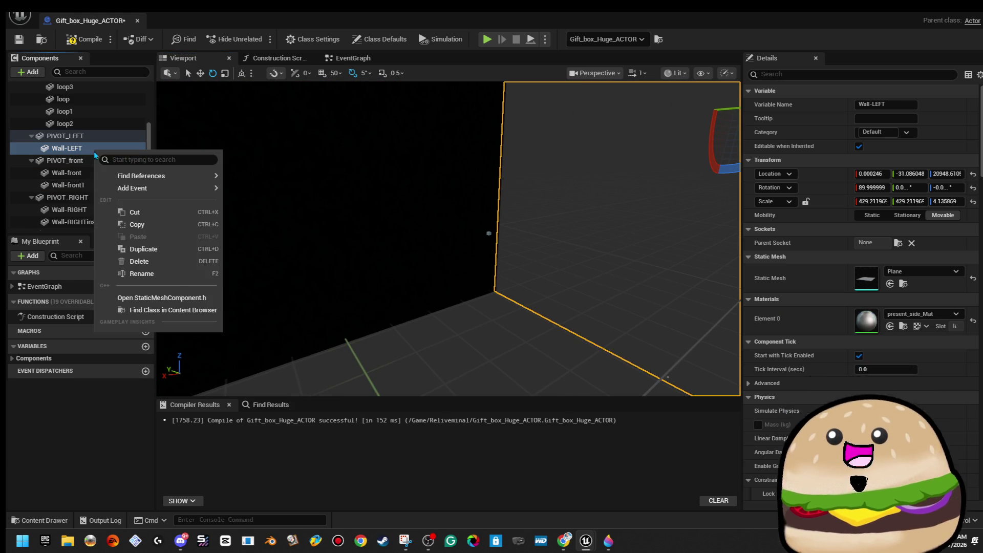
click(138, 249)
text(road)
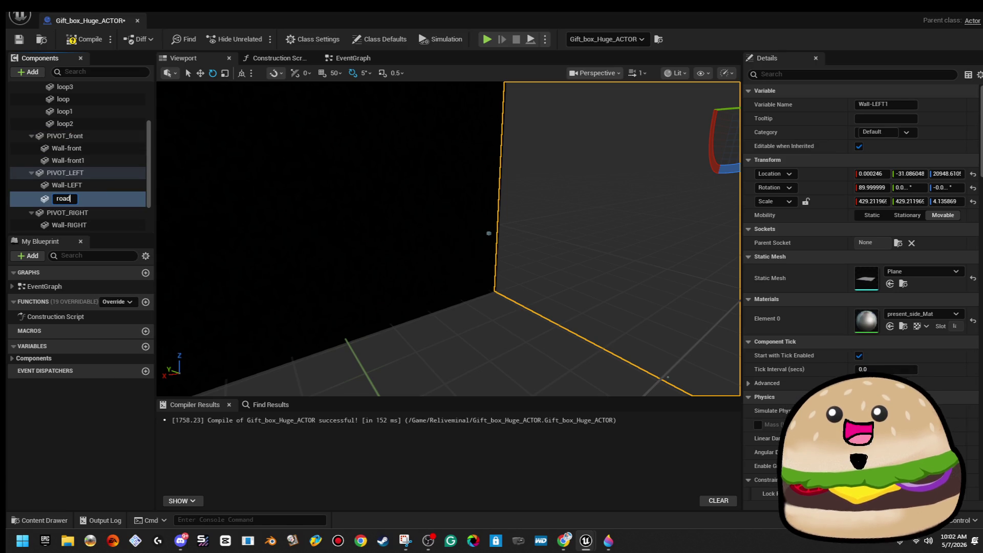
key(Return)
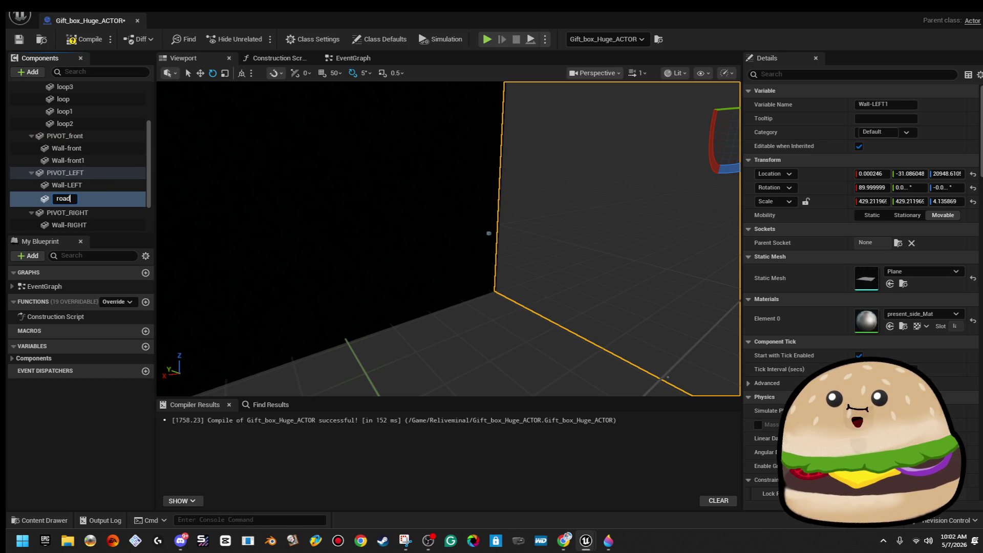
text(Walll)
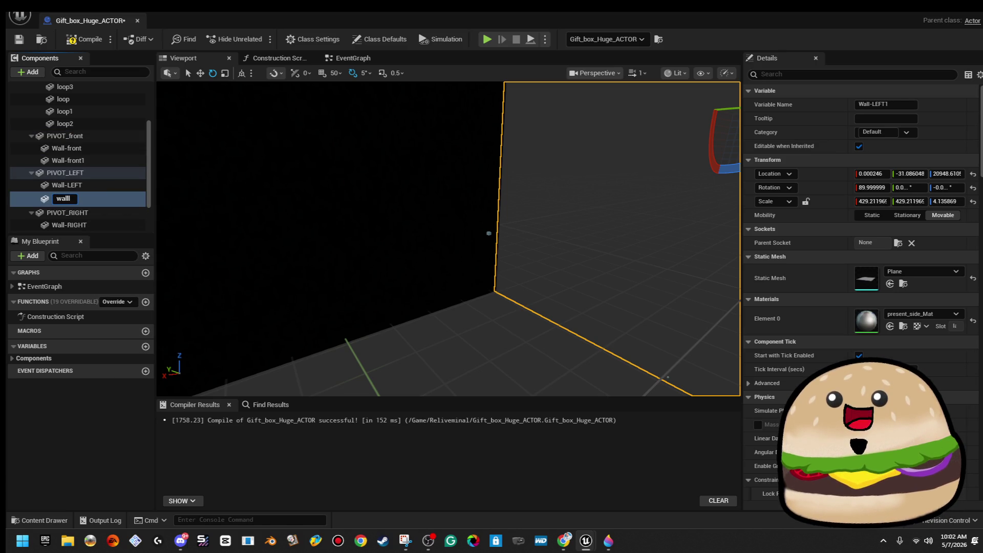
text(_left_inside)
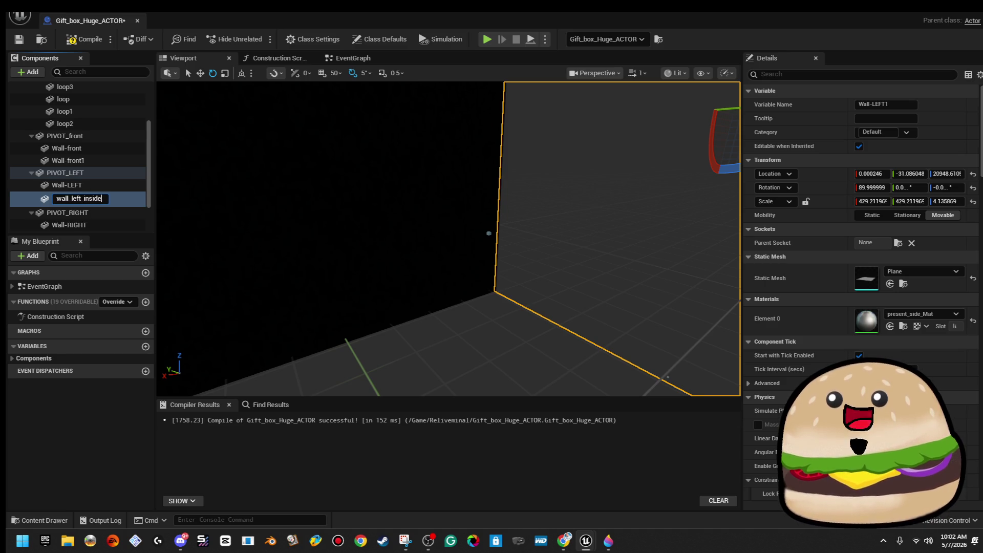
key(Return)
key(f)
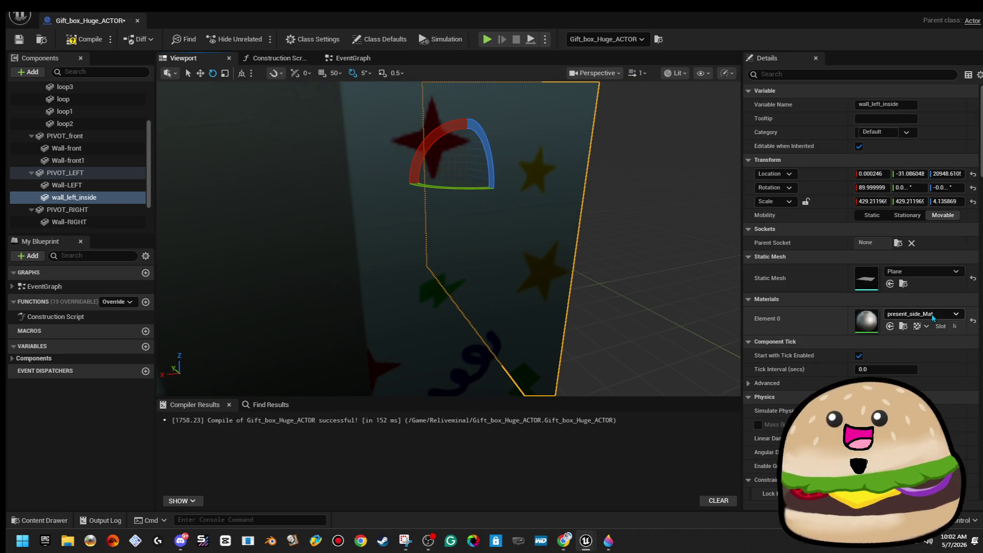
Turn wall_left_inside around 180° and shift it into position
click(932, 314)
text(road empt)
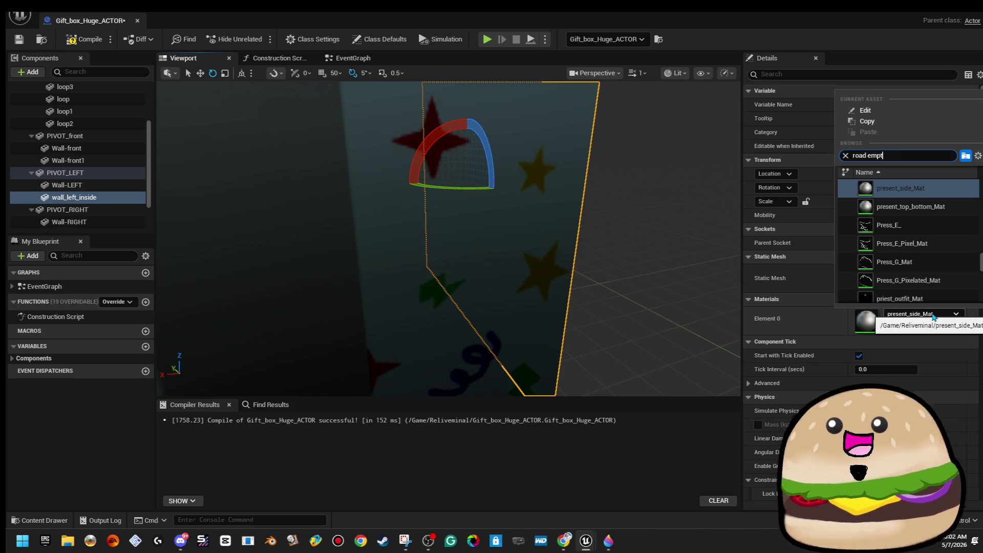
text(y)
drag(671, 311, 639, 312)
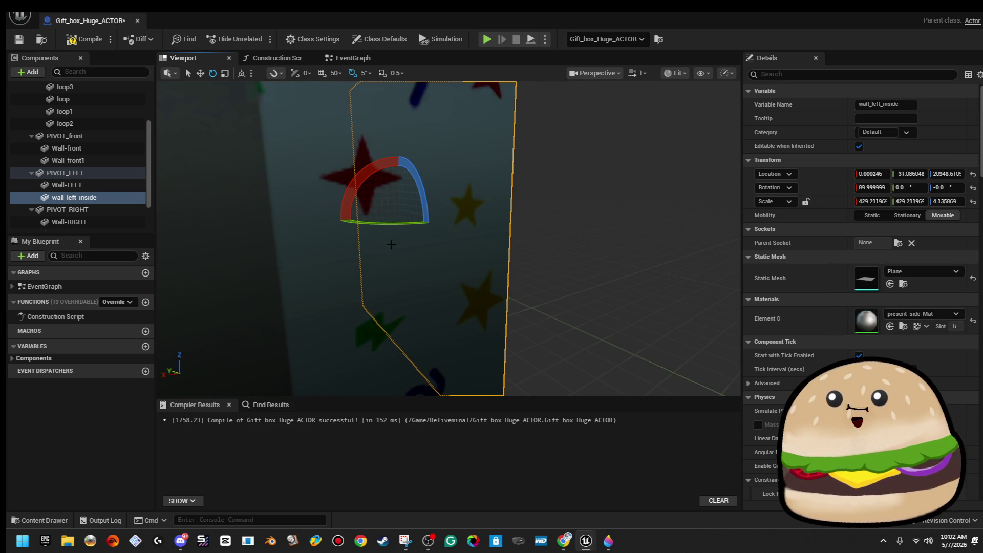
mouse_move(388, 226)
mouse_down()
mouse_move(461, 233)
mouse_move(445, 231)
mouse_move(450, 220)
mouse_move(461, 225)
mouse_move(430, 228)
mouse_move(455, 230)
mouse_move(467, 158)
mouse_up()
key(w)
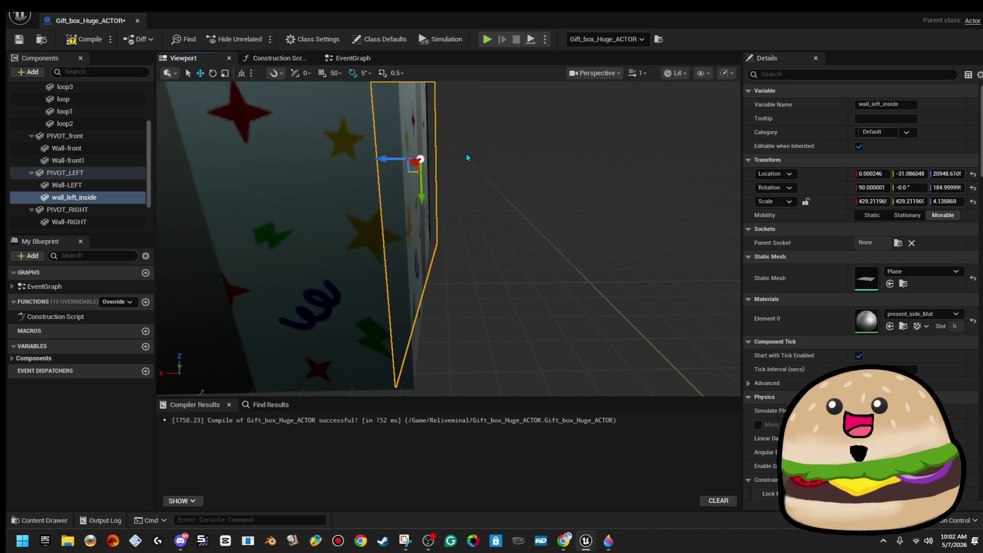
mouse_move(379, 157)
mouse_down()
mouse_move(400, 159)
mouse_move(391, 160)
mouse_up()
click(389, 164)
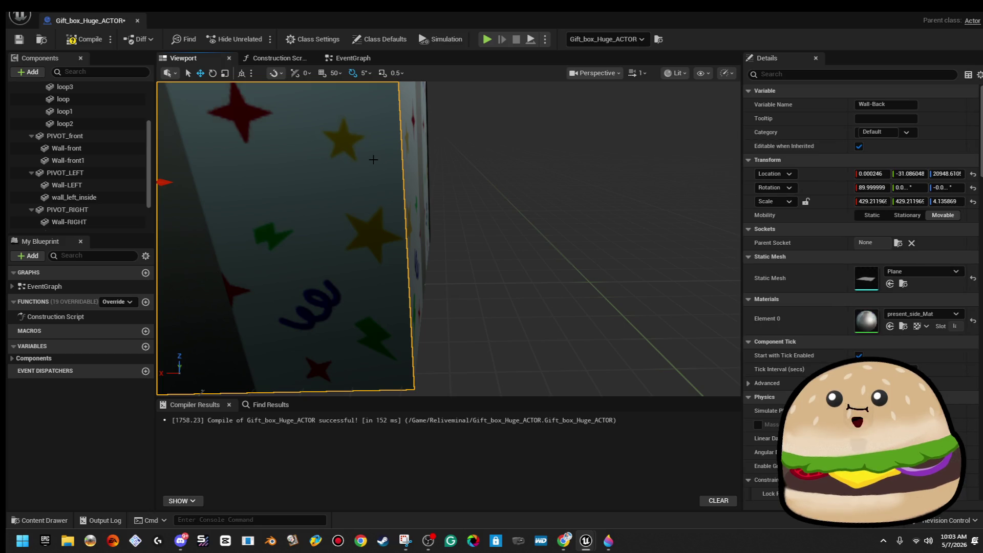
Straighten wall_left_inside's yaw back to 180° and apply Road_empty_Mat
click(74, 197)
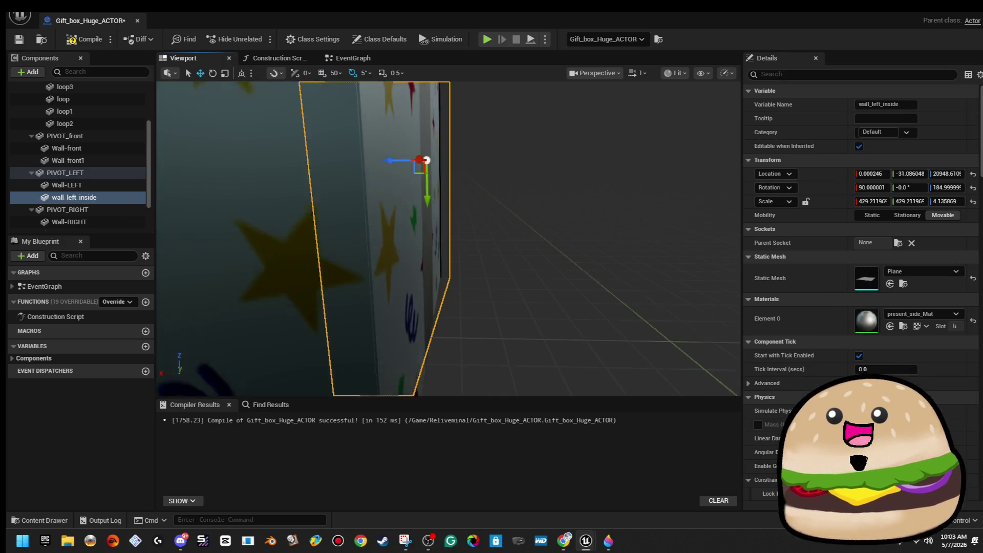
key(e)
drag(407, 244, 404, 250)
click(935, 314)
text(road)
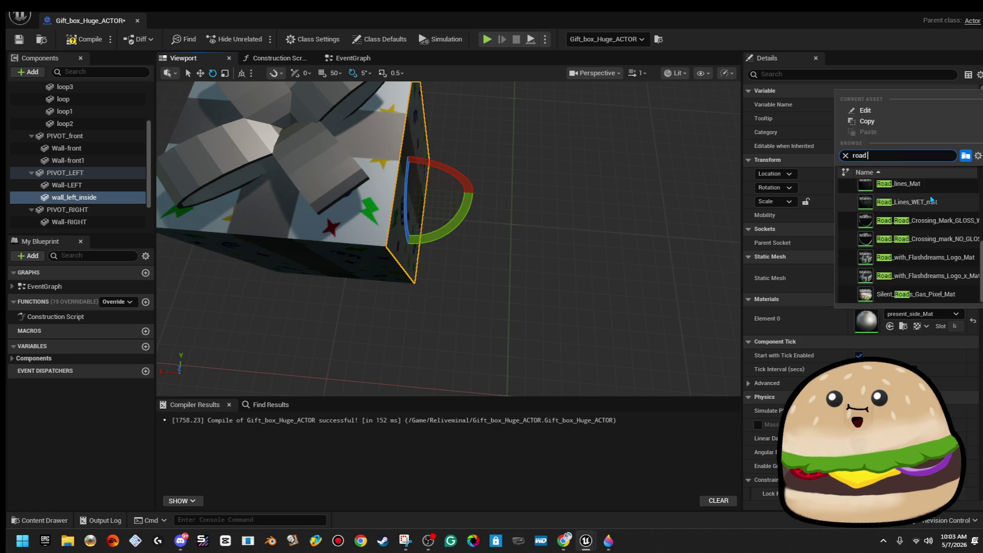
text( emp)
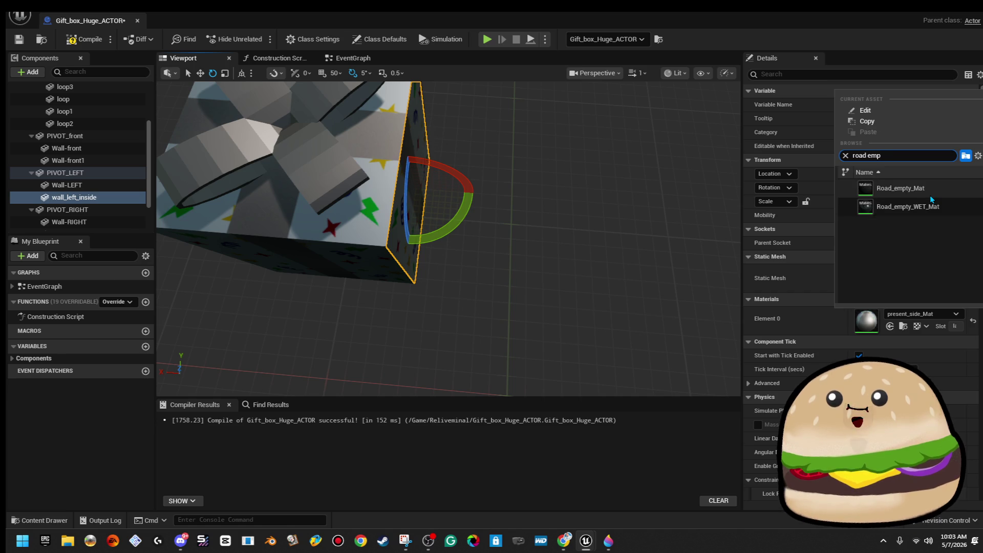
click(929, 195)
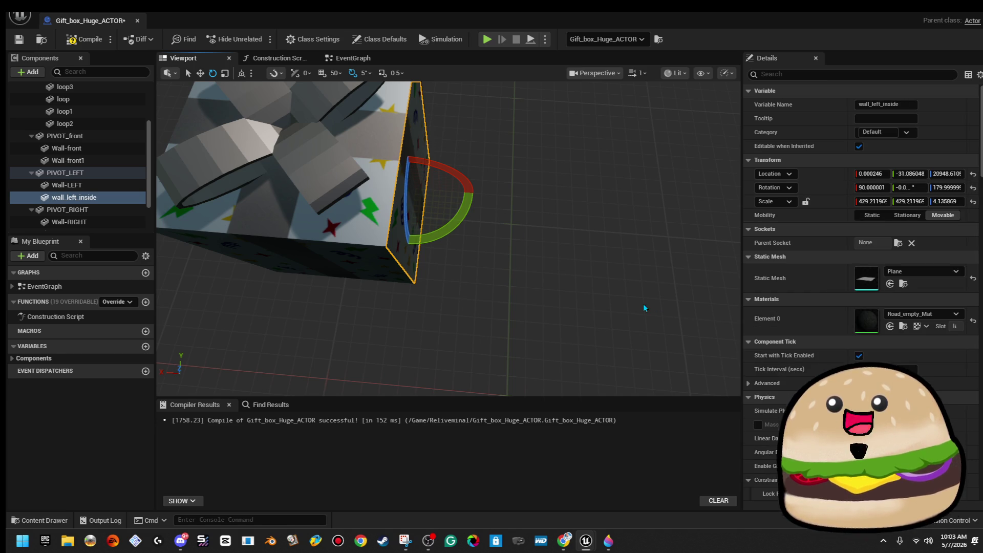
scroll(448, 239, up, 5)
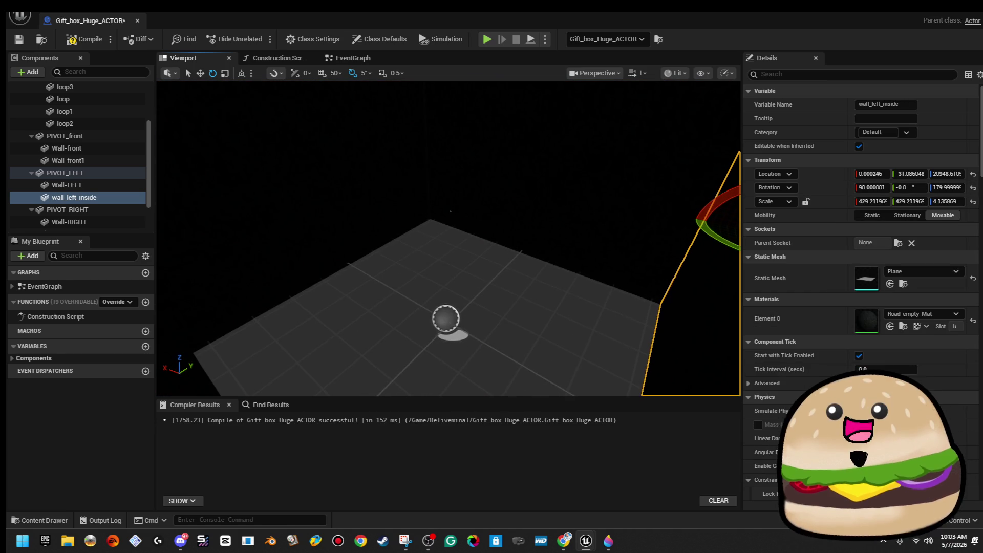
Duplicate Wall-Middle_topINSIDE and name the copy Wall-Middle_topbottom
drag(449, 238, 410, 241)
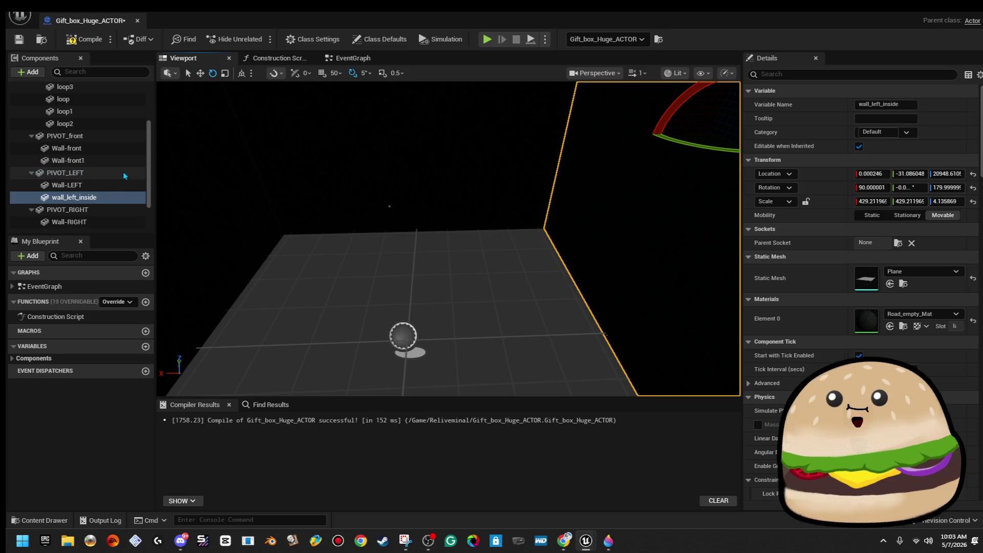
scroll(117, 172, up, 3)
right_click(102, 151)
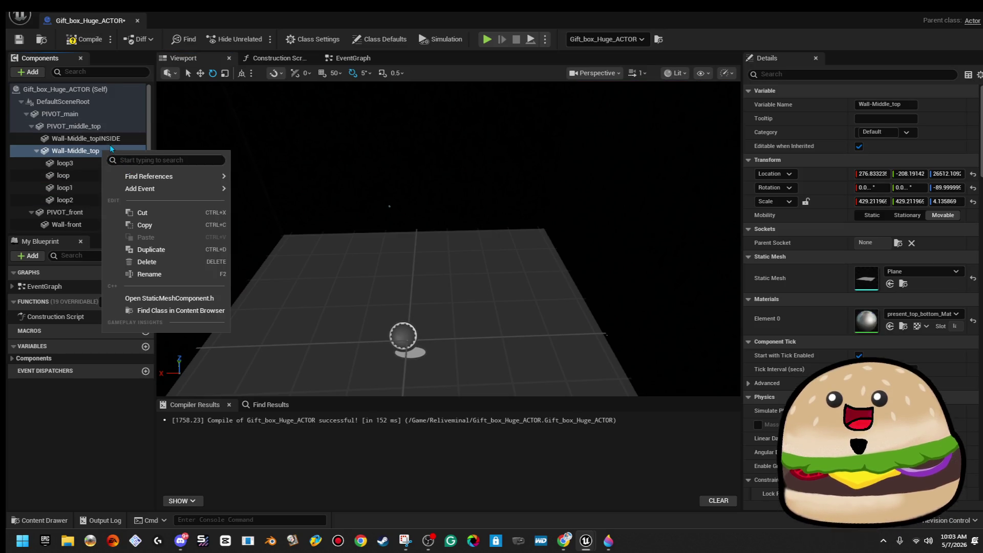
click(109, 138)
right_click(110, 139)
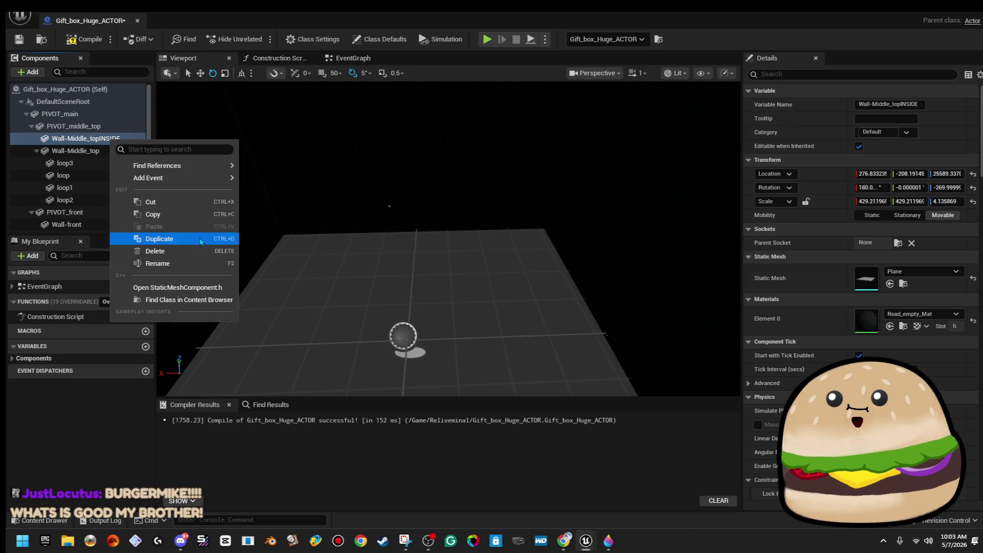
click(201, 240)
key(End)
key(BackSpace)
key(BackSpace)
key(BackSpace)
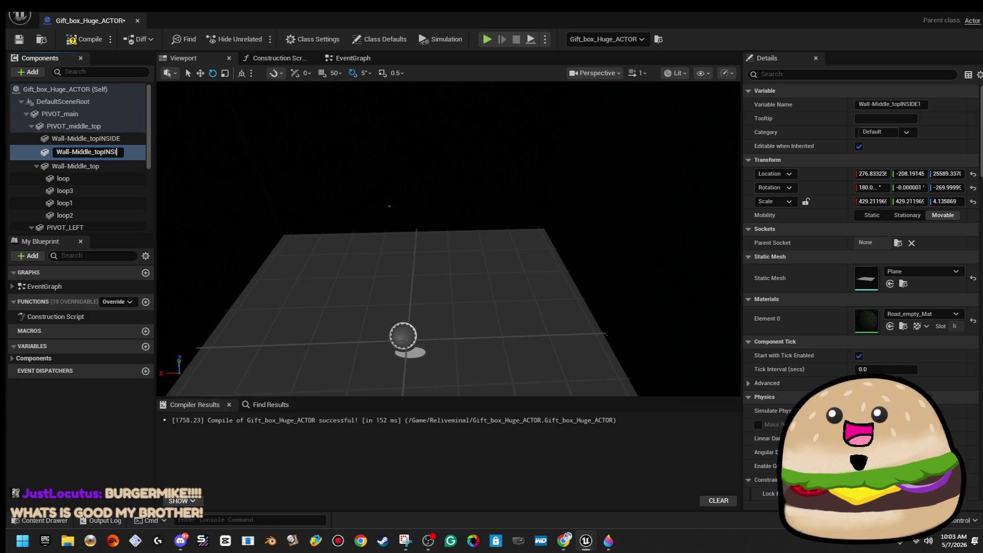
text(m)
key(Return)
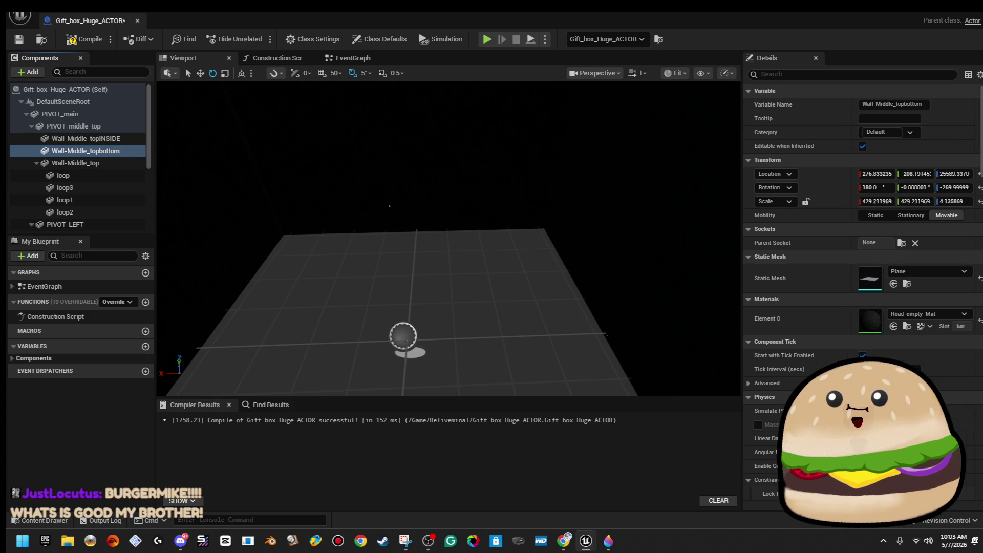
Flip Wall-Middle_topbottom 180° and lower it to the box floor
key(f)
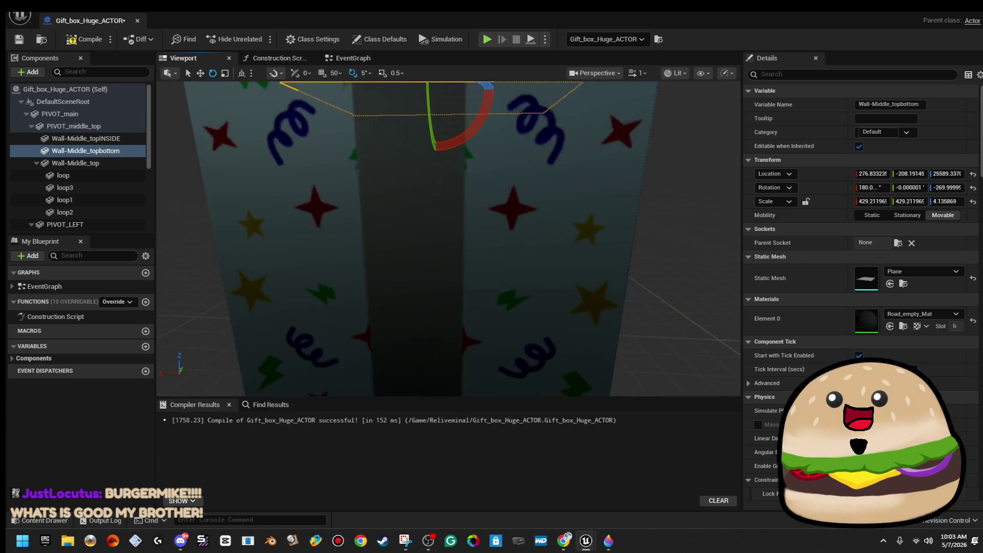
drag(475, 133, 435, 171)
scroll(461, 169, down, 5)
key(w)
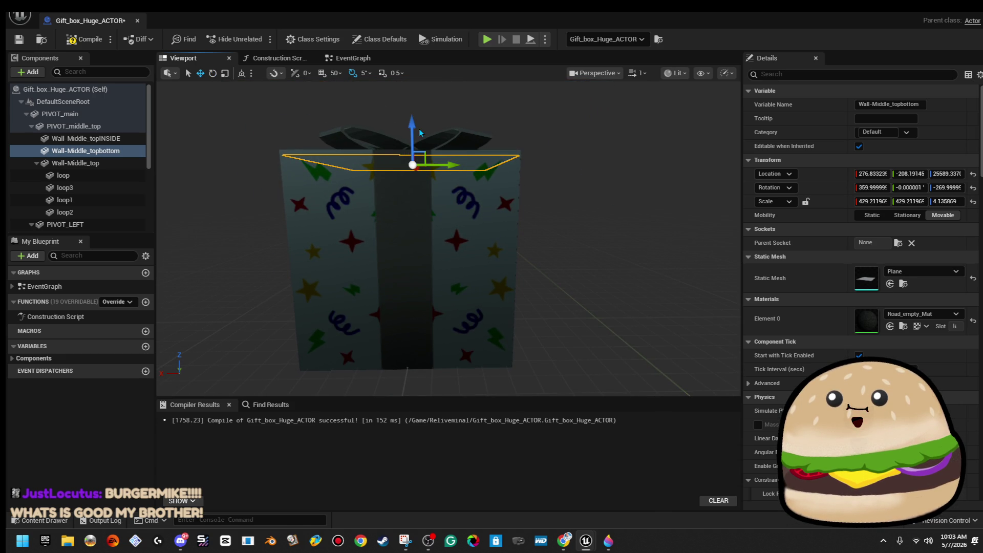
drag(412, 134, 413, 241)
key(f)
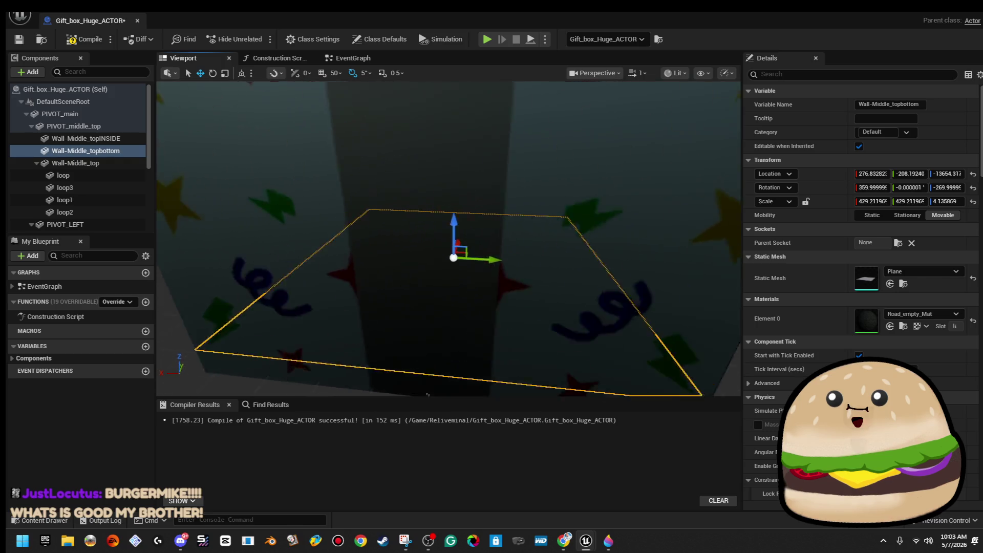
mouse_move(405, 241)
mouse_down()
mouse_move(410, 292)
mouse_move(430, 290)
mouse_move(442, 270)
mouse_up()
key(f)
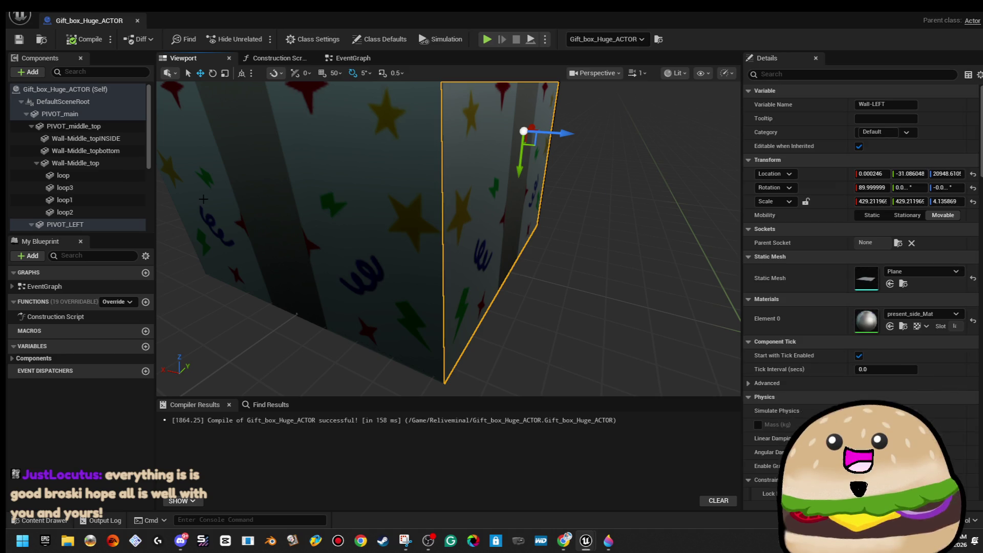
Face the box front-on and rotate PIVOT_front about 90° to lay the front wall open
key(f)
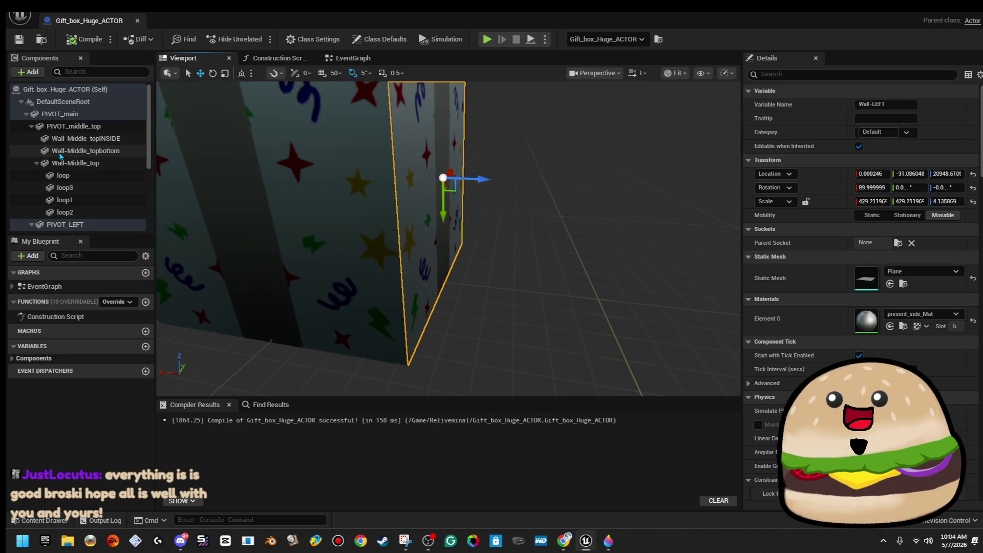
scroll(88, 175, down, 3)
scroll(88, 174, down, 3)
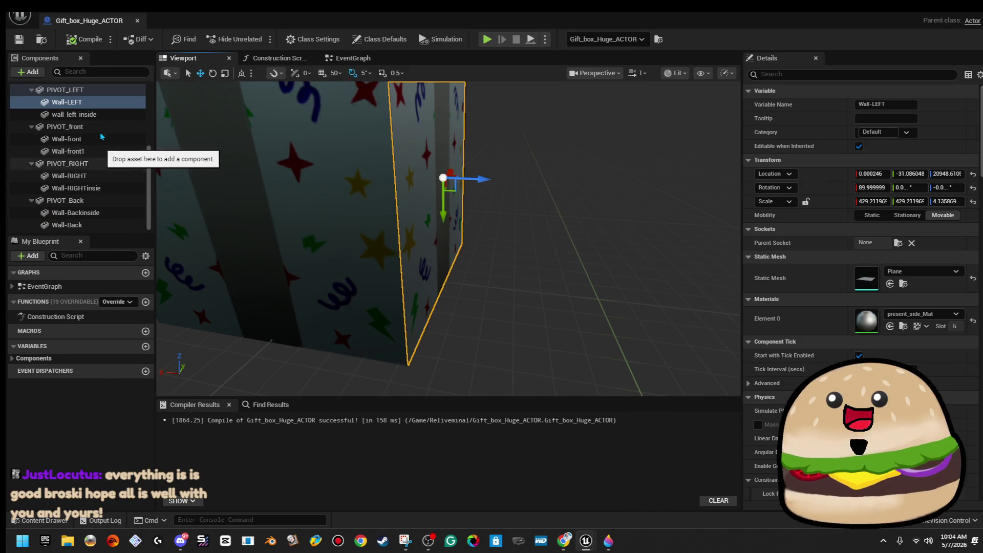
click(77, 127)
key(f)
mouse_move(269, 189)
mouse_down()
mouse_move(385, 115)
mouse_move(399, 185)
mouse_move(280, 189)
mouse_up()
key(e)
mouse_move(476, 225)
mouse_down()
mouse_move(509, 249)
mouse_move(510, 274)
mouse_up()
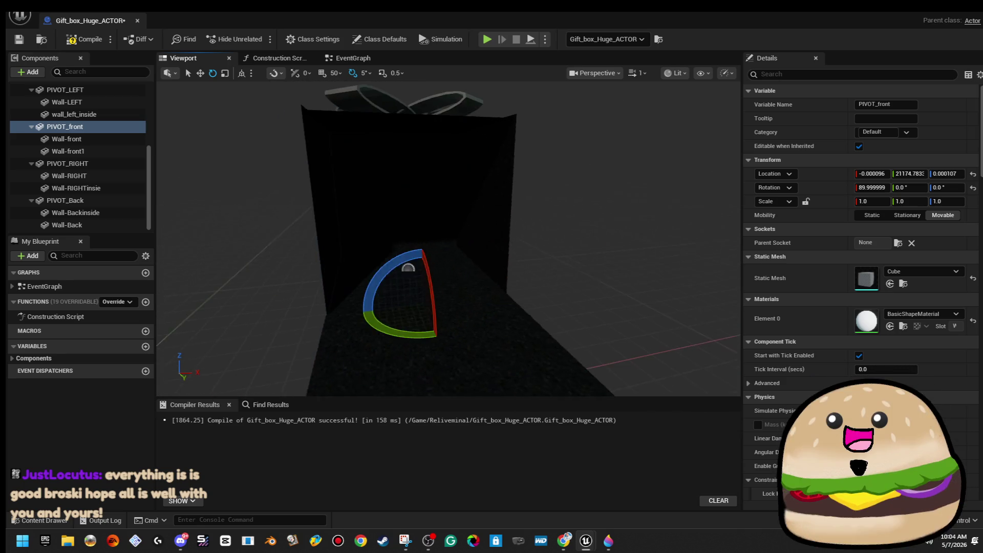
scroll(526, 213, down, 3)
Compile the blueprint and slide Gift_box_Huge_ACTOR along Y to about 8249.25 in the level
click(67, 41)
drag(445, 14, 561, 74)
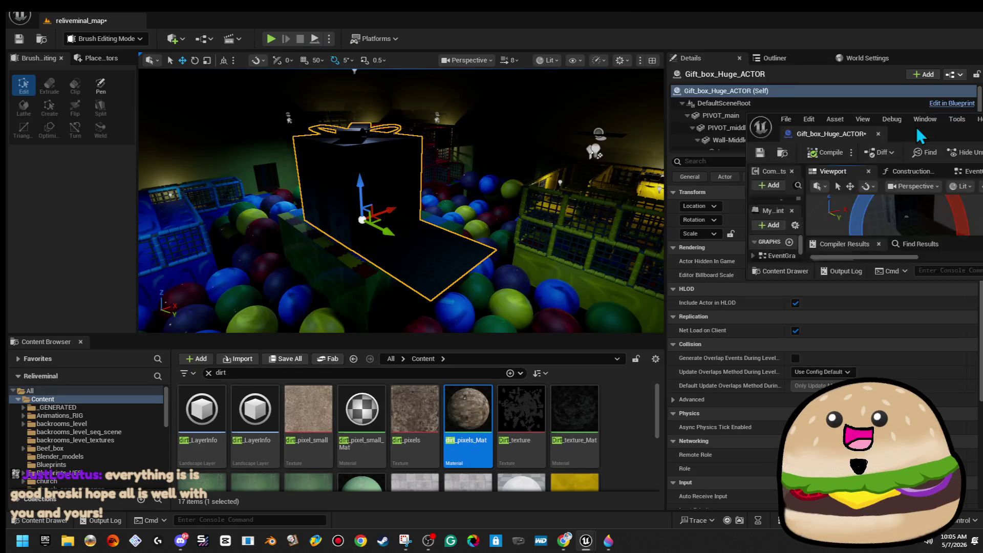
key(f)
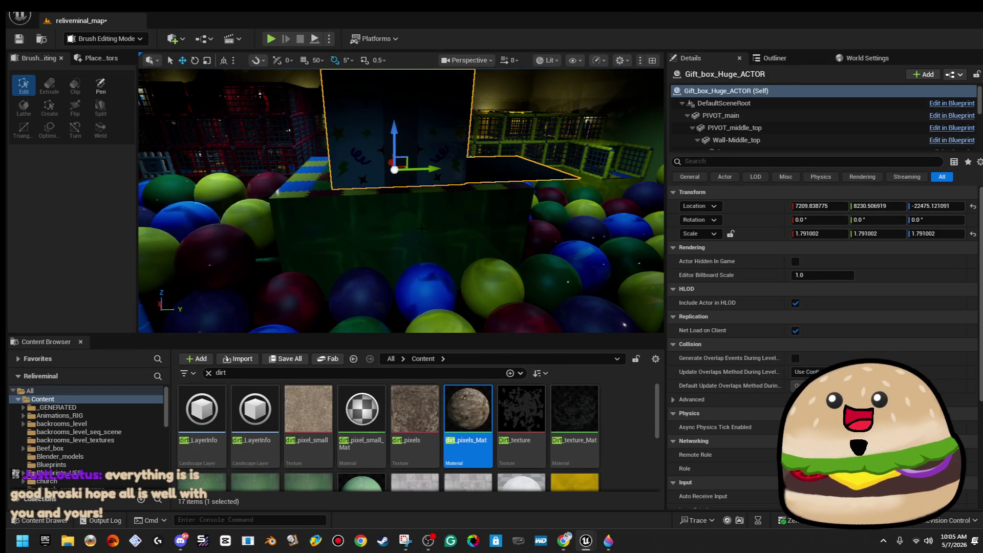
drag(427, 168, 363, 163)
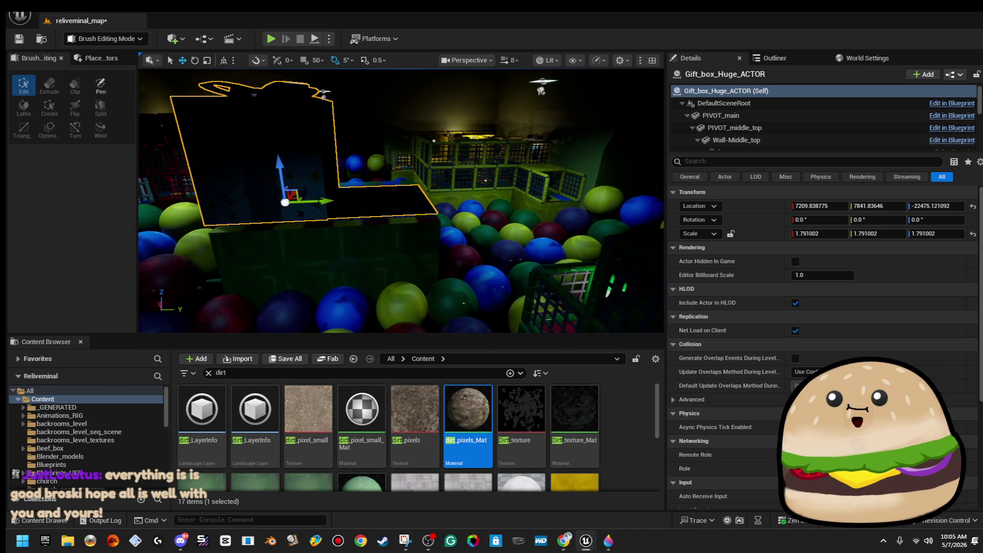
drag(329, 201, 380, 202)
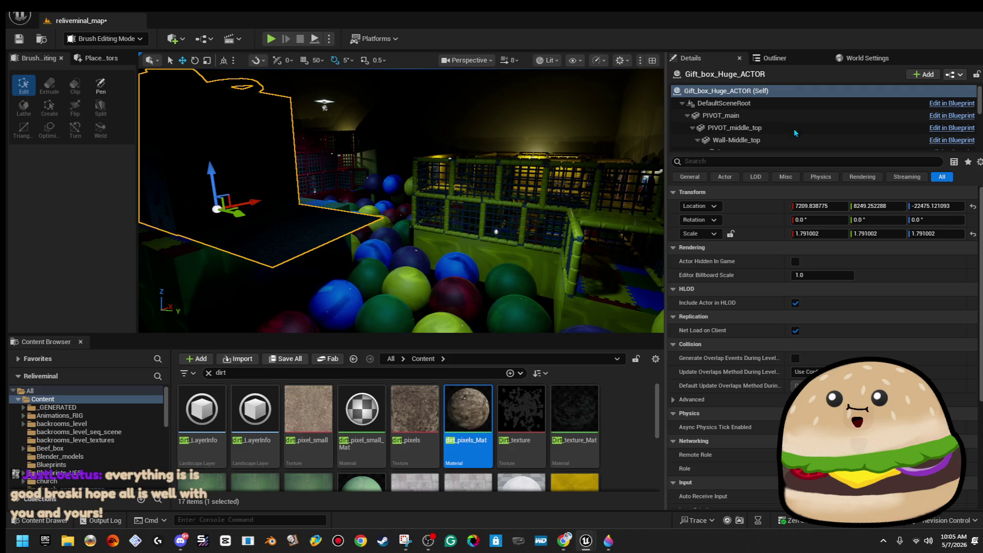
click(610, 538)
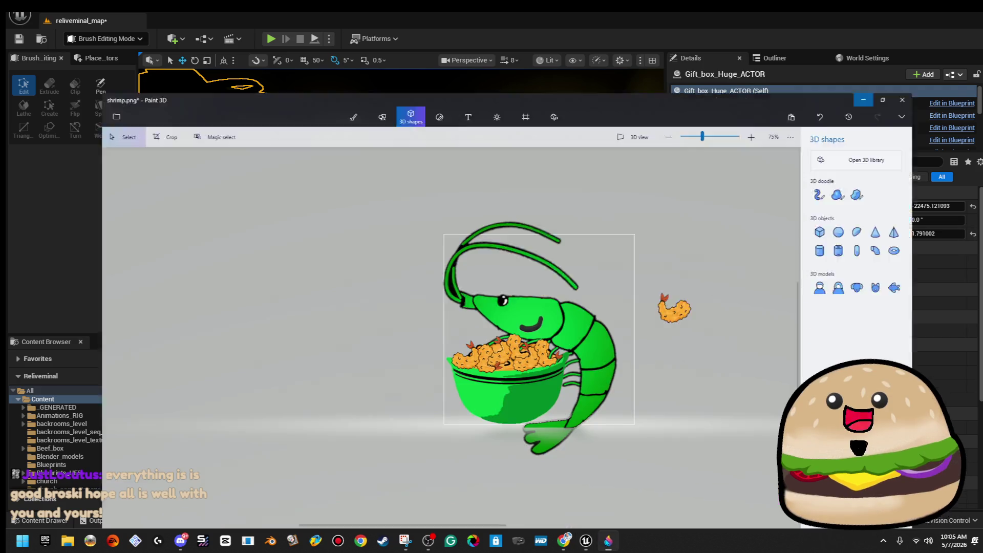
Save the shrimp drawing via Menu > Save in Paint 3D, then minimize Paint 3D
click(609, 539)
click(609, 539)
scroll(656, 343, down, 5)
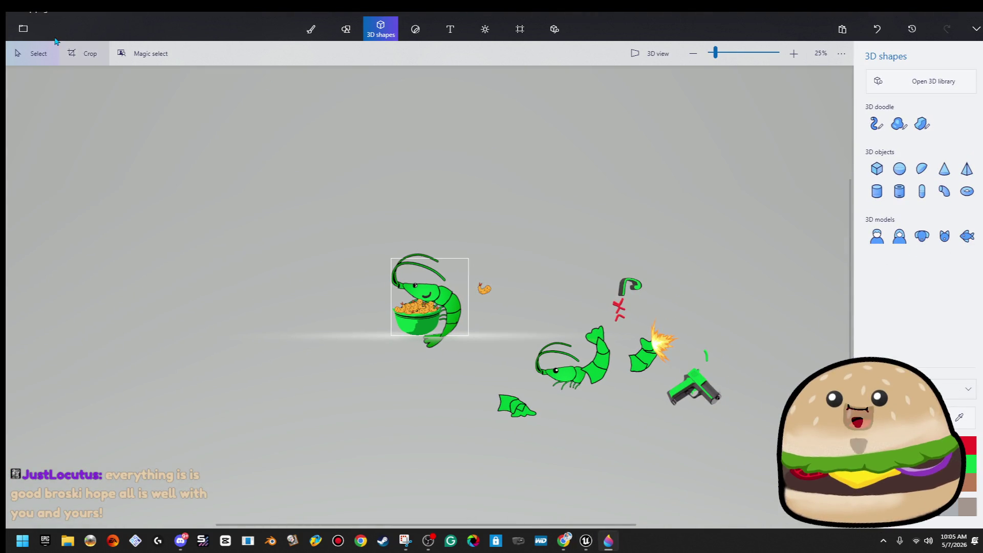
click(23, 28)
click(45, 134)
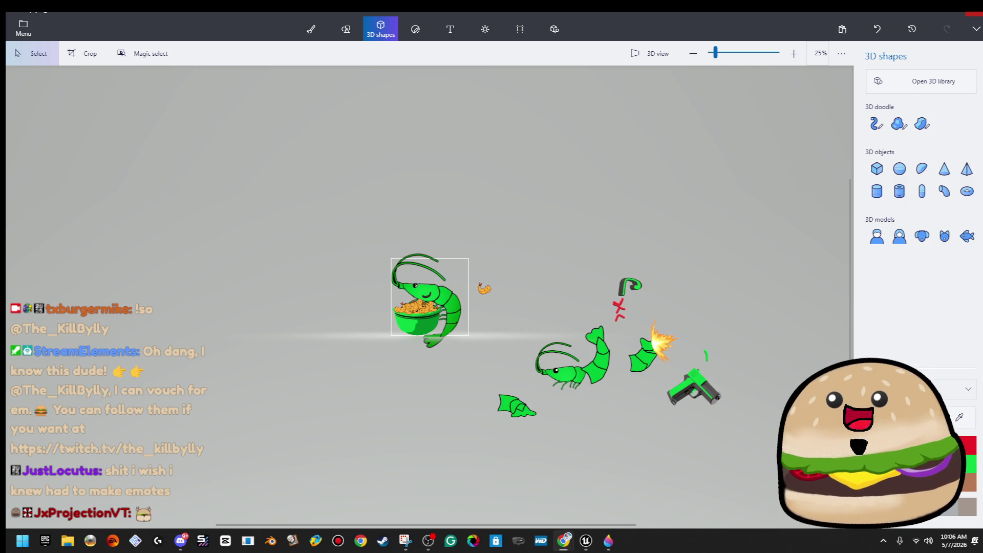
click(716, 256)
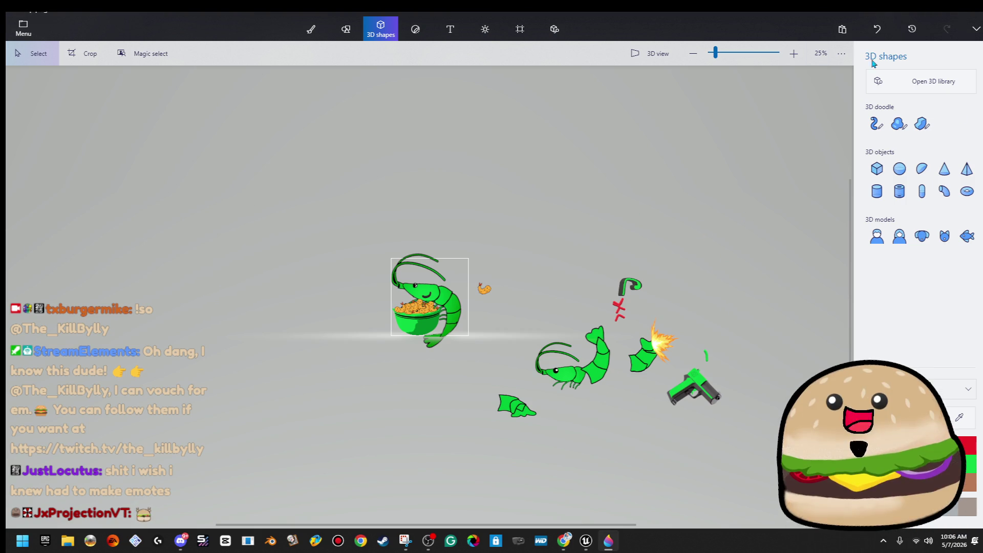
click(933, 14)
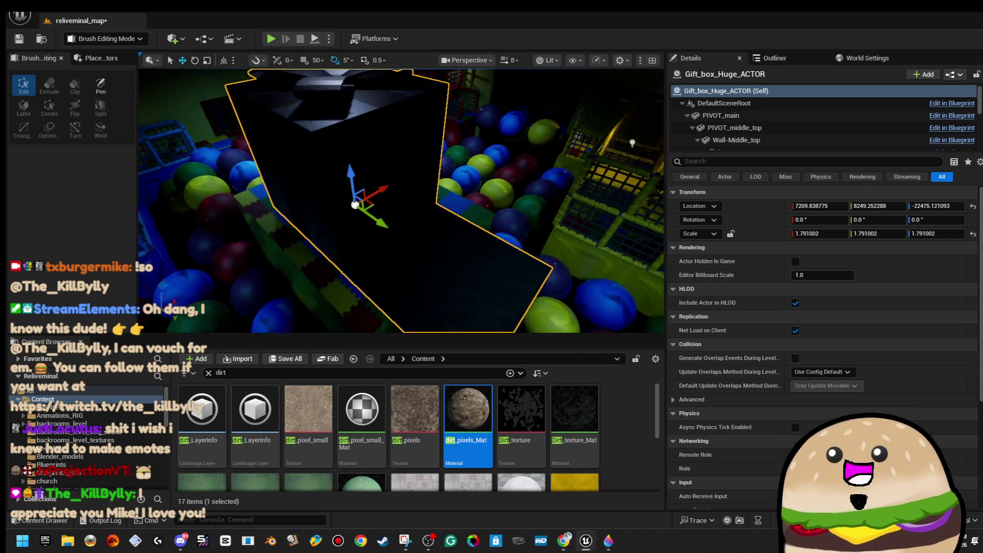
Slide the gift box along Y to 8230.5 and reopen the Gift_box_Huge_ACTOR blueprint
right_click(406, 168)
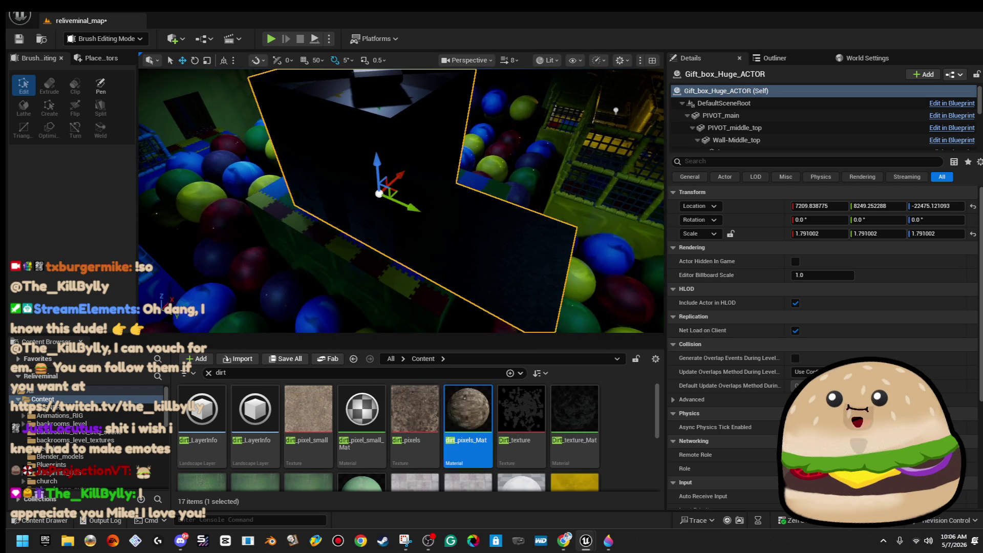
mouse_move(409, 207)
mouse_down()
mouse_move(366, 187)
mouse_move(403, 203)
mouse_up()
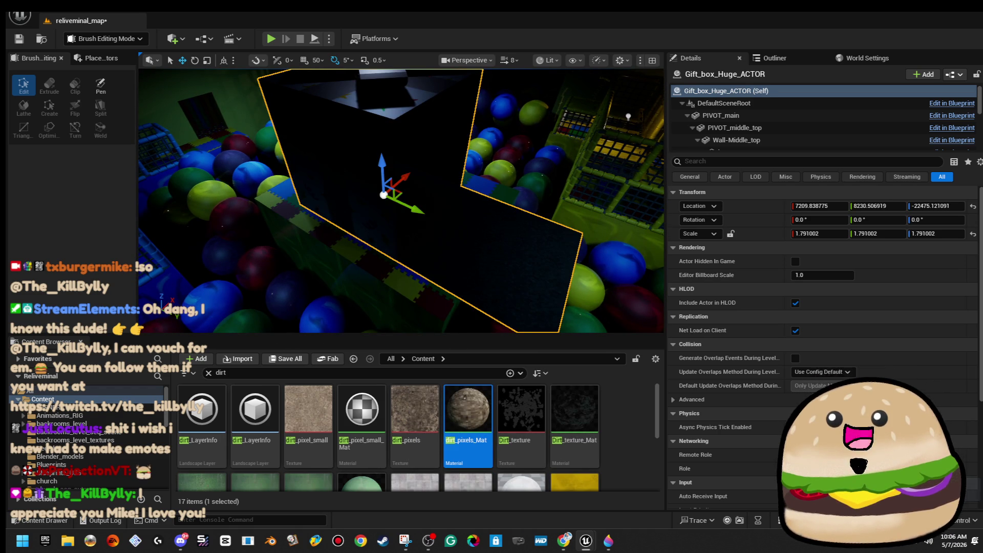
right_click(419, 121)
key(Escape)
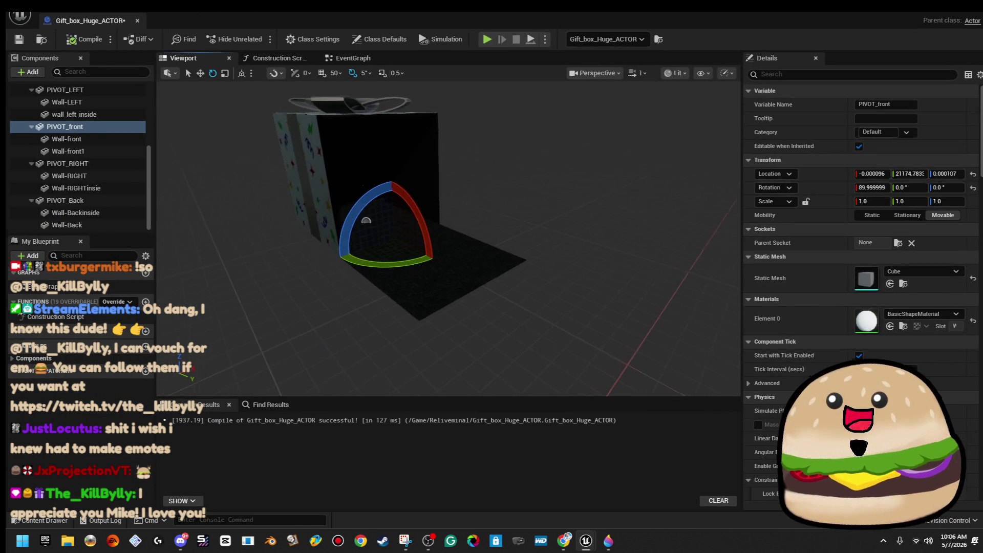
double_click(68, 151)
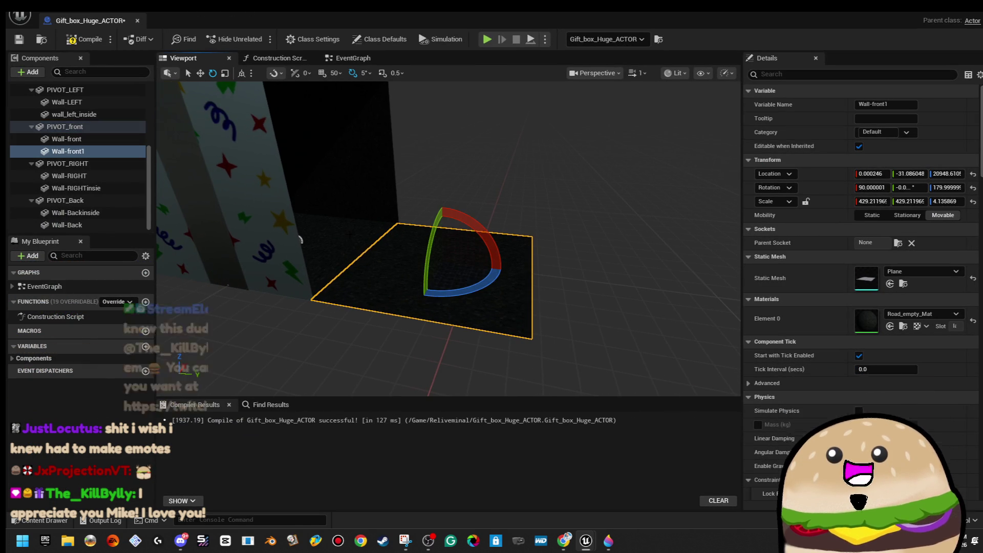
Rotate PIVOT_front to X 0, lower it to Z -42732.451, then compile and save
click(92, 127)
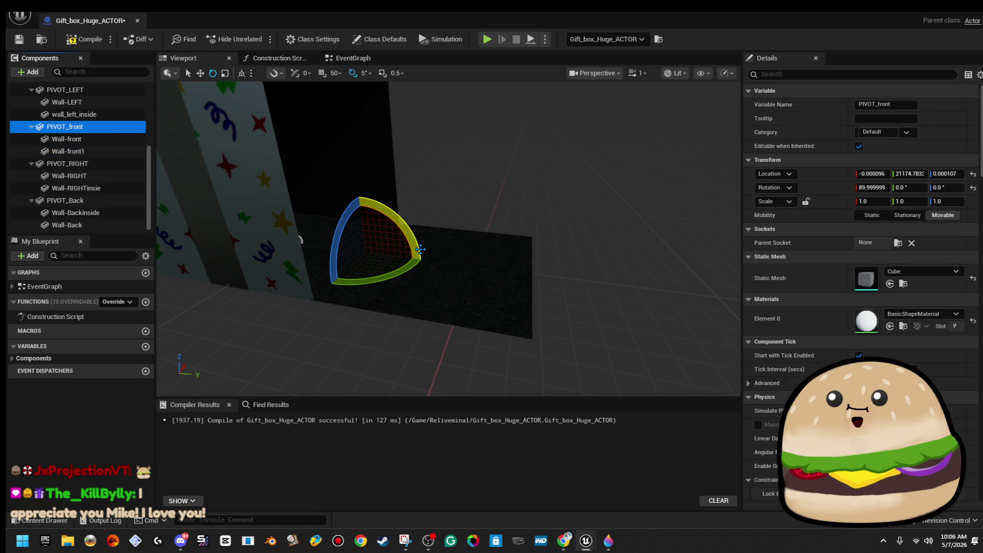
drag(415, 256, 425, 262)
key(f)
mouse_move(494, 284)
mouse_down()
mouse_move(512, 331)
mouse_move(489, 276)
mouse_move(470, 255)
mouse_move(457, 263)
mouse_move(454, 379)
mouse_up()
key(w)
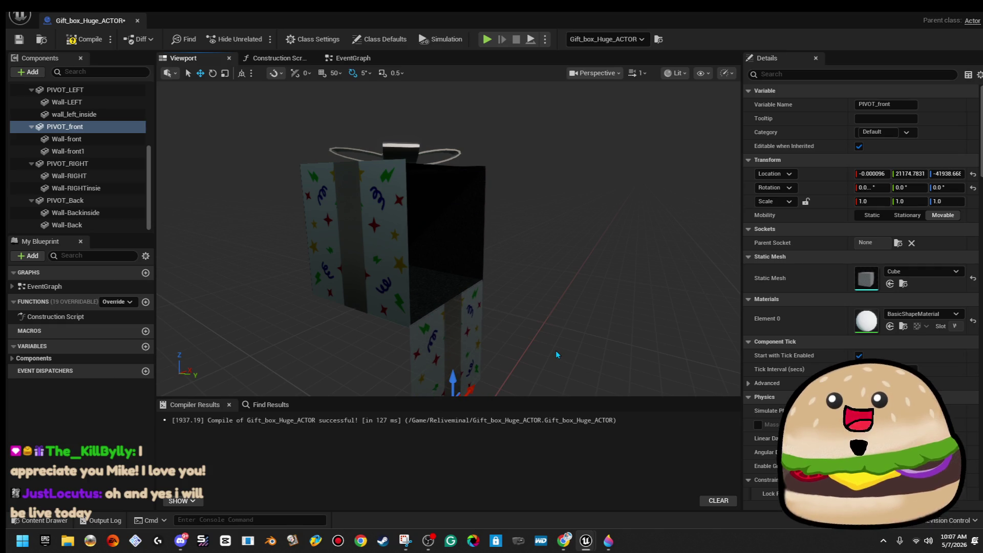
drag(452, 376, 450, 377)
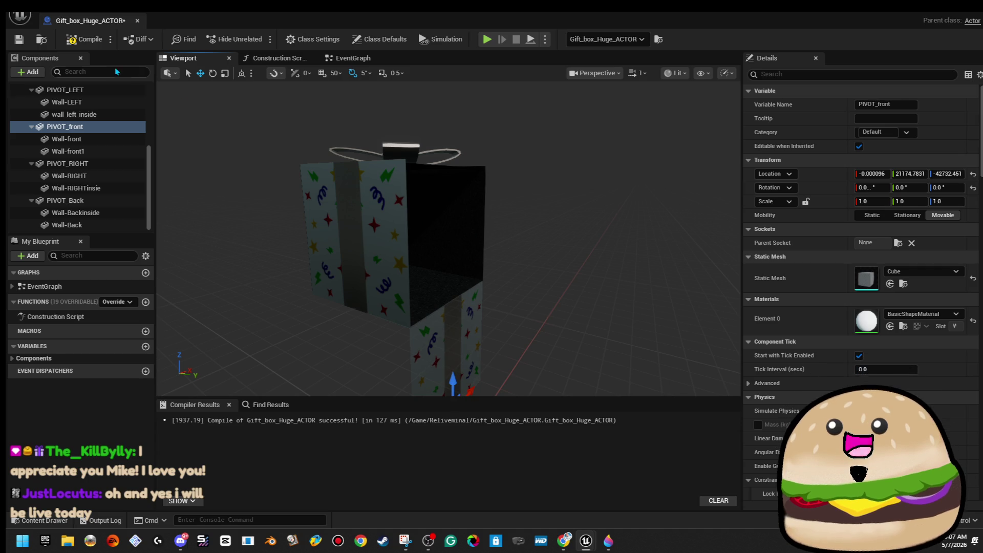
click(85, 39)
click(19, 38)
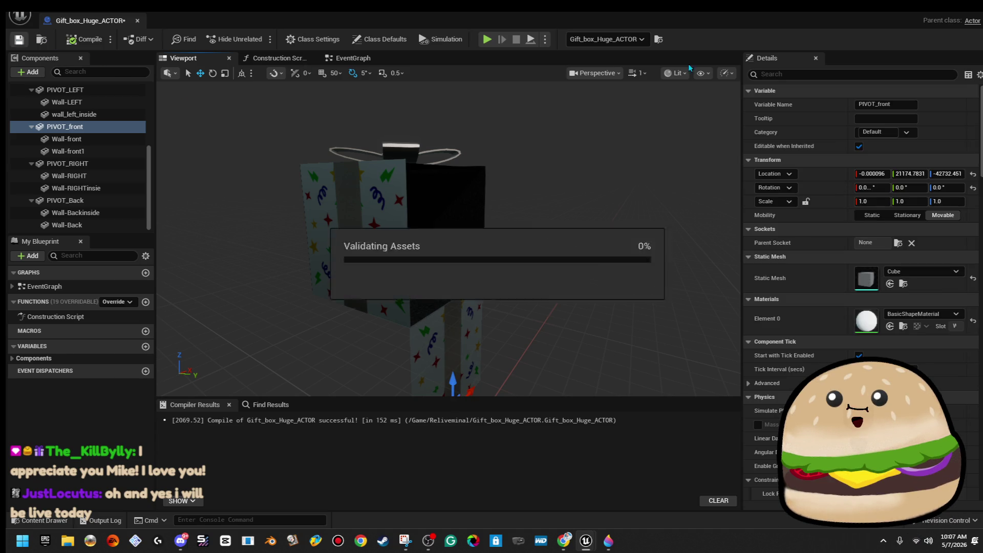
Reopen the gift box blueprint from the level and collapse PIVOT_middle_top's children
click(939, 15)
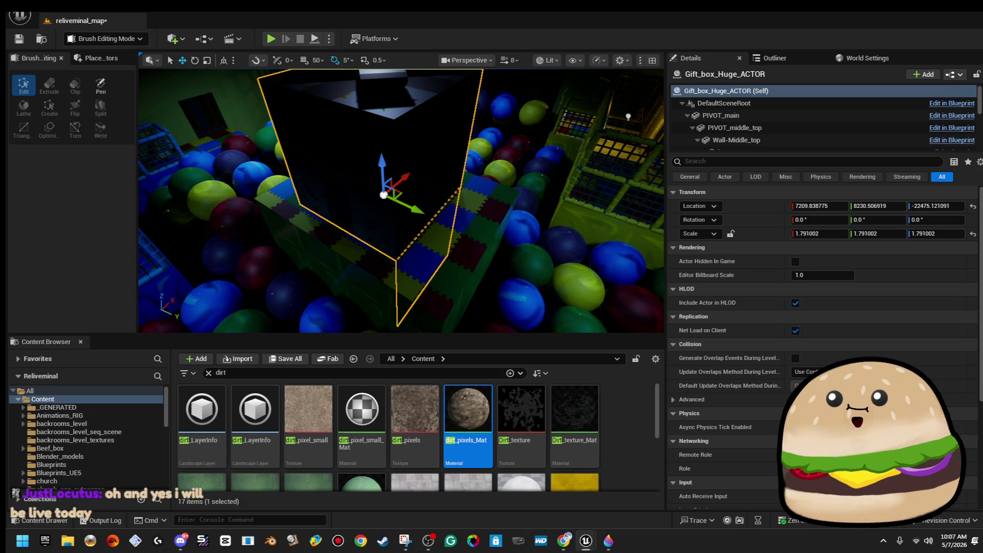
drag(402, 200, 371, 177)
right_click(364, 129)
click(439, 177)
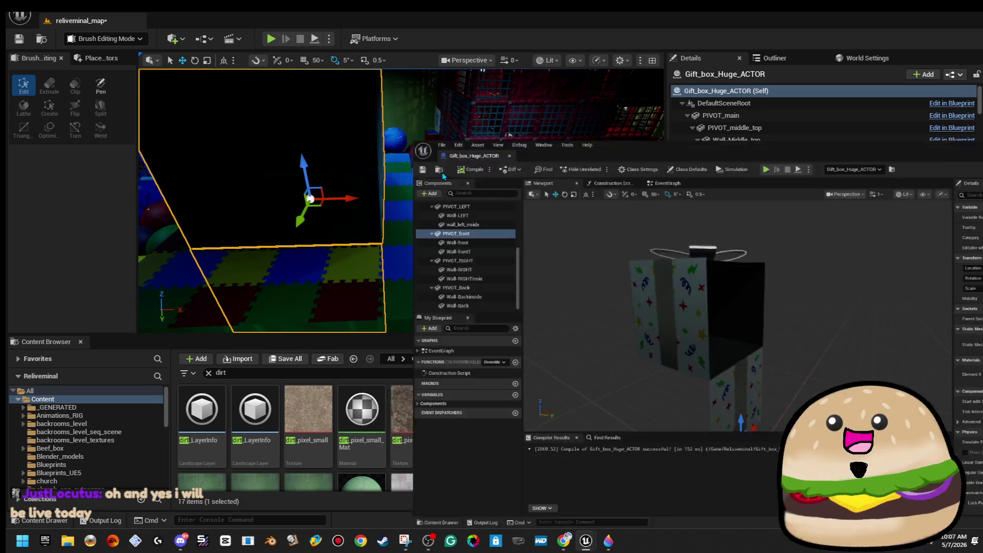
drag(513, 226, 308, 246)
scroll(77, 153, up, 5)
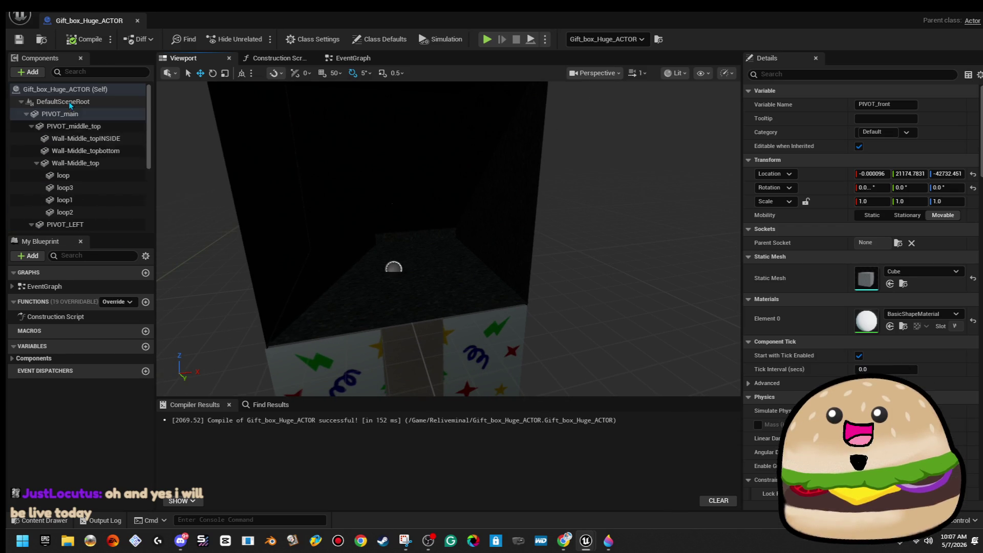
click(53, 128)
click(31, 126)
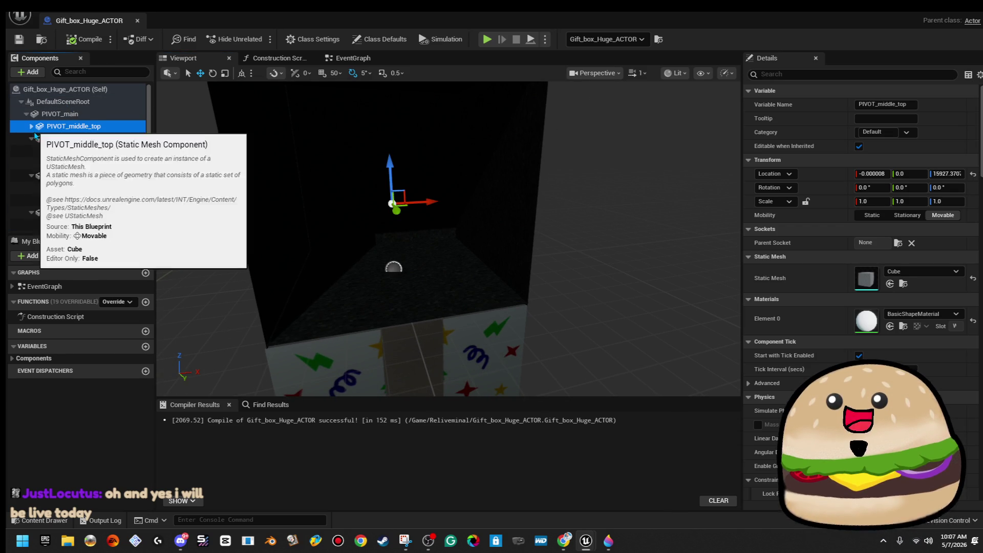
Collapse the PIVOT_LEFT, PIVOT_front, PIVOT_RIGHT and PIVOT_Back entries in the Components tree
click(31, 138)
click(31, 150)
click(32, 163)
click(31, 175)
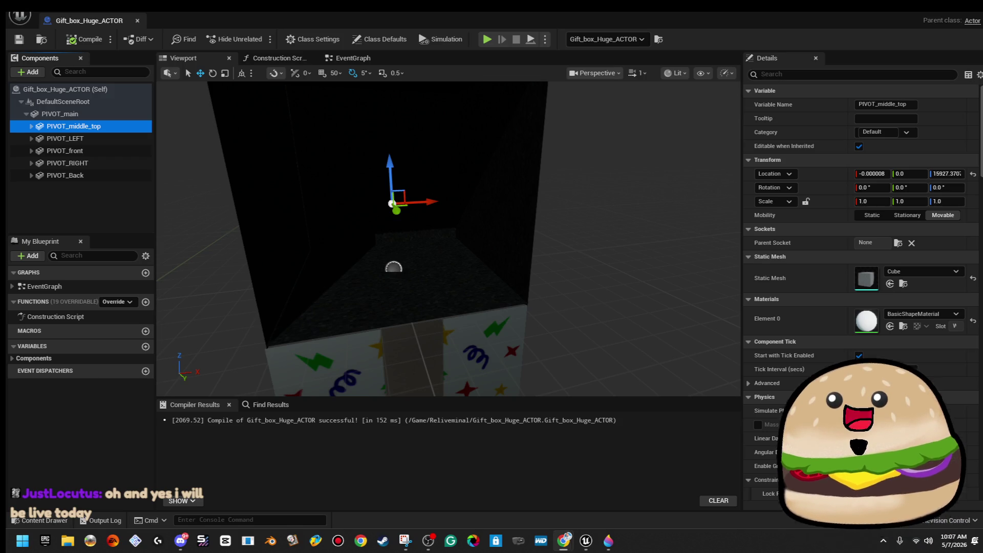
Close the stray browser window, select PIVOT_main and bring up the Add component list
key(alt+Tab)
drag(708, 114, 795, 106)
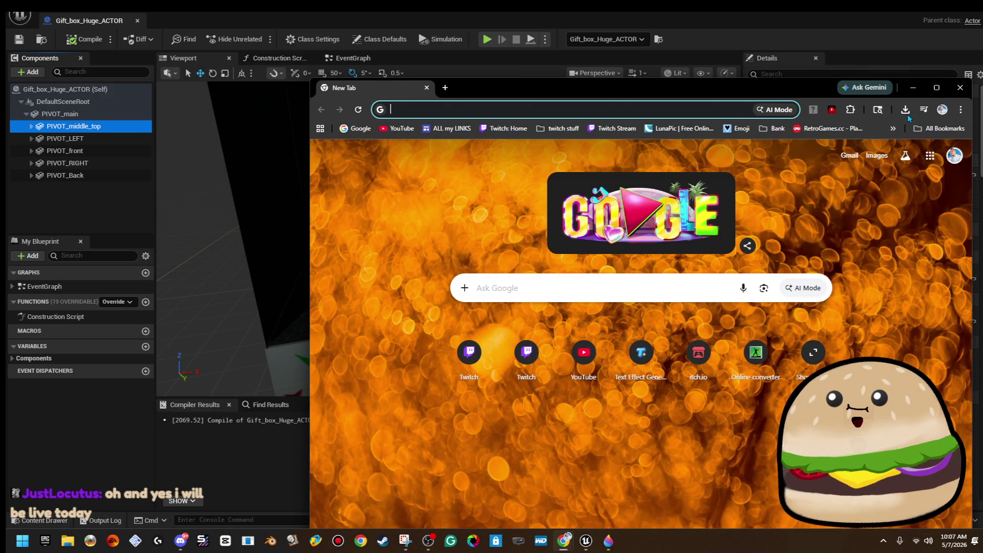
click(955, 90)
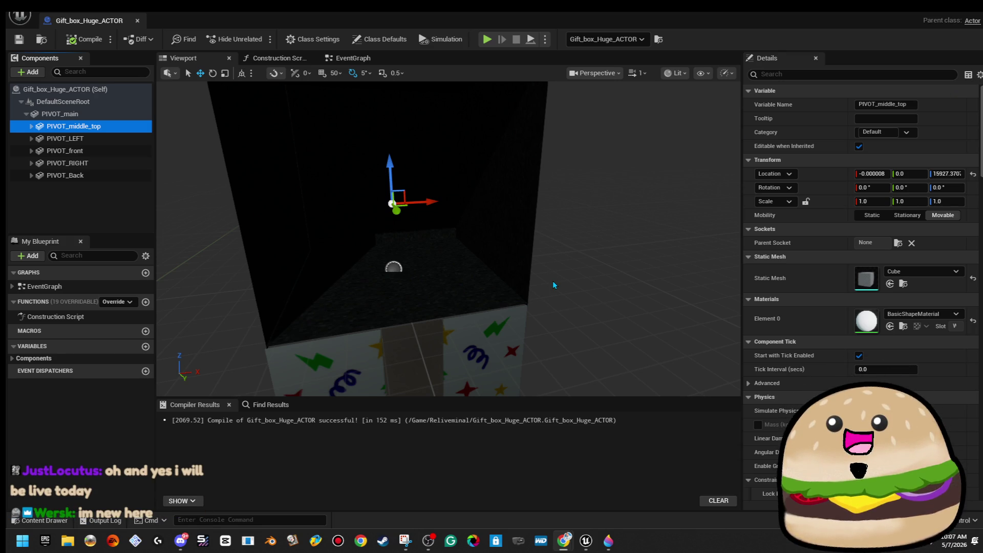
click(67, 113)
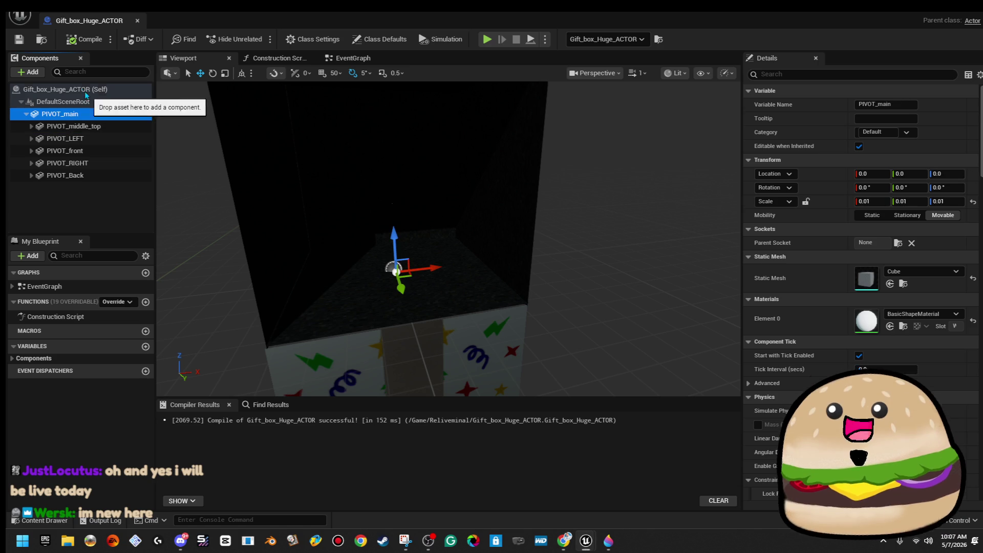
click(36, 72)
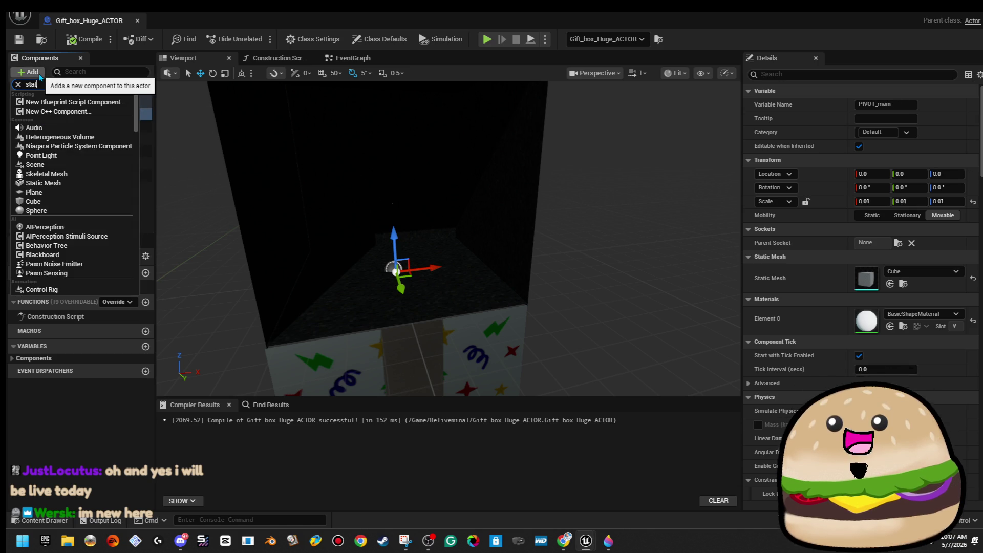
Add a static mesh component named street light and assign it the street_light_pole mesh
click(122, 192)
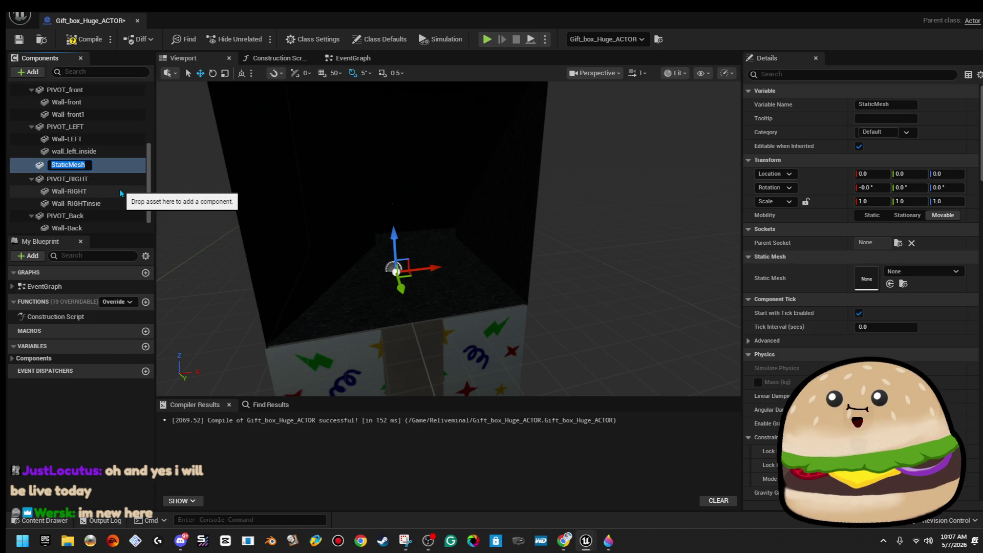
text(street li)
text(ght)
key(Return)
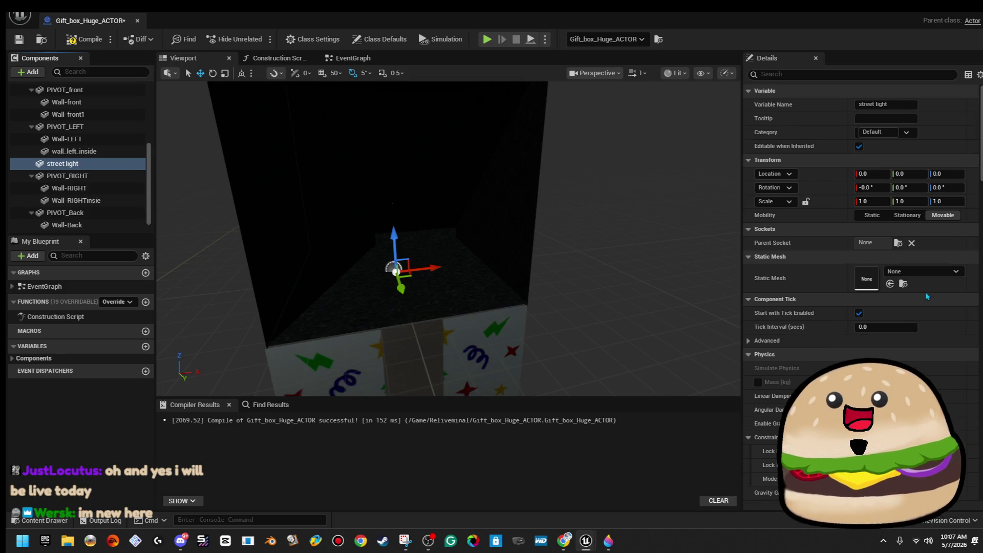
click(940, 272)
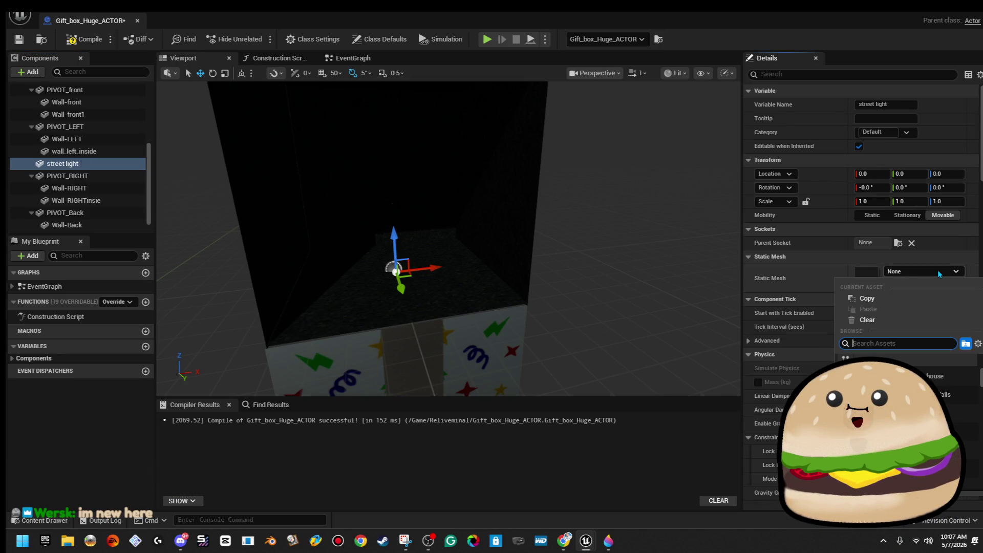
text(light pole)
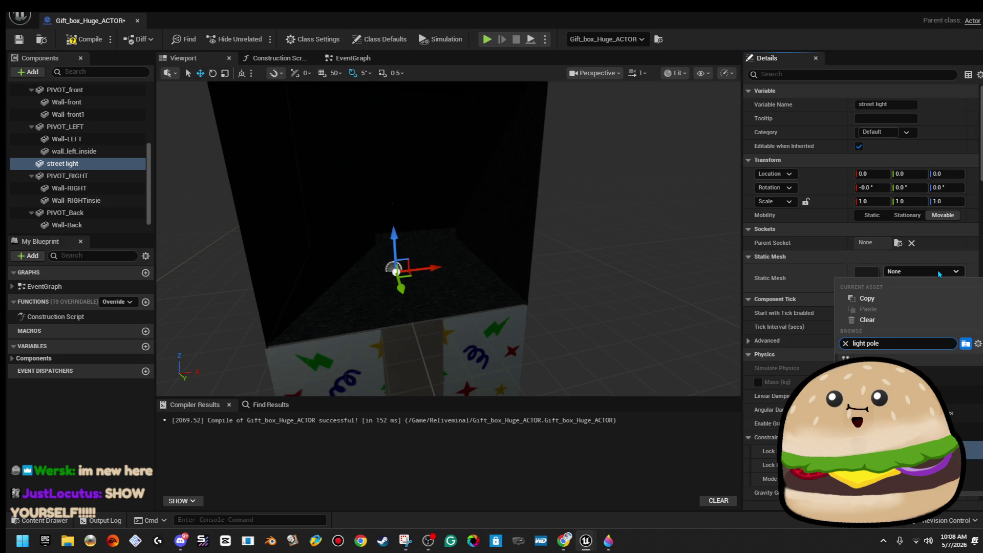
key(Escape)
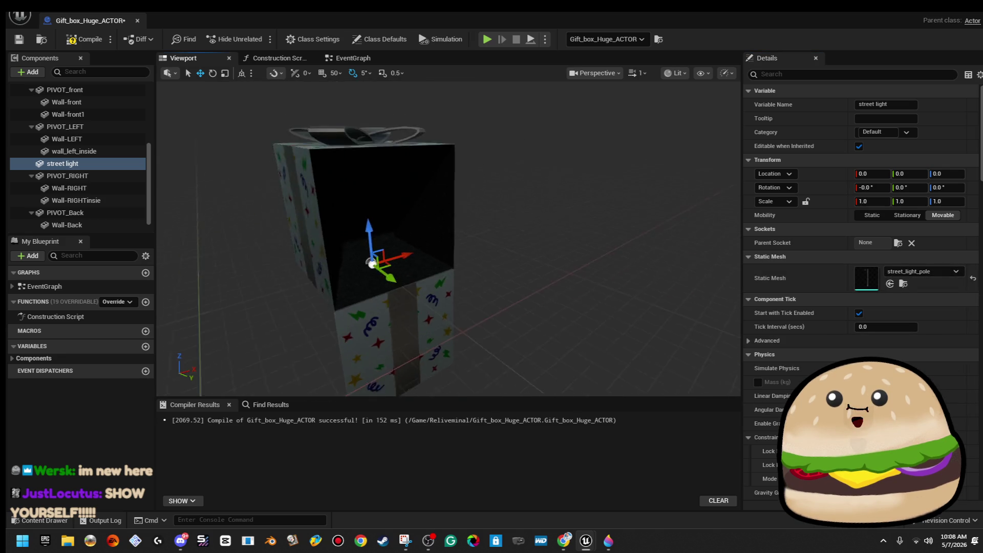
Scale the street light uniformly up to about 42.42
key(f)
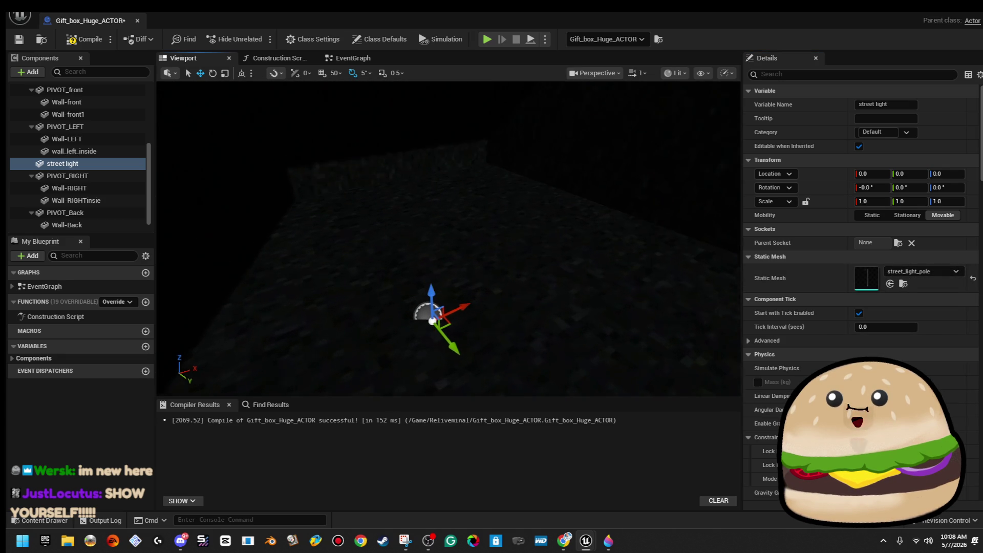
key(r)
mouse_move(441, 285)
mouse_down()
mouse_move(463, 264)
mouse_move(461, 271)
mouse_move(456, 211)
mouse_up()
scroll(449, 238, down, 5)
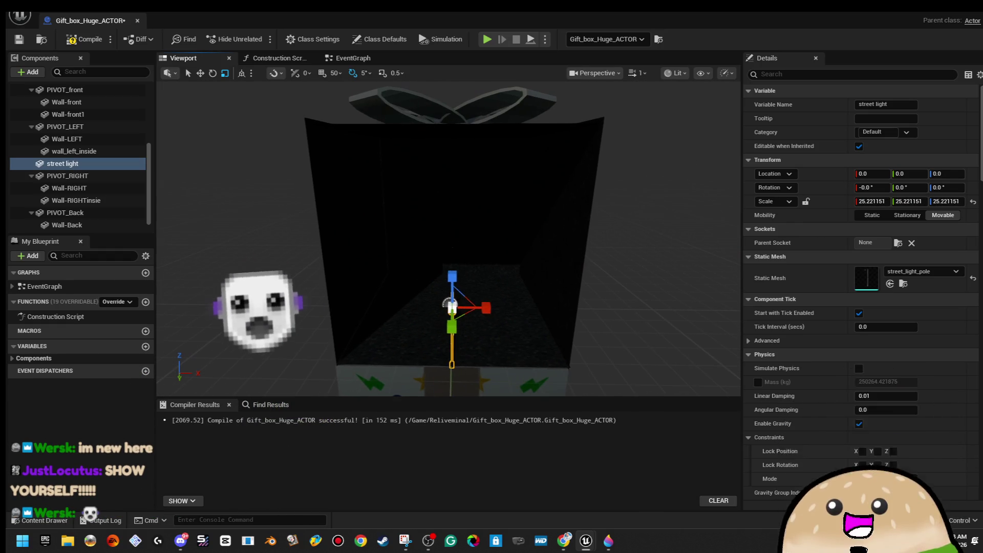
drag(457, 292, 458, 190)
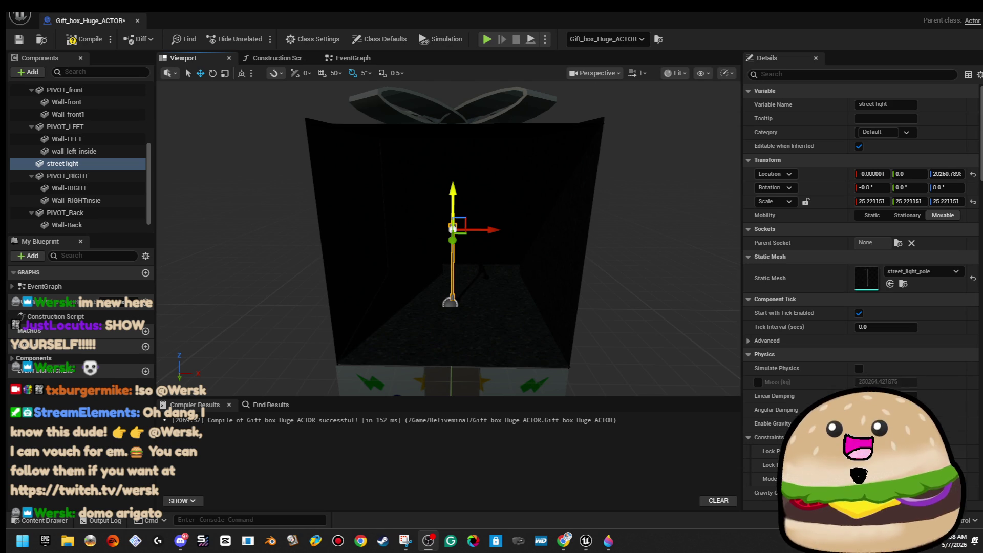
scroll(448, 239, up, 3)
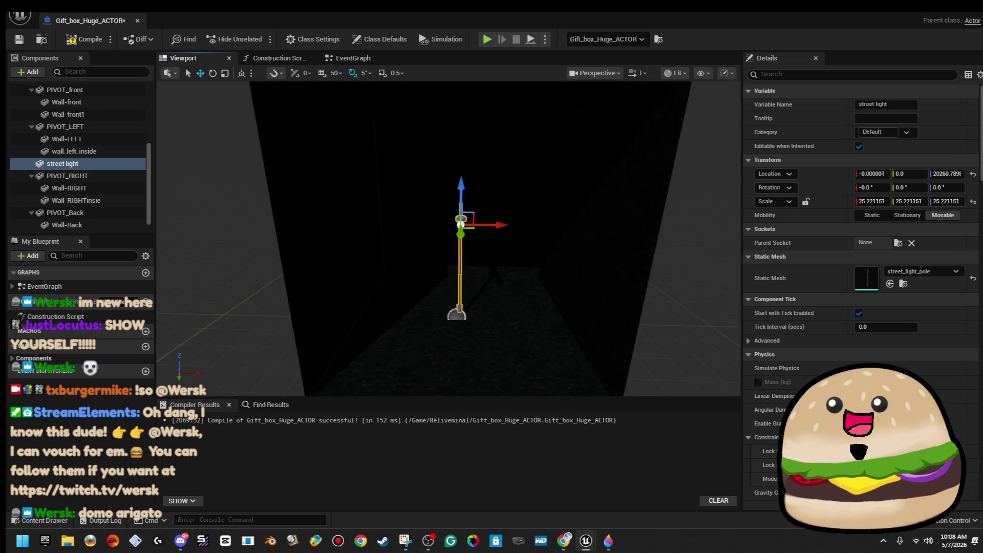
drag(401, 219, 461, 219)
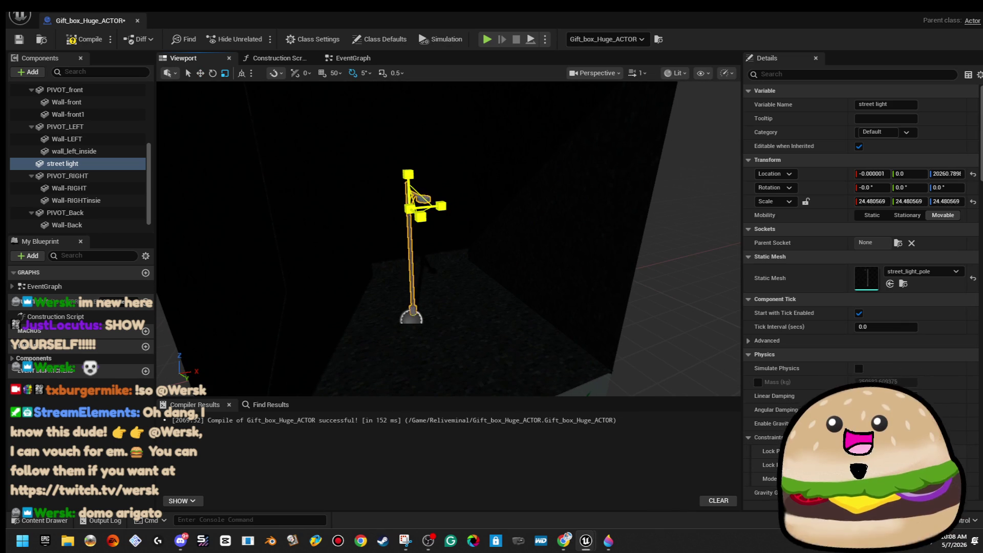
drag(410, 208, 420, 197)
Raise the street light to about Z 31318 and shift it to about X -17871
key(w)
key(f)
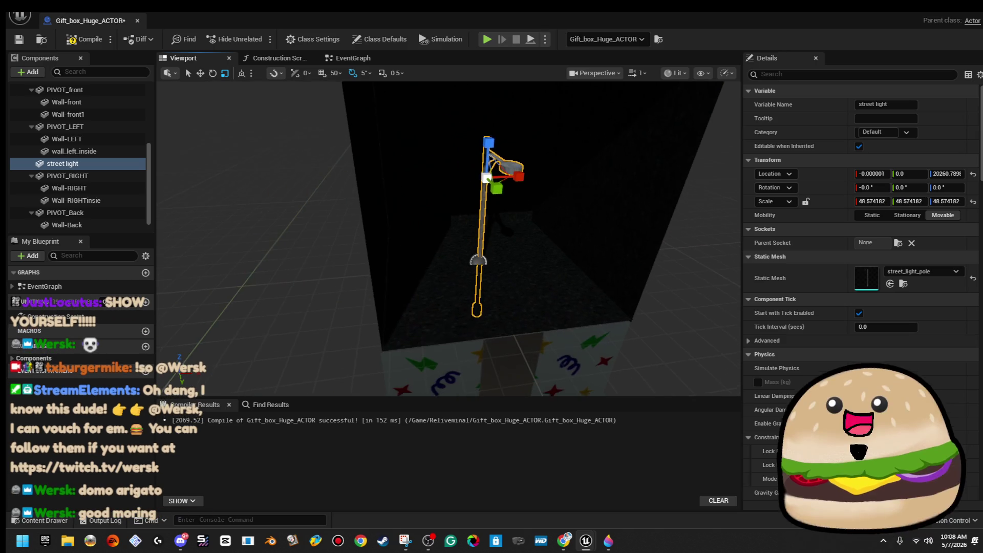
mouse_move(489, 137)
mouse_down()
mouse_move(490, 92)
mouse_move(489, 110)
mouse_up()
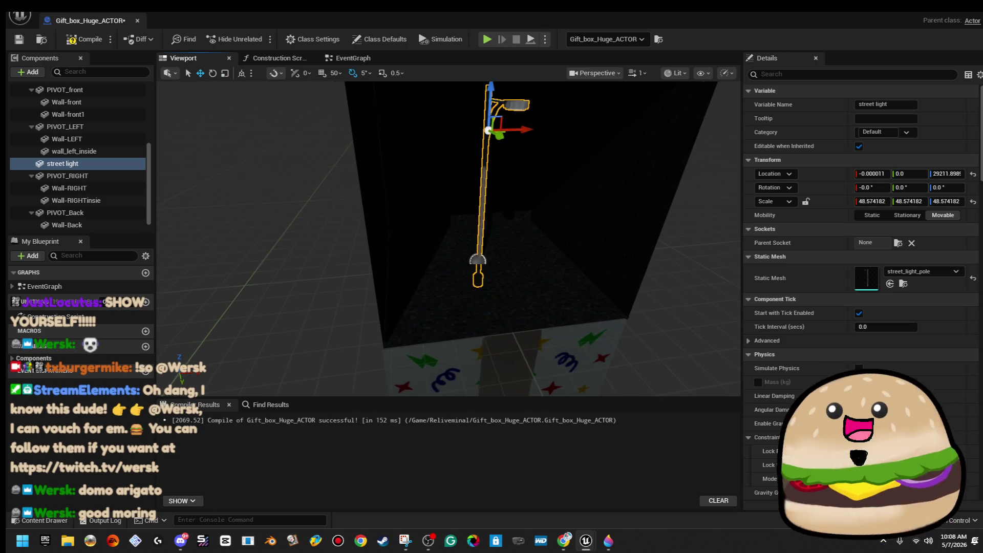
key(f)
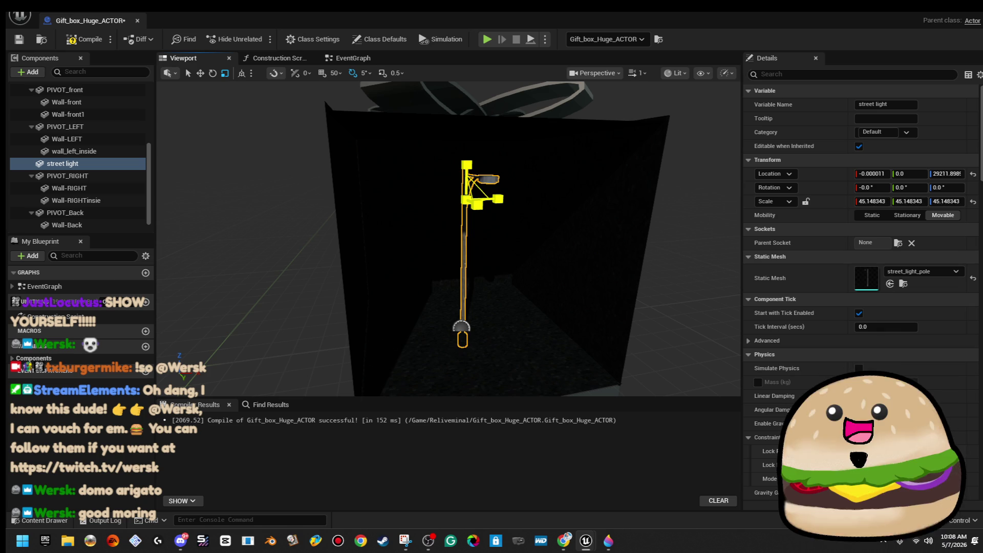
key(w)
key(f)
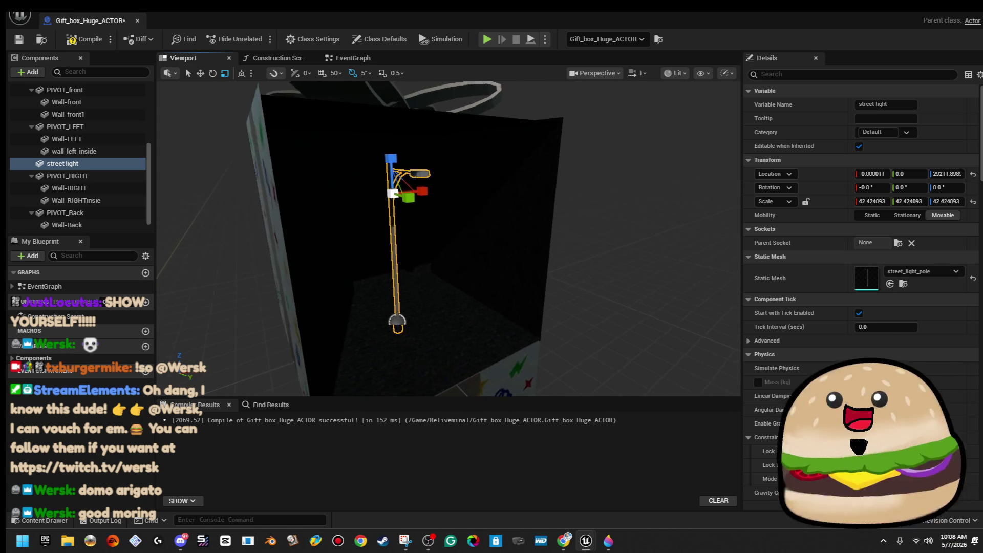
mouse_move(412, 134)
mouse_down()
mouse_move(411, 101)
mouse_move(411, 122)
mouse_up()
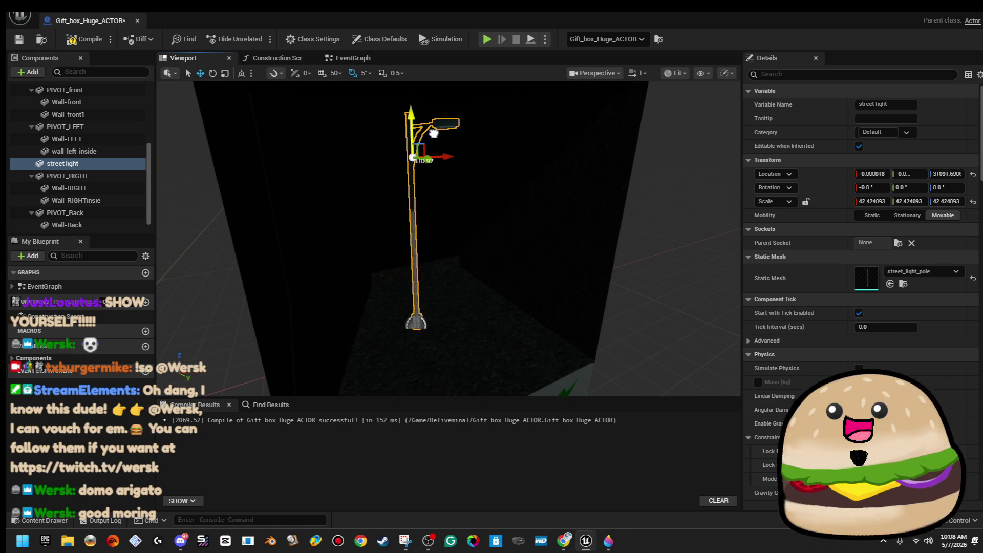
key(f)
mouse_move(505, 160)
mouse_down()
mouse_move(389, 160)
mouse_move(500, 178)
mouse_up()
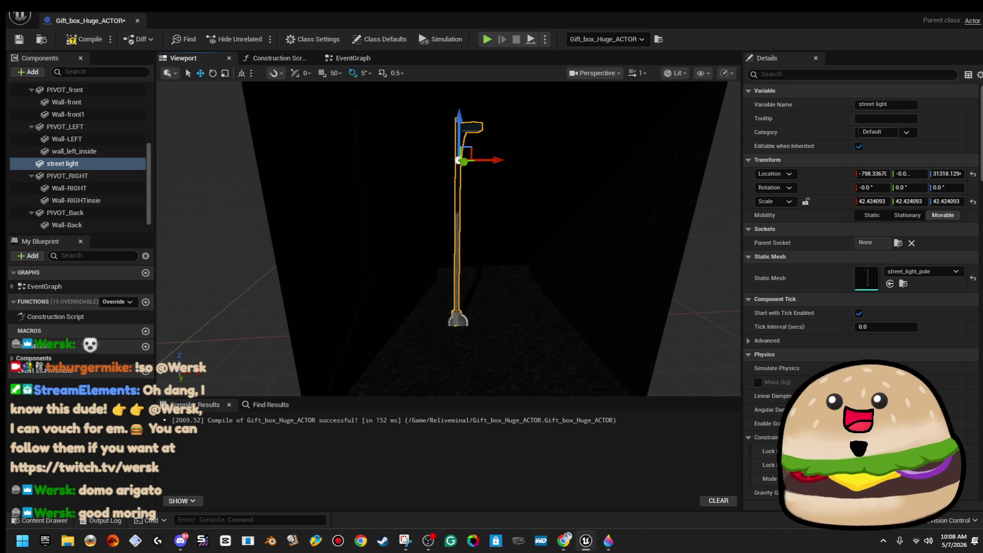
mouse_move(504, 161)
mouse_down()
mouse_move(385, 172)
mouse_move(395, 171)
mouse_up()
key(f)
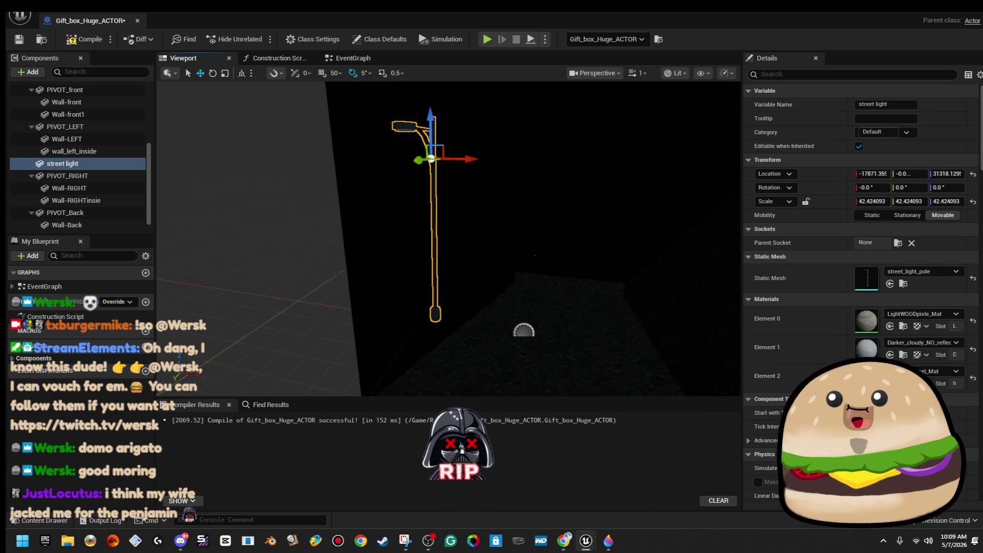
Give the lamp slot the glow_little_whiteish material and move the pole to about Y -21098
click(928, 371)
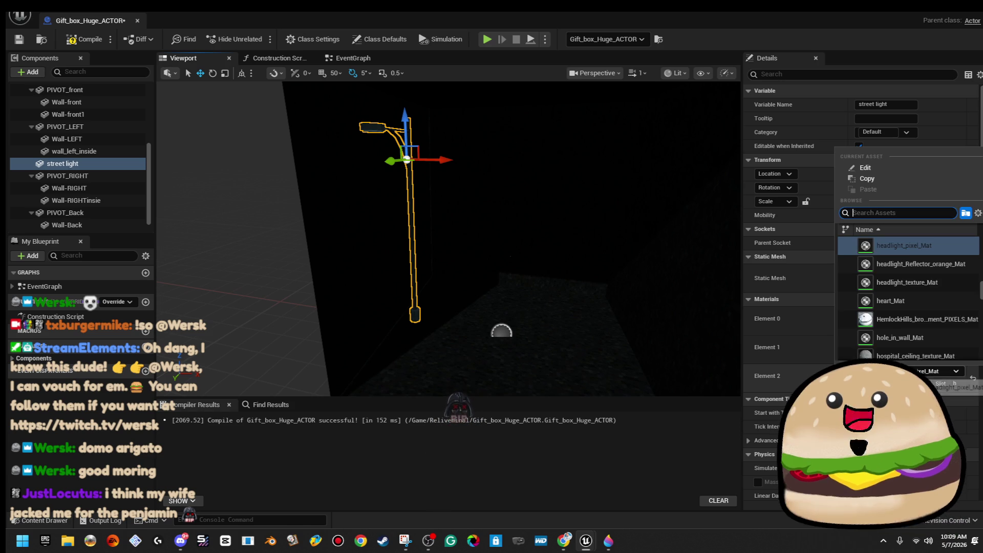
text(glow dim)
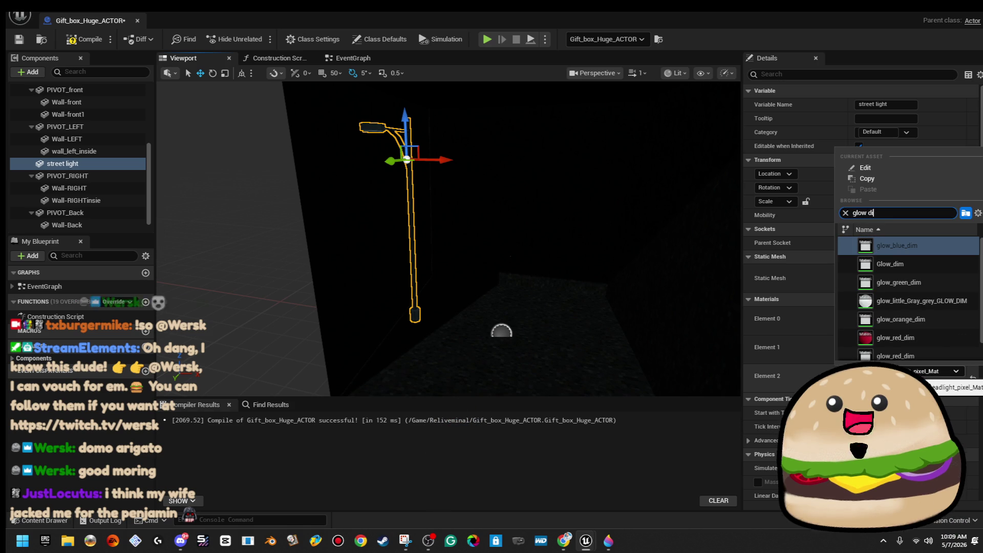
key(BackSpace)
key(BackSpace)
key(BackSpace)
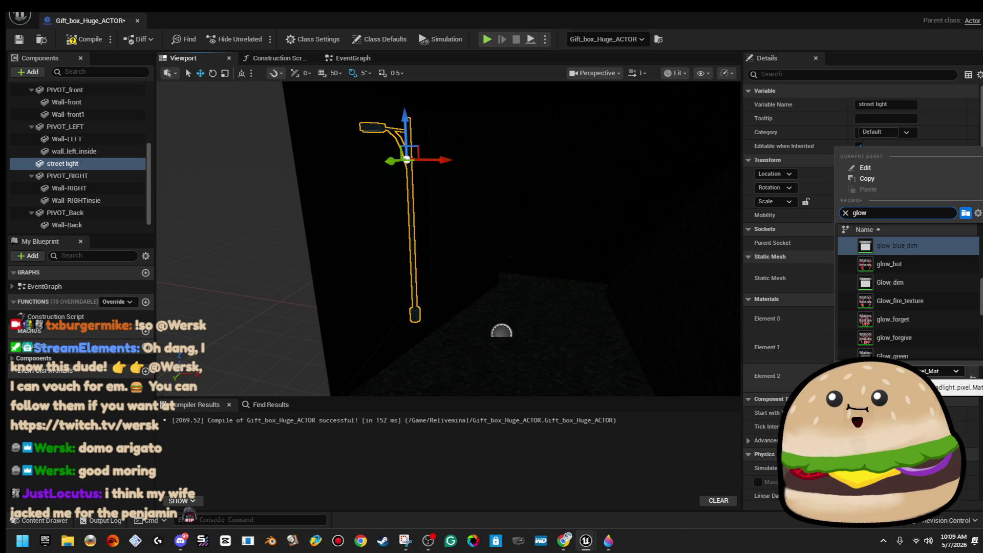
text(whi)
key(Return)
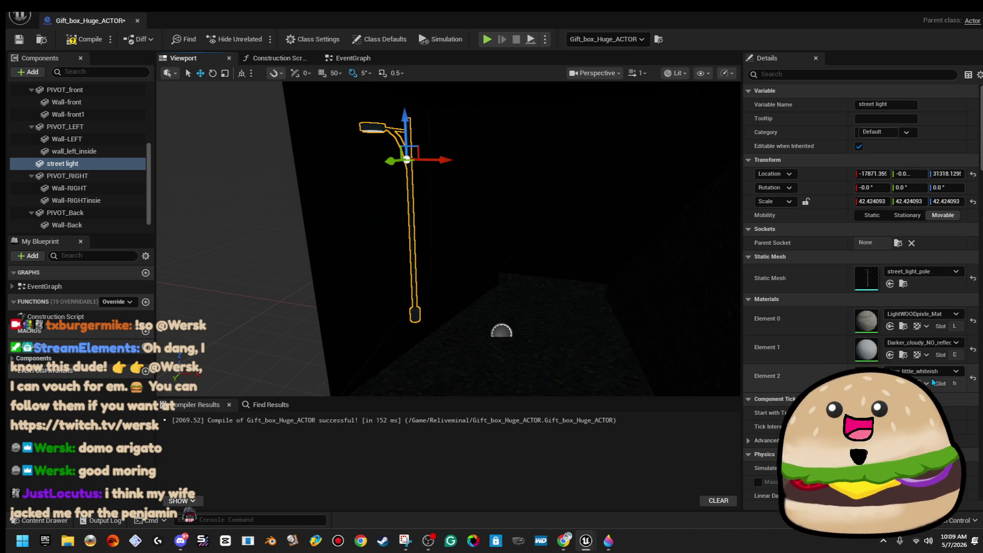
click(947, 373)
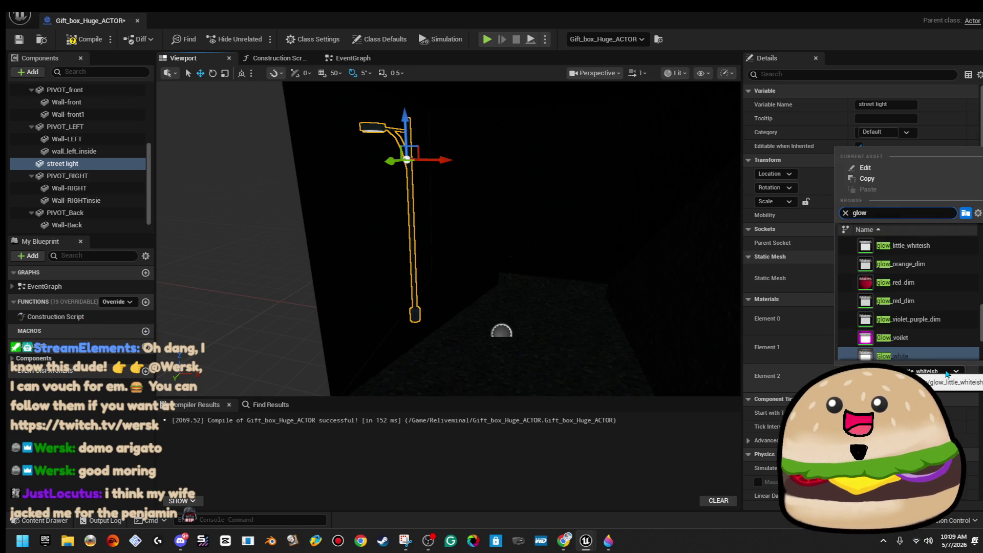
key(Escape)
mouse_move(564, 231)
mouse_down()
mouse_move(512, 231)
mouse_move(544, 231)
mouse_up()
drag(381, 146, 609, 161)
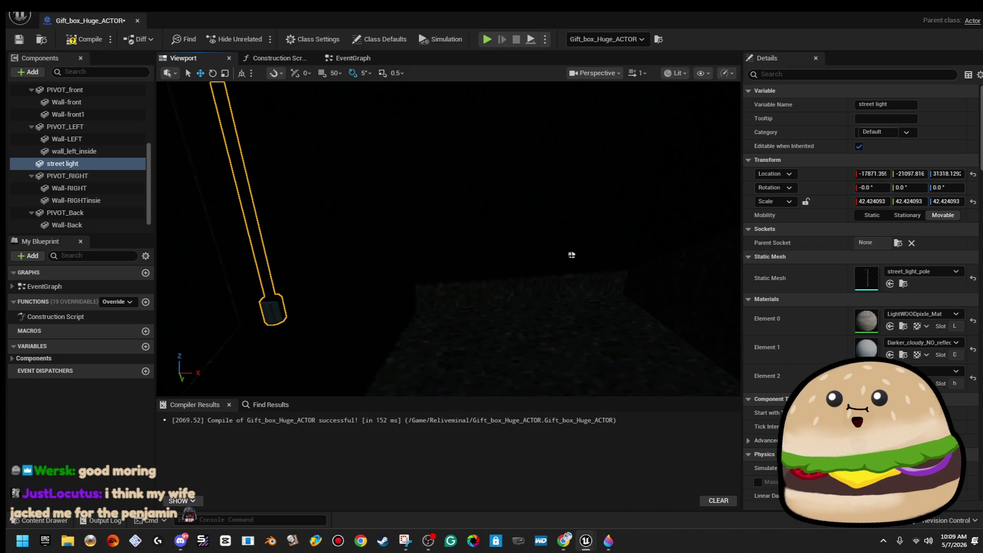
Select PIVOT_middle_top and set its Element 0 material to iinvisible
click(572, 254)
drag(571, 255, 553, 251)
click(919, 315)
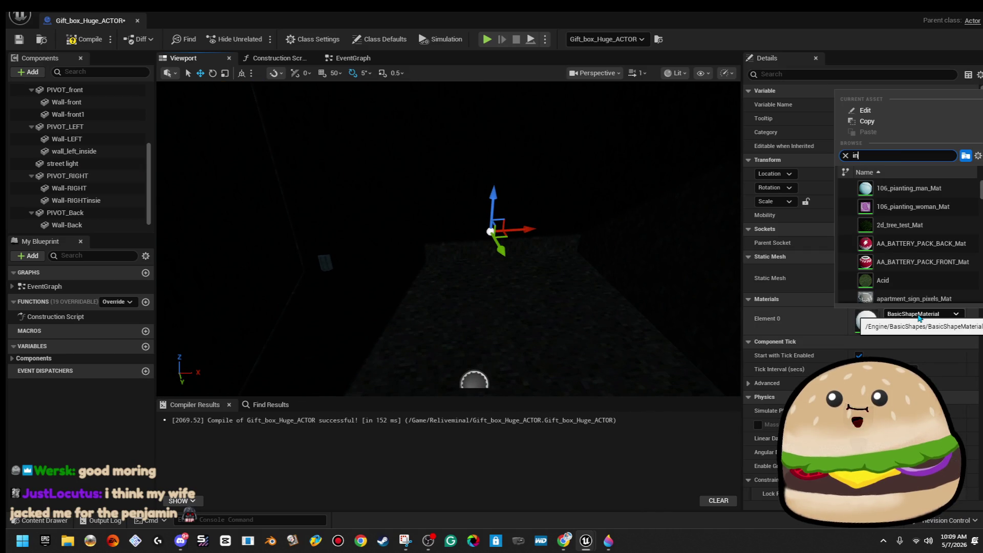
text(vi)
click(901, 188)
mouse_move(490, 231)
mouse_down()
mouse_move(493, 210)
mouse_move(531, 294)
mouse_up()
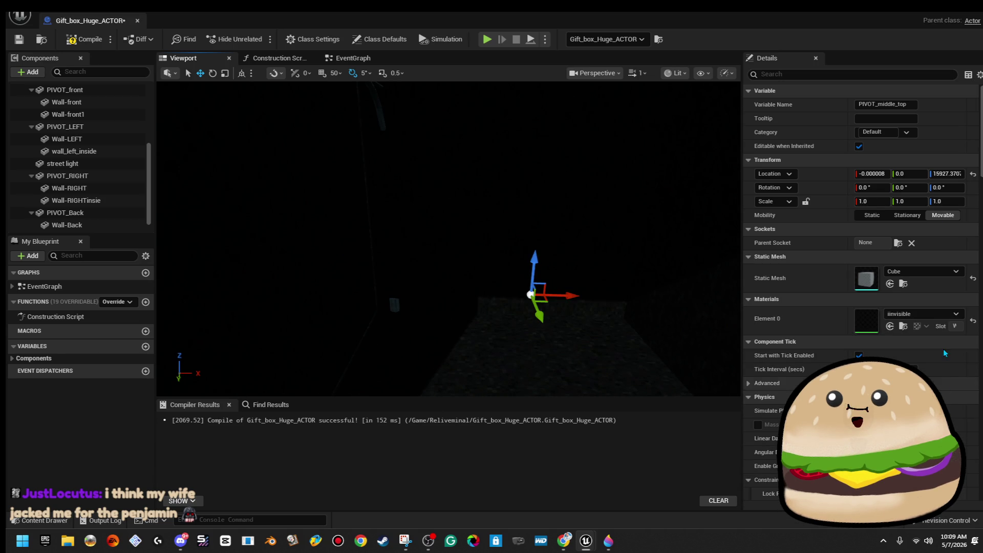
Set the top panel's Collision Presets to NoCollision and compile the blueprint
click(893, 71)
text(collis)
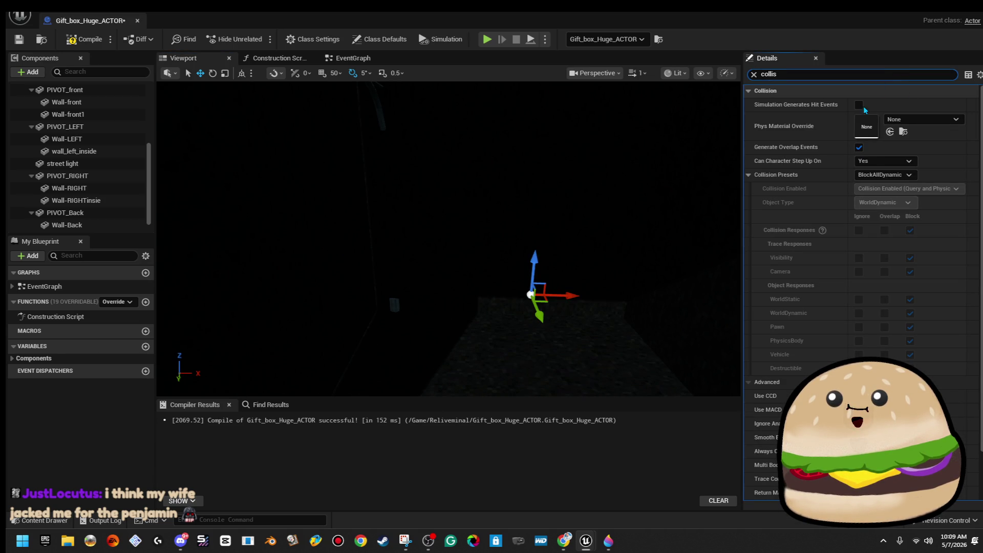
click(913, 177)
click(890, 205)
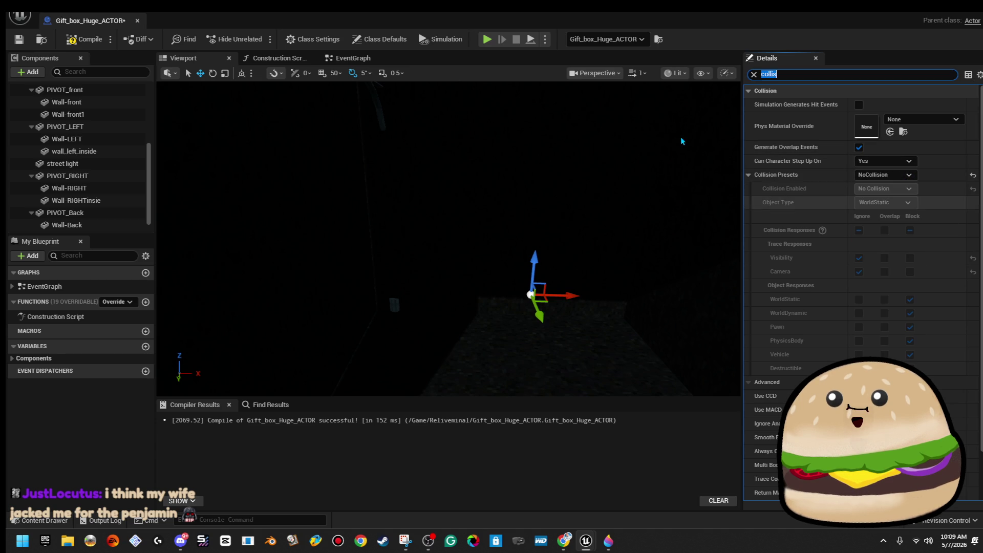
click(83, 39)
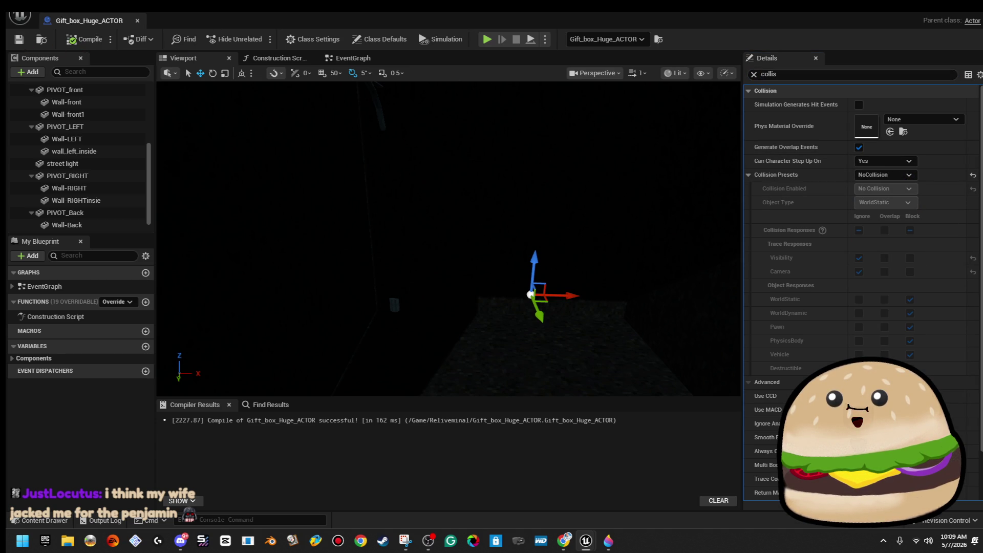
drag(448, 256, 435, 235)
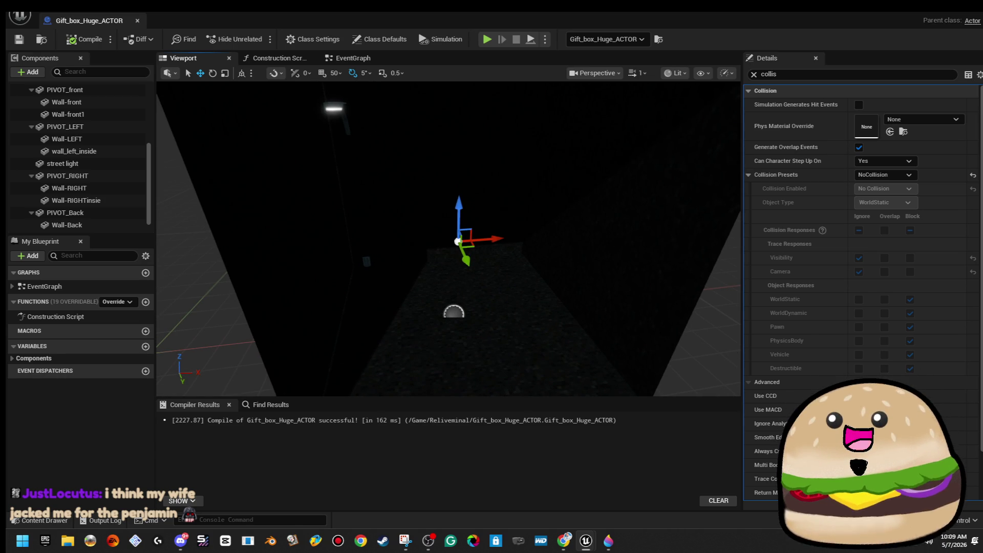
mouse_move(448, 235)
mouse_down()
mouse_move(434, 190)
mouse_move(397, 175)
mouse_move(396, 160)
mouse_up()
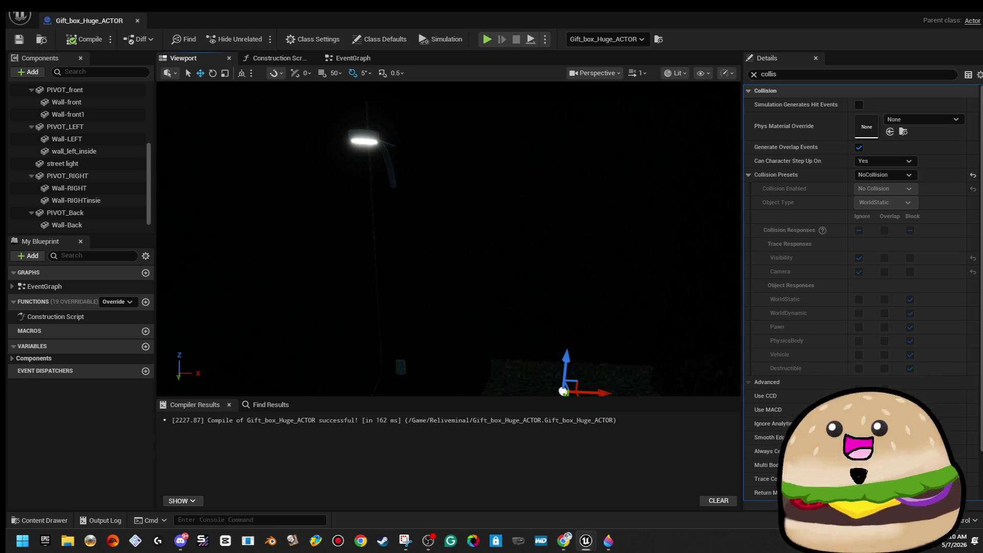
click(74, 151)
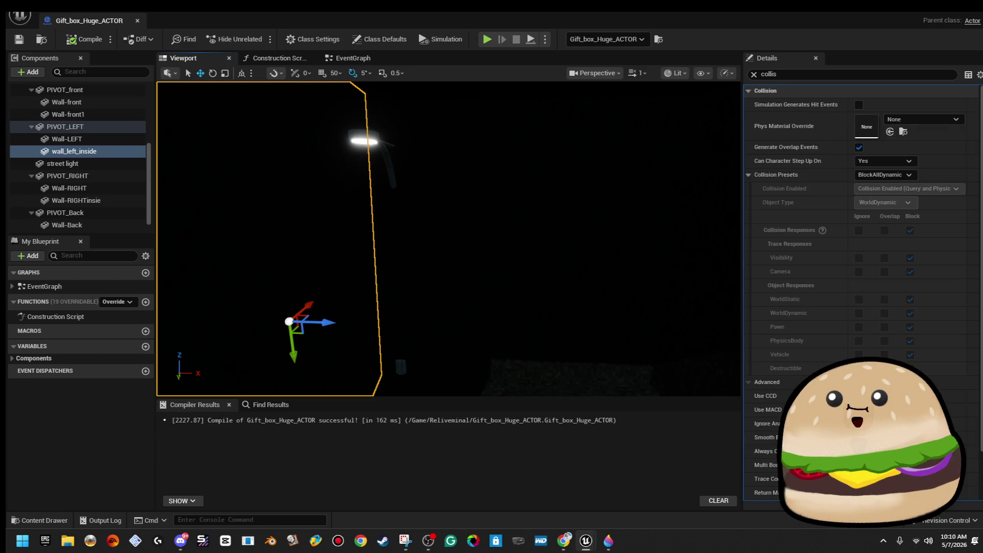
click(65, 212)
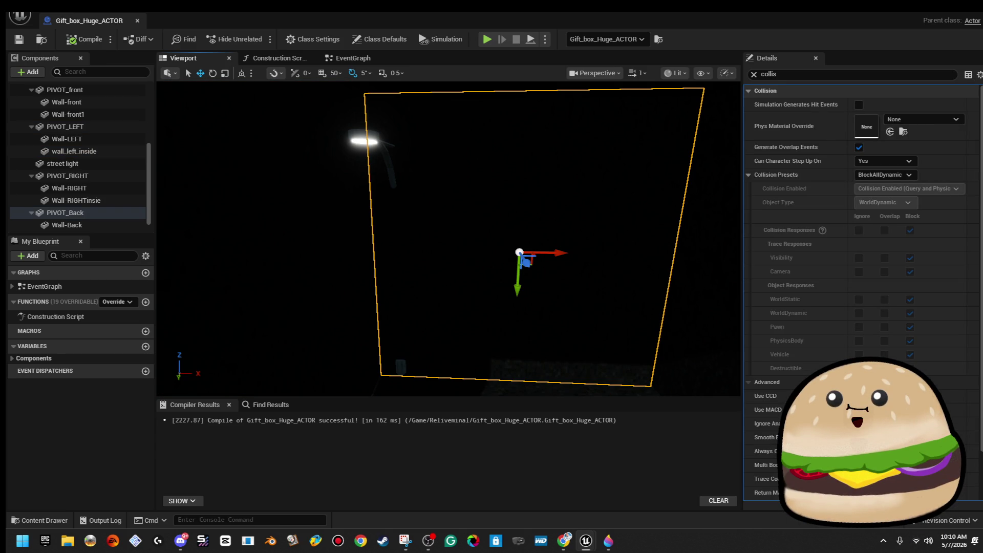
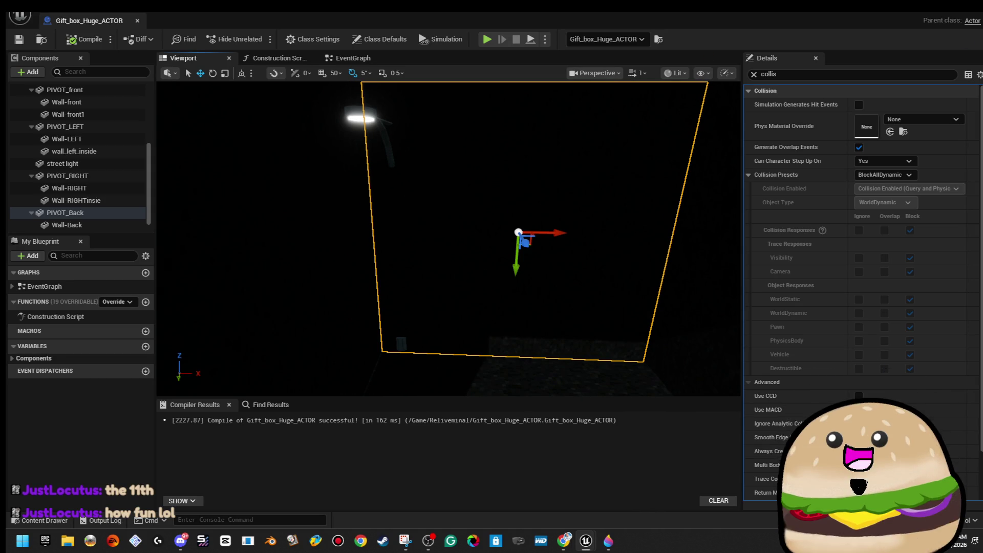
Add a Spot Light component found by searching 'light' and attach it under PIVOT_Back
click(37, 71)
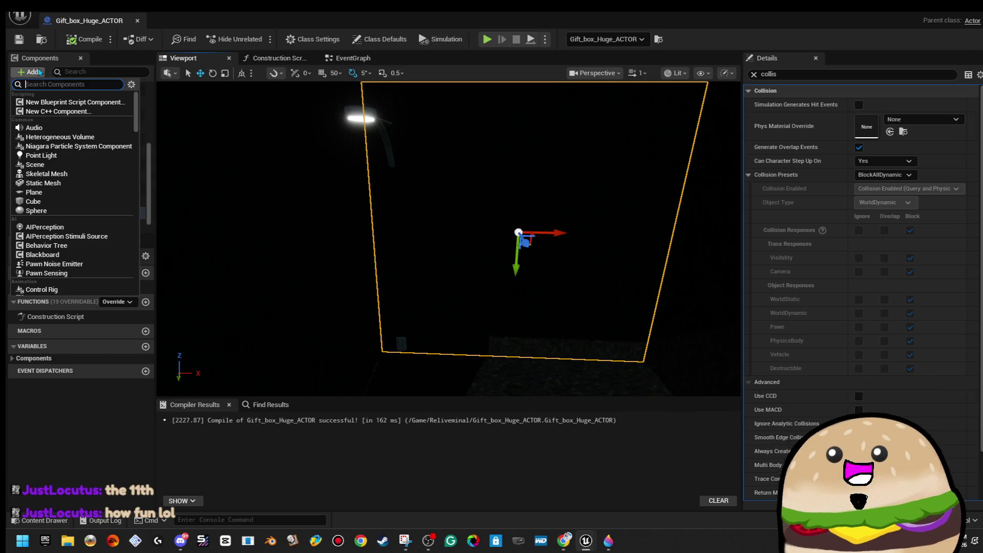
text(light)
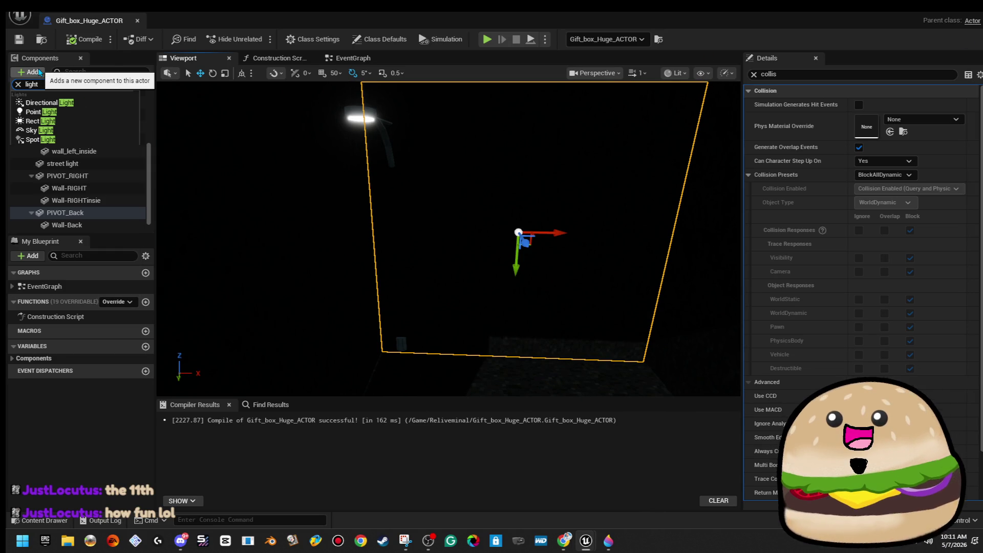
key(BackSpace)
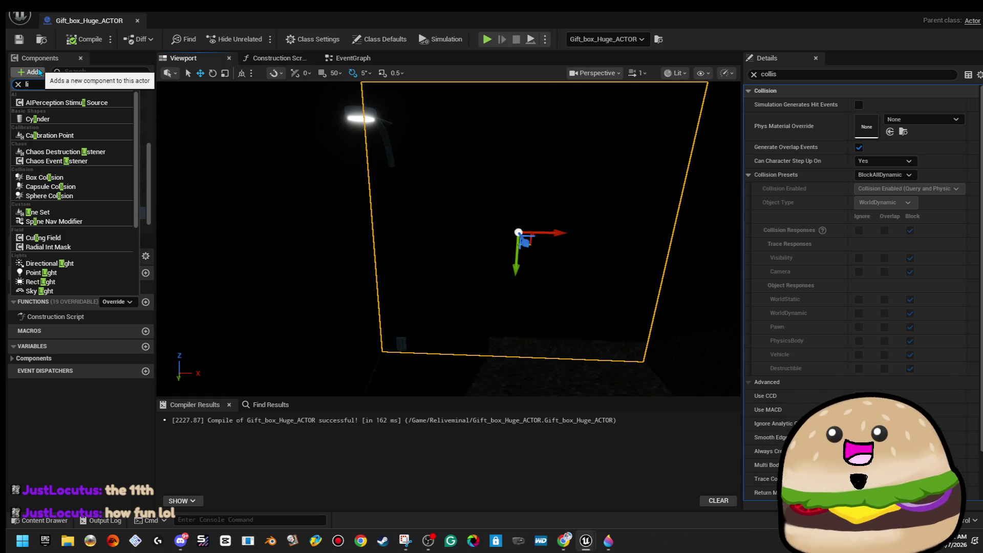
click(50, 214)
text(e)
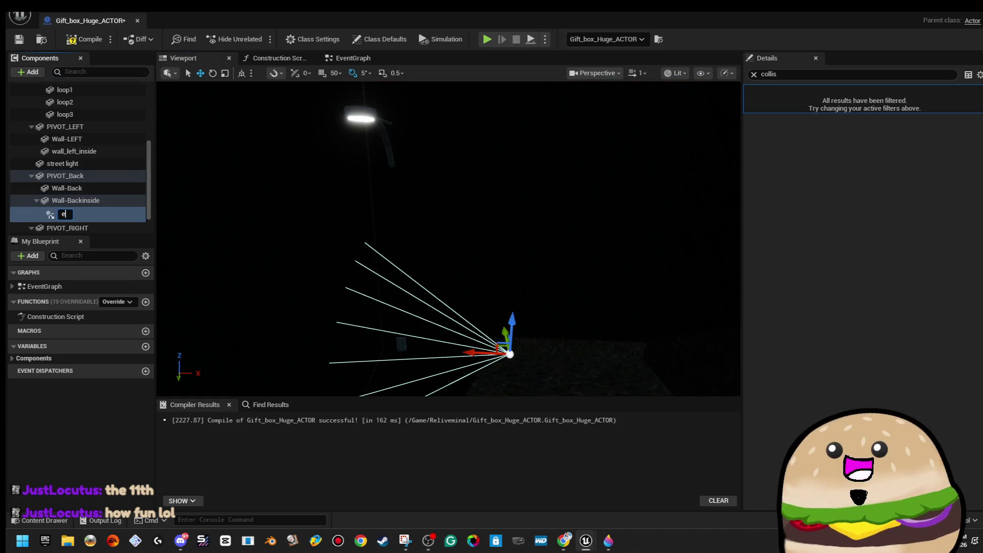
key(Return)
mouse_move(109, 214)
mouse_down()
mouse_move(103, 122)
mouse_move(107, 135)
mouse_move(88, 117)
mouse_up()
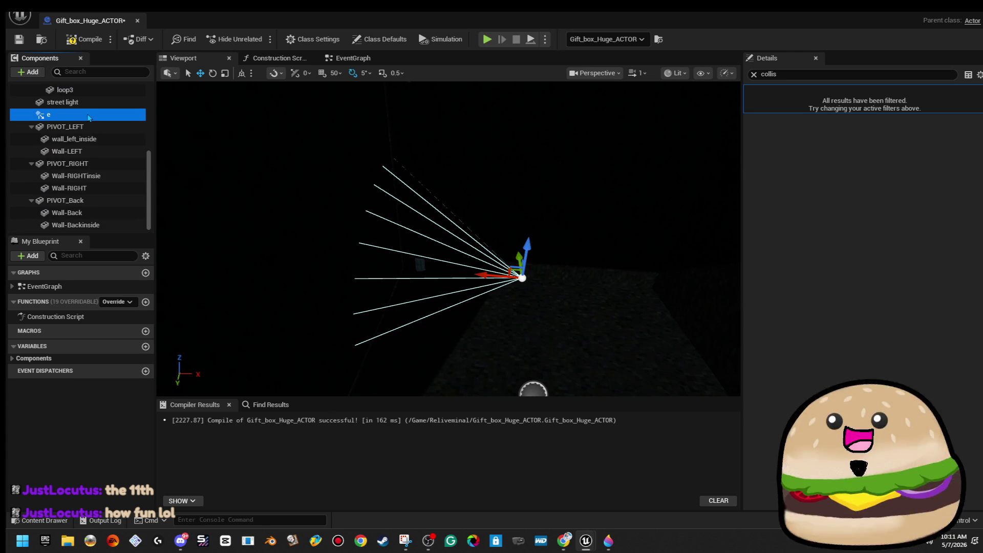
Delete the misnamed light component and add a fresh Spot Light under PIVOT_main
key(Delete)
scroll(87, 114, up, 5)
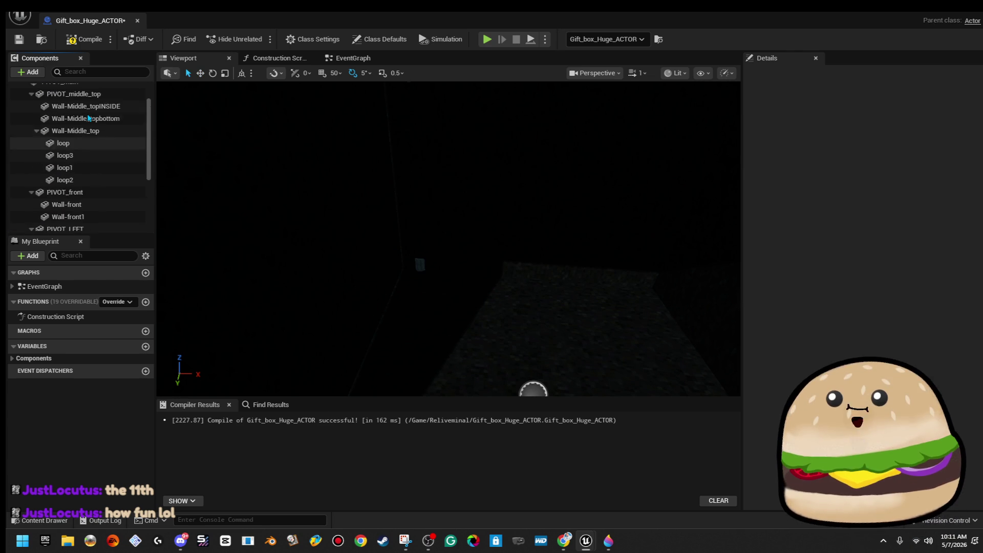
click(79, 115)
click(32, 72)
text(spot light)
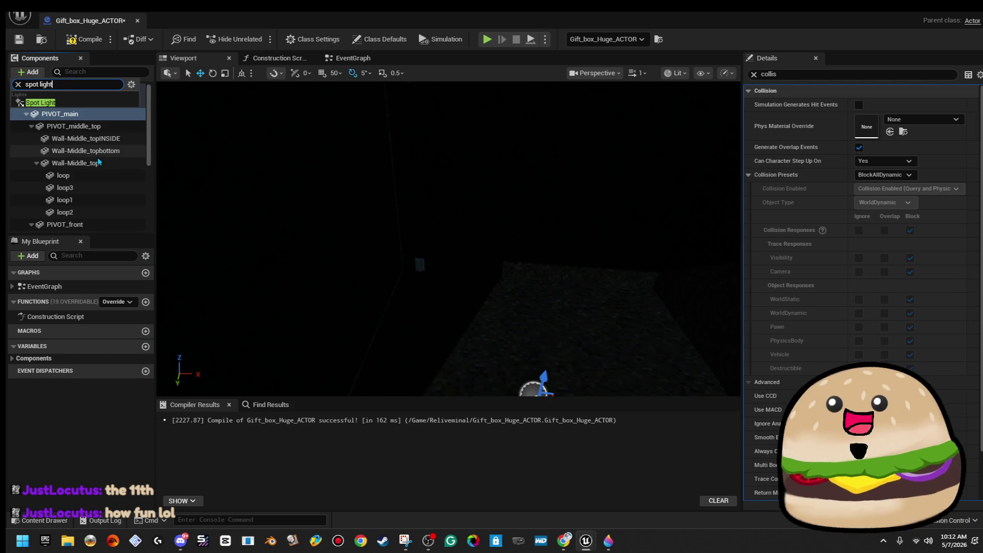
key(Return)
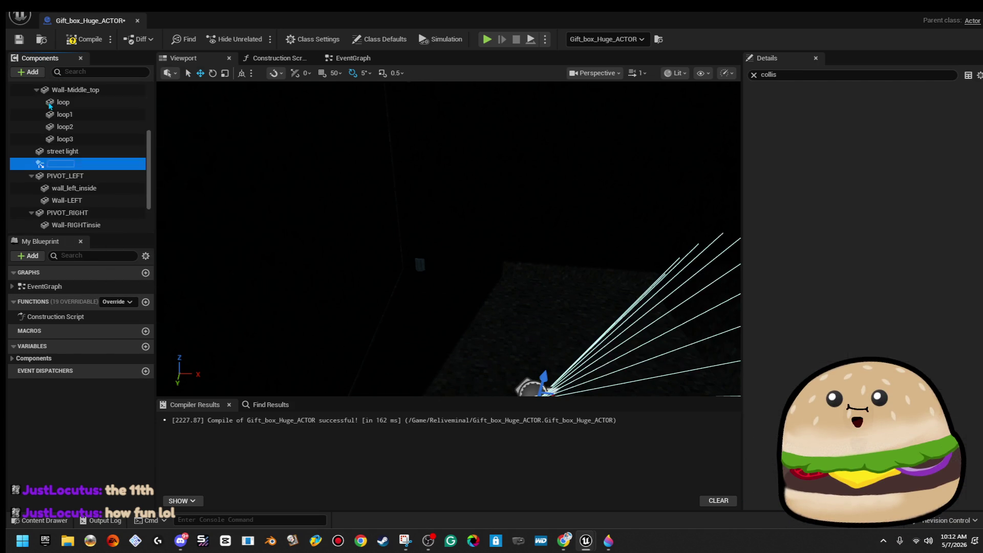
Keep the name SpotLight and rotate it to -90 pitch so it points straight down
key(Return)
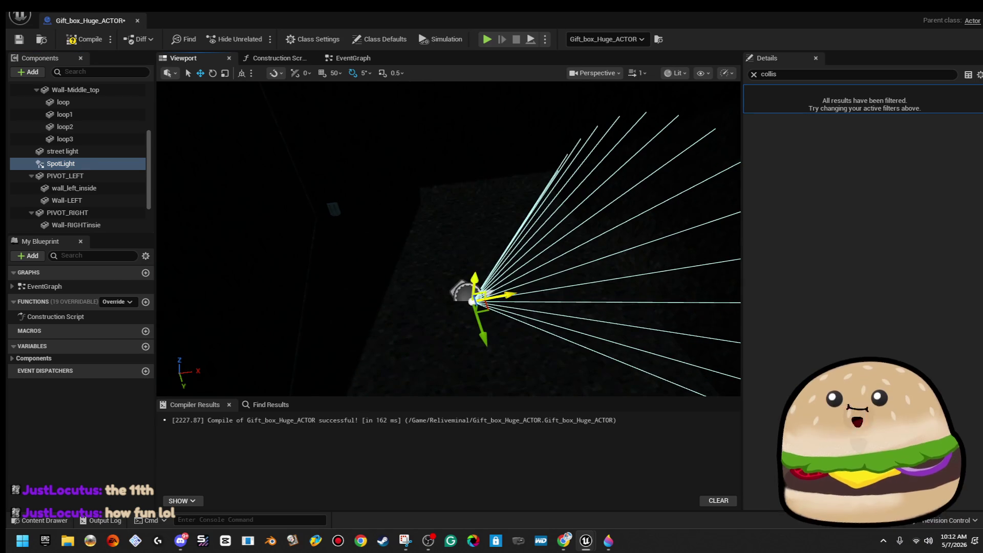
key(e)
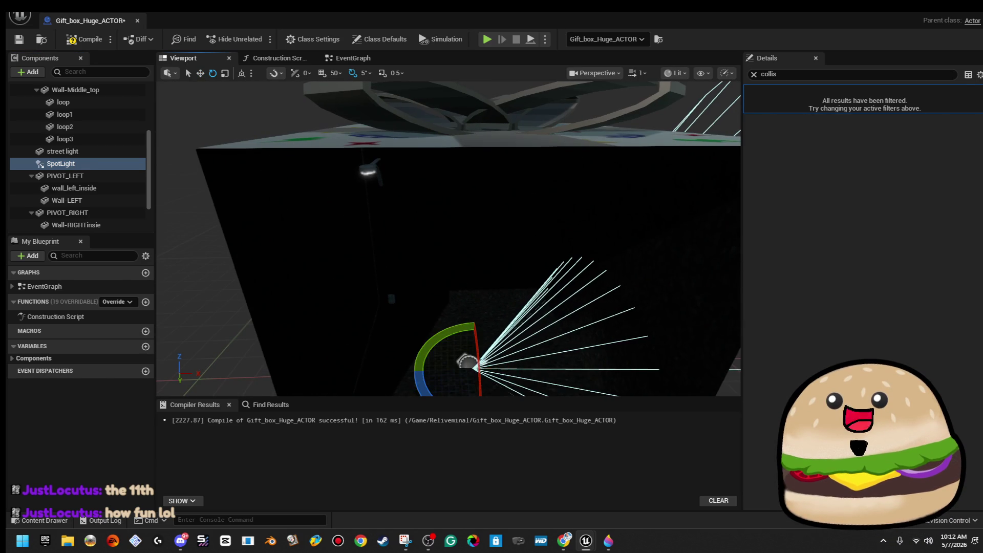
drag(433, 342, 532, 366)
Raise the SpotLight from the floor of the gift box up to its ceiling
key(w)
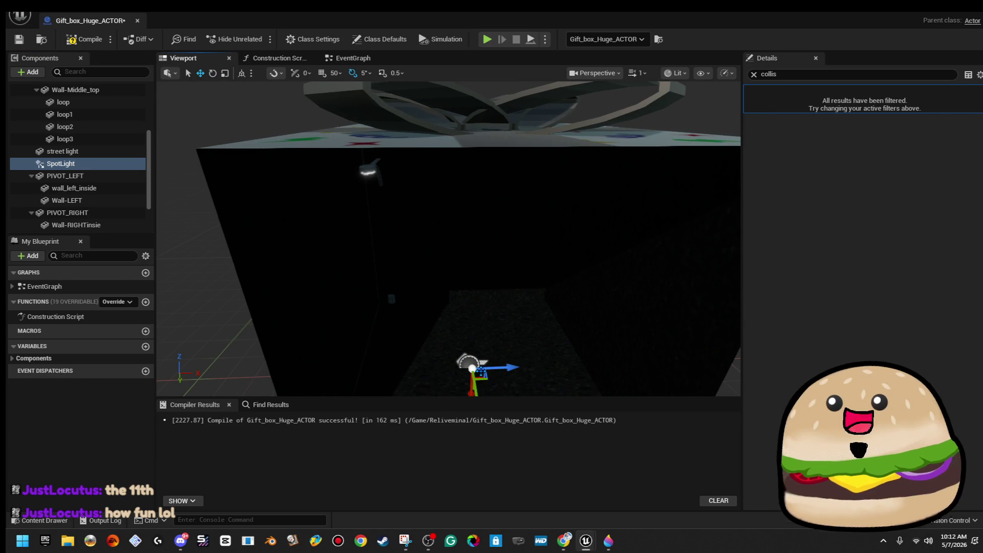
drag(420, 356, 420, 355)
mouse_move(397, 314)
mouse_down()
mouse_move(420, 226)
mouse_move(409, 156)
mouse_move(440, 165)
mouse_up()
scroll(441, 165, up, 6)
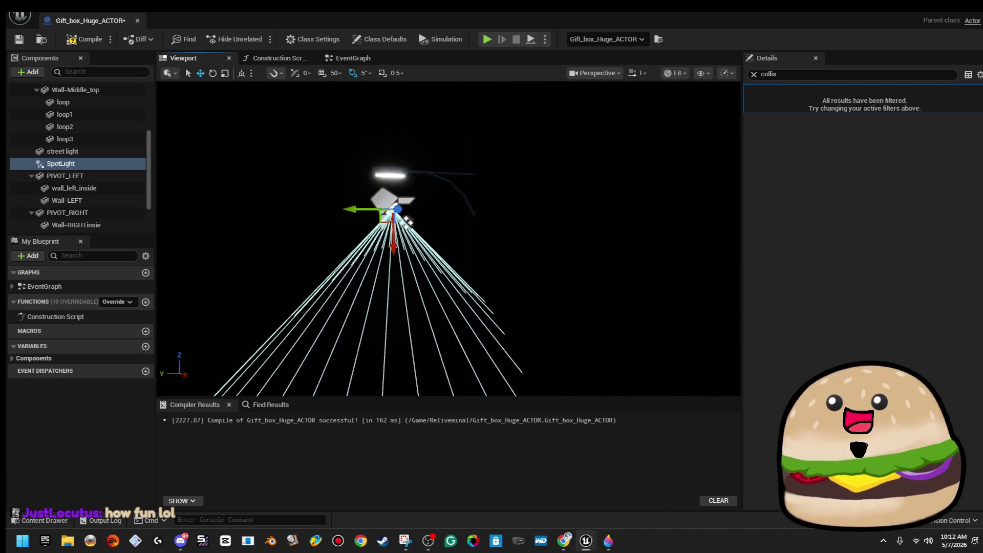
drag(405, 201, 405, 200)
drag(401, 100, 400, 101)
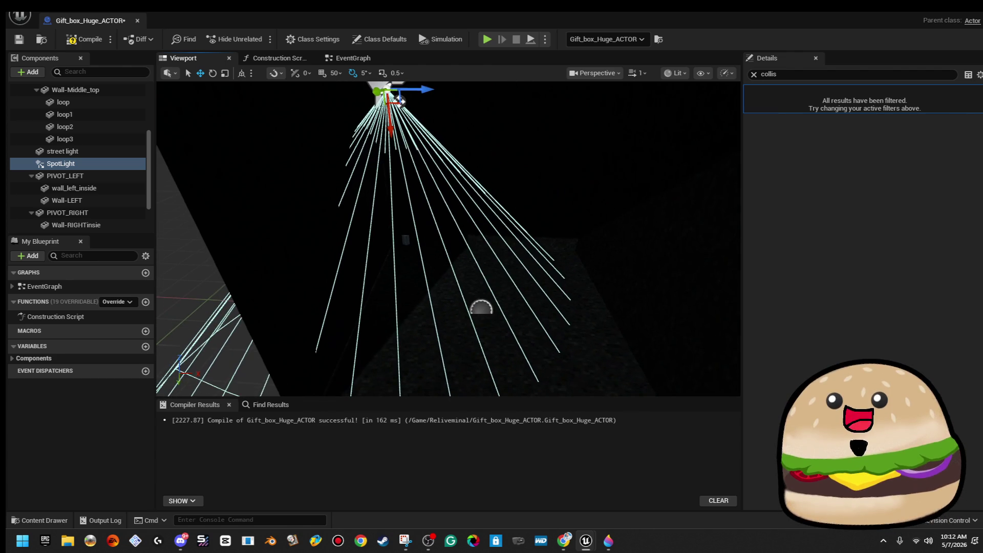
click(754, 74)
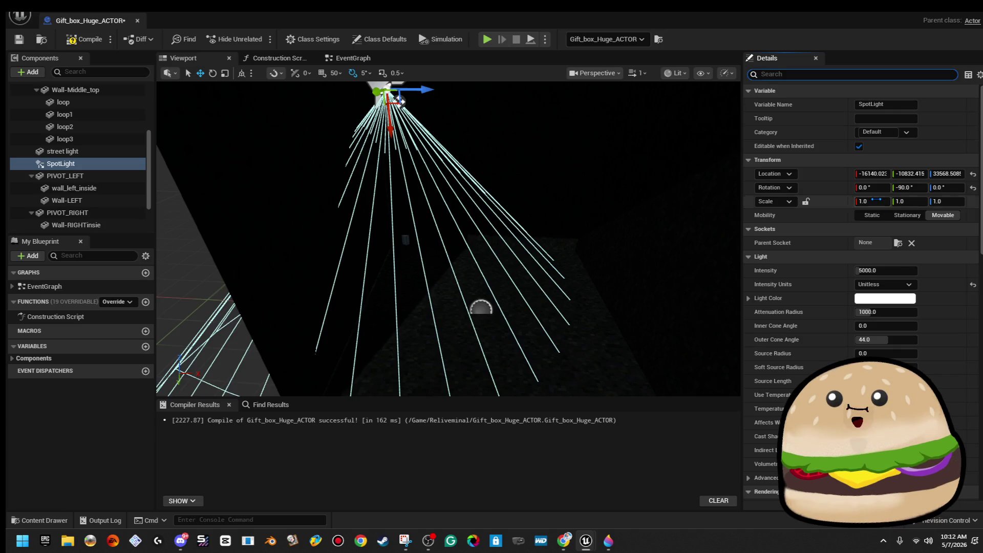
Raise SpotLight intensity to about 66758, widen attenuation radius, and set inner cone angle 31.336
drag(885, 271, 906, 270)
mouse_move(881, 311)
mouse_down()
mouse_move(891, 312)
mouse_move(880, 325)
mouse_move(901, 326)
mouse_move(875, 325)
mouse_up()
drag(460, 256, 460, 225)
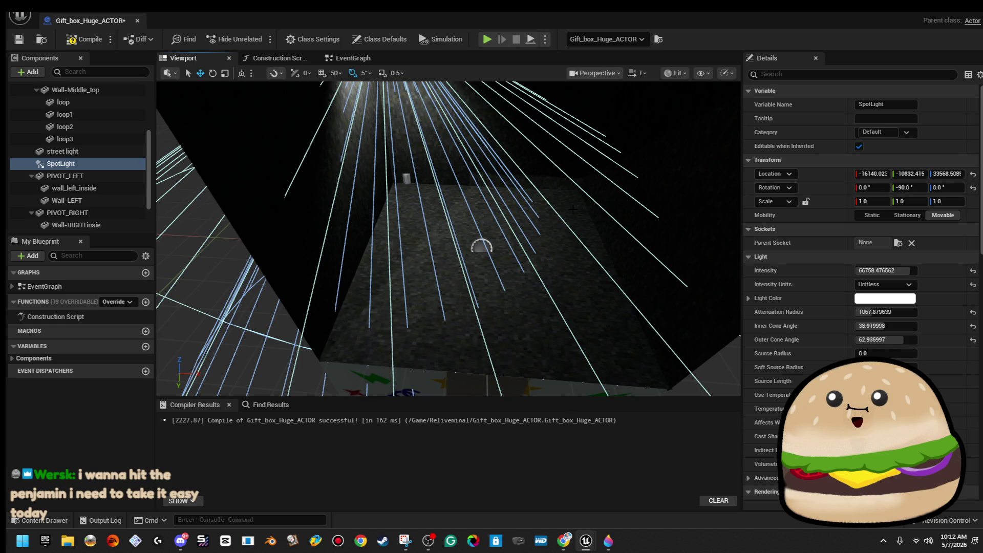
click(881, 326)
text(31.336)
key(Tab)
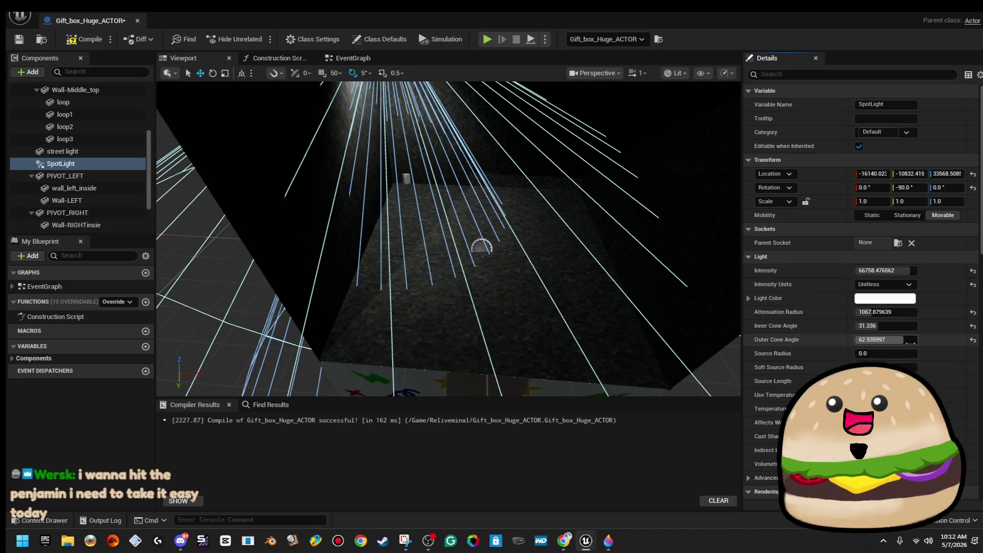
Narrow the outer cone to about 42.7° and move the light sideways toward the street light
mouse_move(903, 340)
mouse_down()
mouse_move(875, 340)
mouse_move(896, 325)
mouse_up()
key(f)
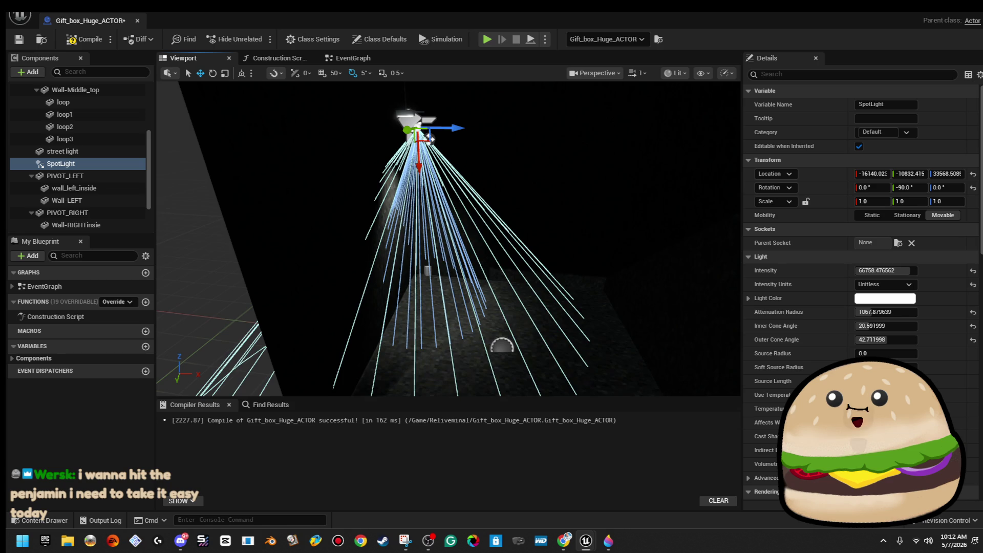
drag(464, 168, 447, 149)
click(447, 149)
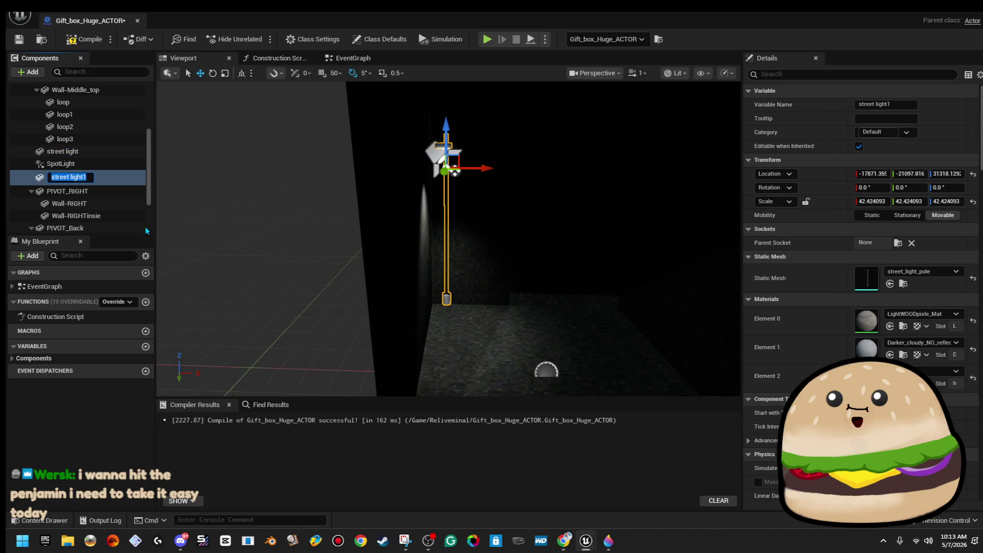
Move the second street light along X to the far side of the lot
click(105, 163)
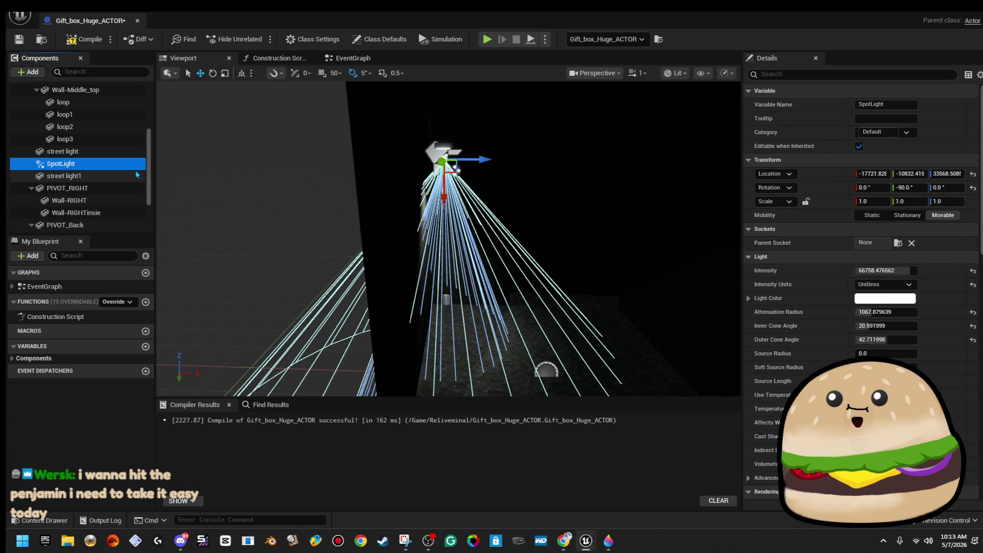
right_click(121, 164)
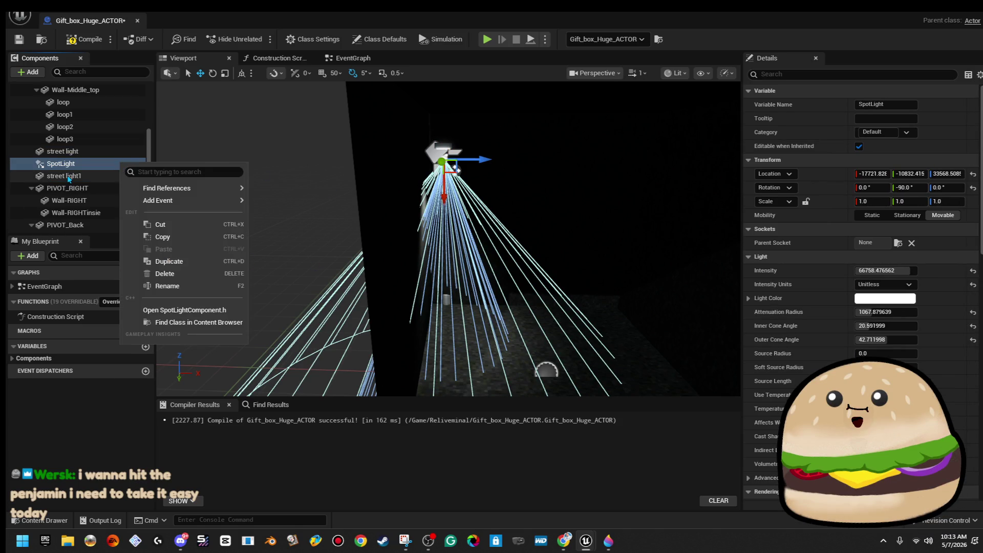
double_click(68, 176)
drag(355, 150, 535, 153)
Duplicate the SpotLight as SpotLight1 and place it beneath the second lamp
click(93, 164)
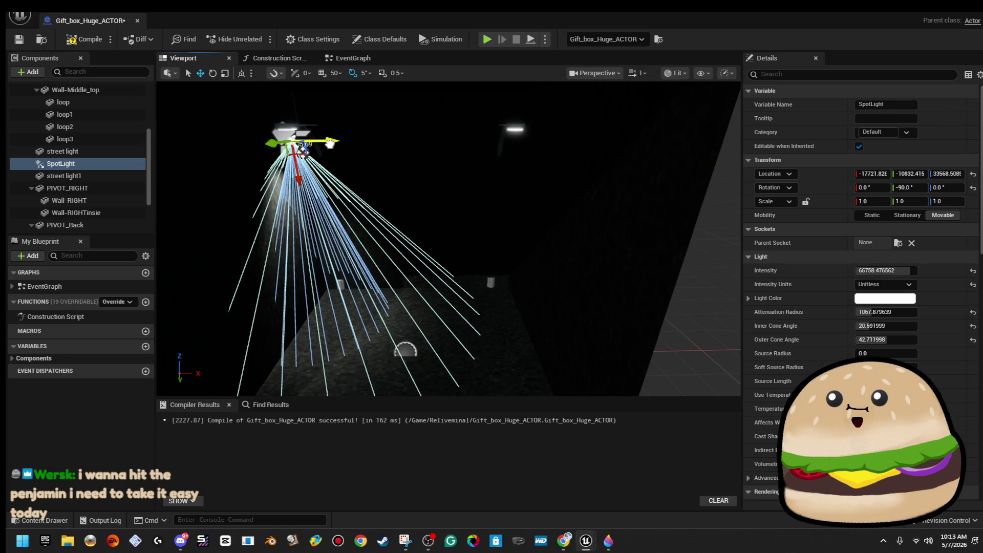
double_click(81, 164)
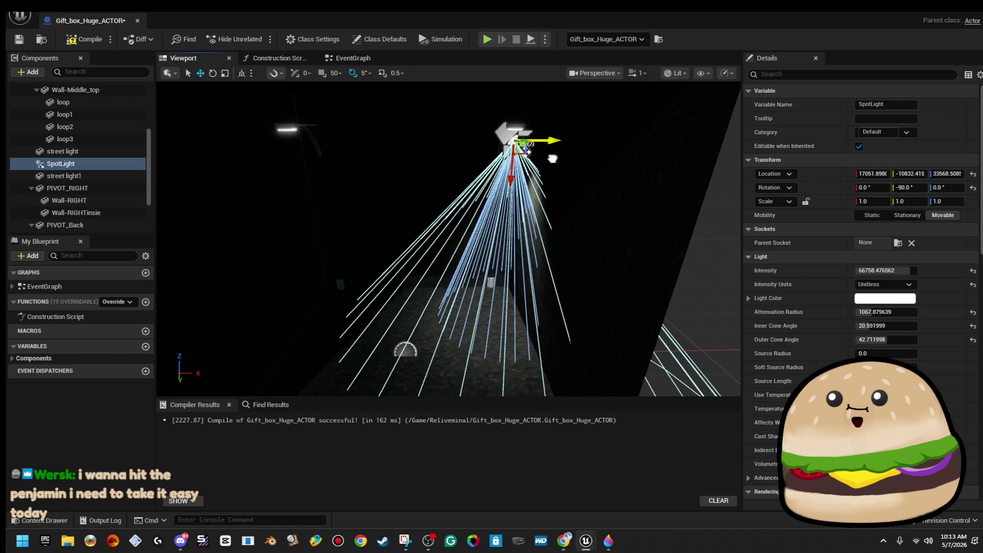
click(77, 176)
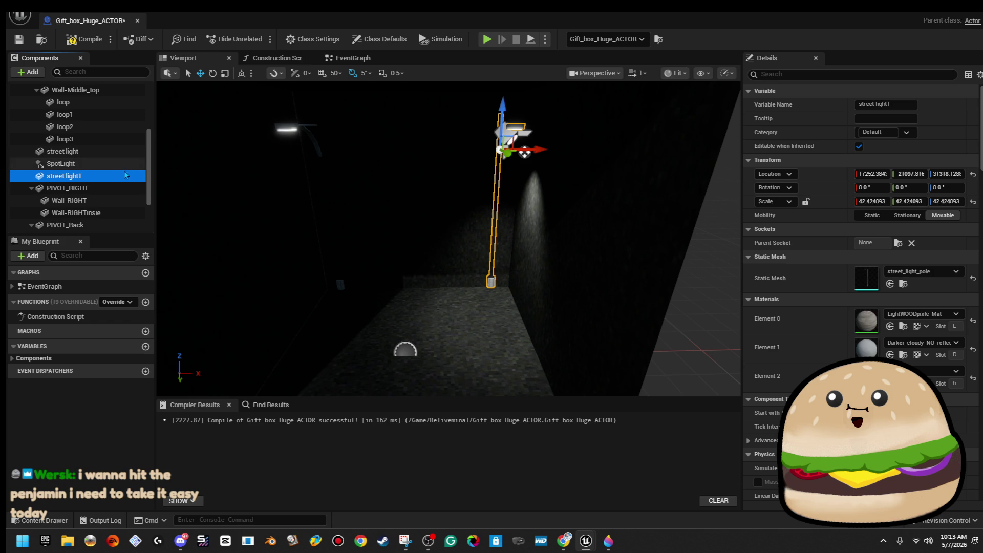
click(117, 163)
right_click(112, 171)
click(162, 269)
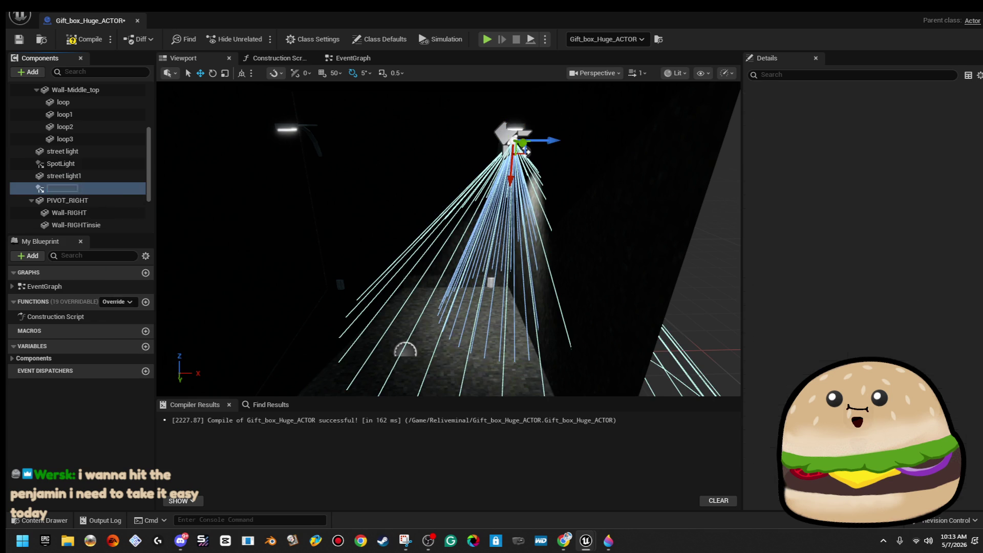
mouse_move(553, 142)
mouse_down()
mouse_move(343, 149)
mouse_move(389, 307)
mouse_move(509, 169)
mouse_move(455, 150)
mouse_move(394, 151)
mouse_move(394, 276)
mouse_move(612, 171)
mouse_move(646, 127)
mouse_up()
Select both spotlights and both street lights together
ctrl+click(503, 134)
ctrl+click(488, 149)
ctrl+click(394, 152)
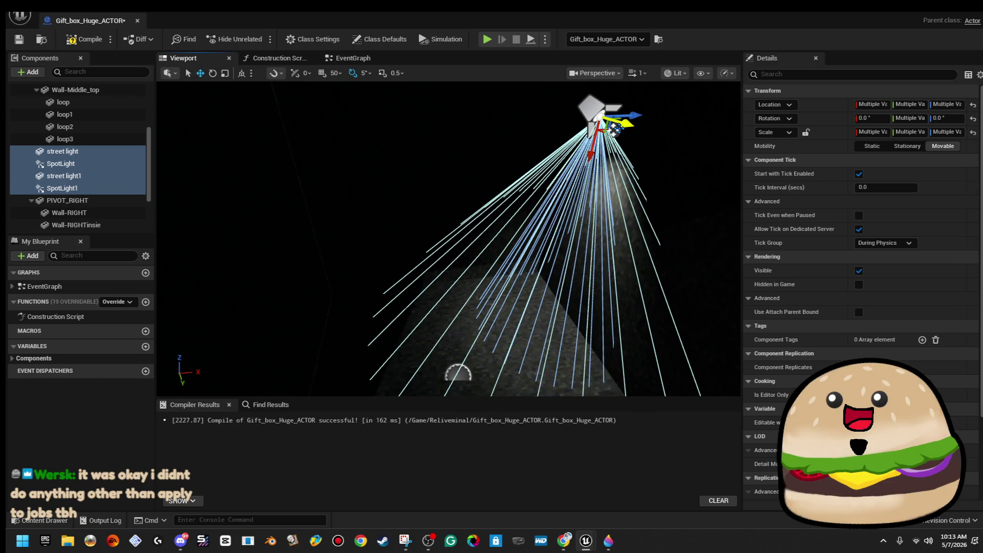
Slide street light1 and street light along Y so each stands beside its own light pool
key(f)
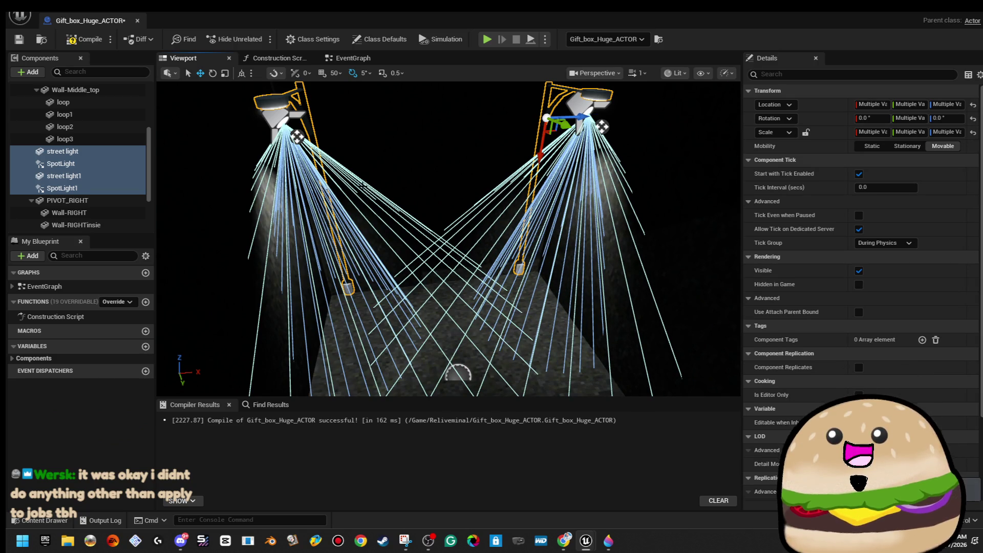
click(521, 265)
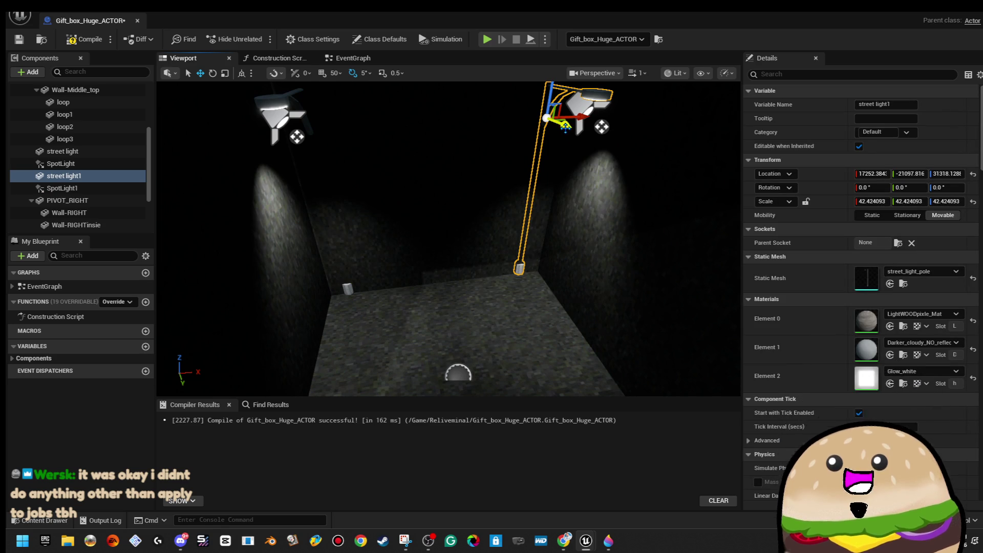
drag(564, 126, 574, 130)
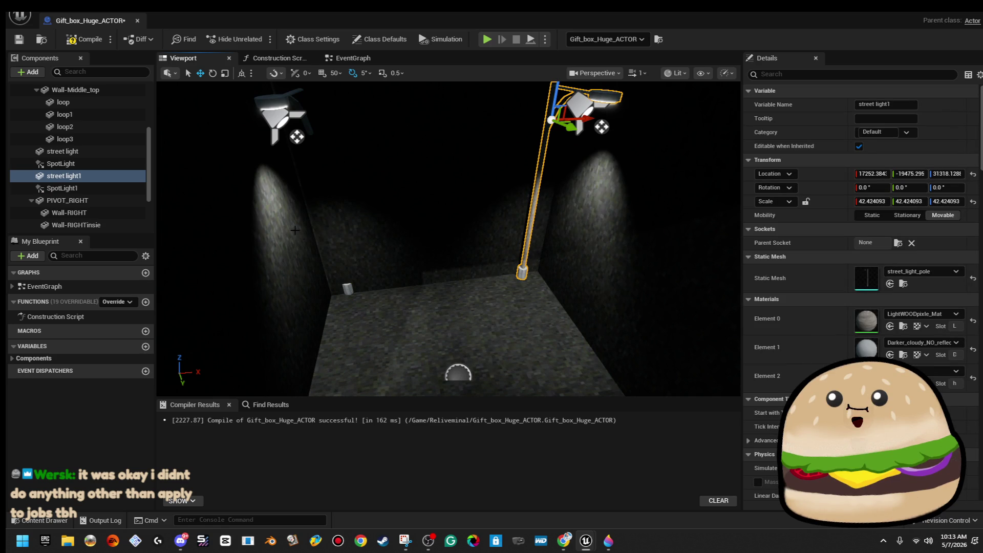
click(62, 151)
key(f)
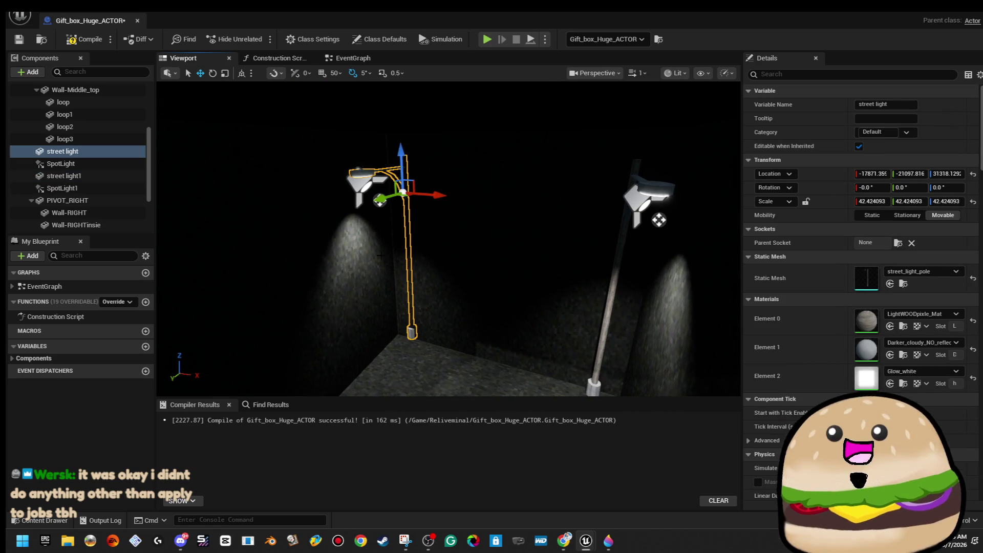
drag(379, 201, 378, 201)
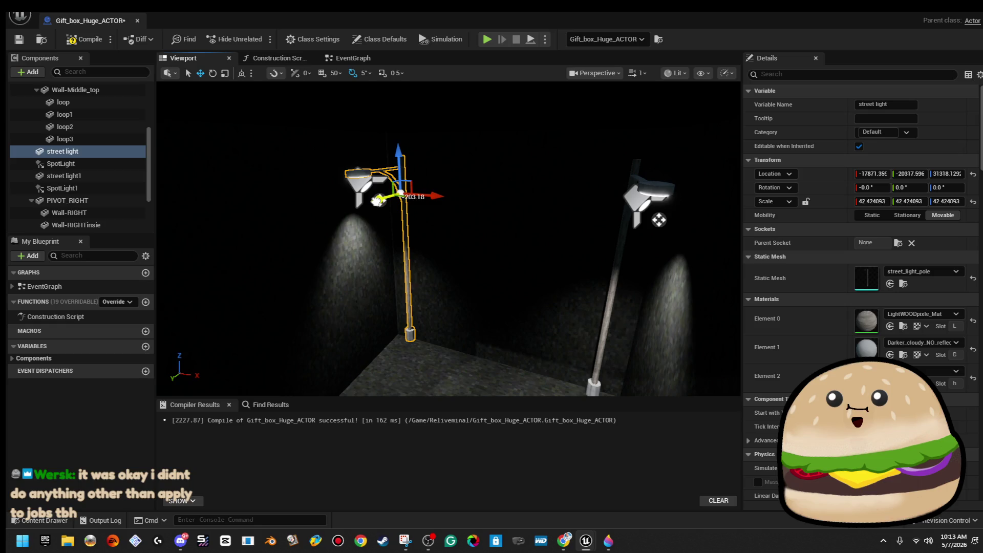
ctrl+click(609, 319)
click(914, 247)
Apply light_wood_panel_pixel_church_Mat to the street light poles, found by searching 'w'
text(w)
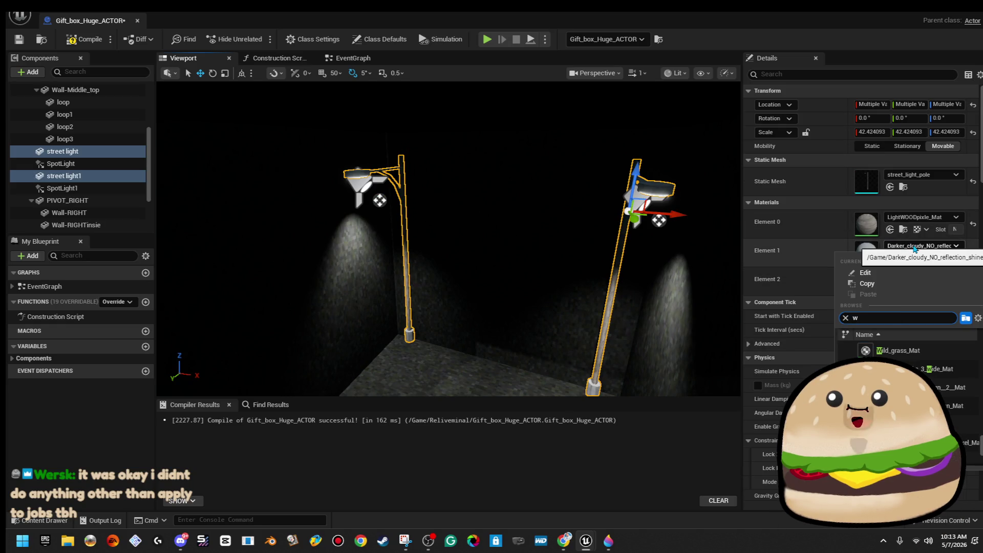
click(943, 218)
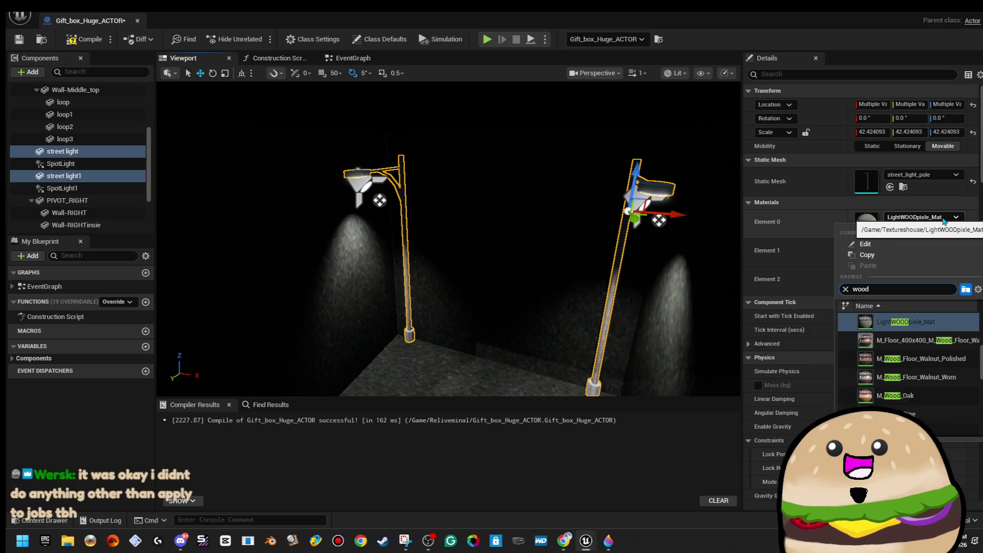
scroll(906, 338, down, 1)
scroll(906, 337, down, 3)
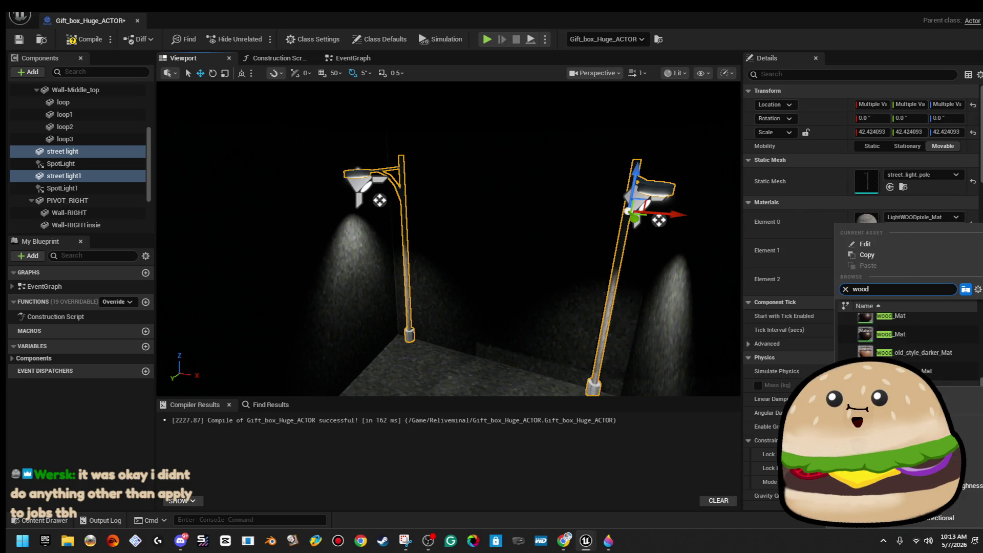
scroll(906, 338, up, 3)
scroll(940, 389, up, 3)
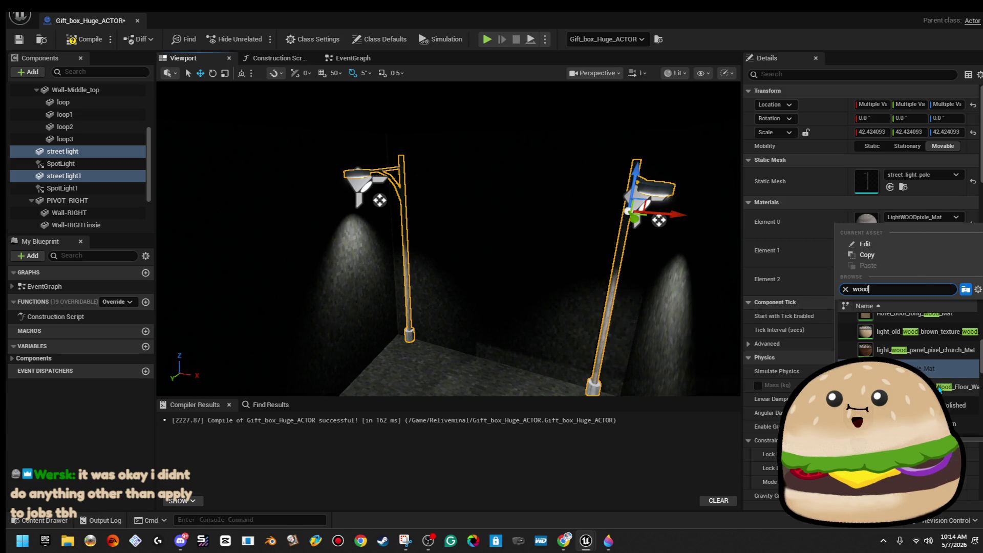
click(911, 352)
Select the Wall-RIGHTinsie plane, fly near the room corner, then frame the street light
click(76, 225)
mouse_move(448, 238)
mouse_down()
mouse_move(460, 225)
mouse_move(451, 210)
mouse_move(441, 220)
mouse_up()
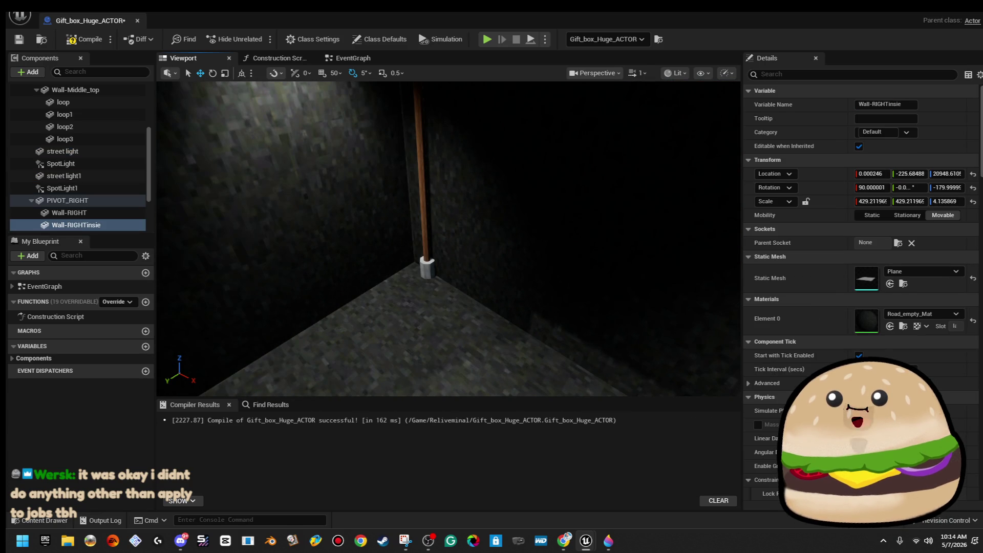
double_click(62, 151)
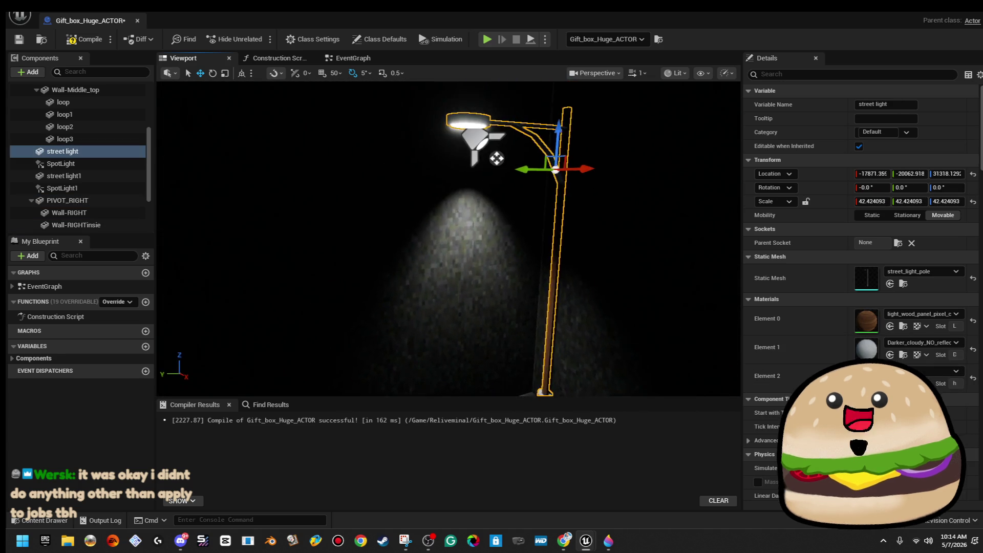
Shift the lamp post, SpotLight1 and SpotLight along Y so the lights sit under the lamp
drag(404, 132, 398, 132)
click(340, 107)
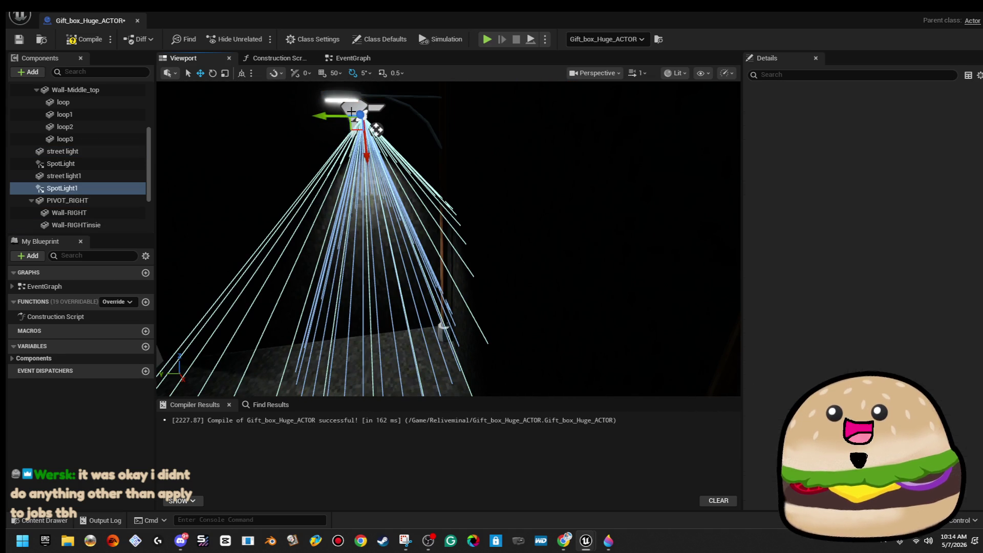
drag(323, 113, 298, 113)
scroll(355, 129, down, 5)
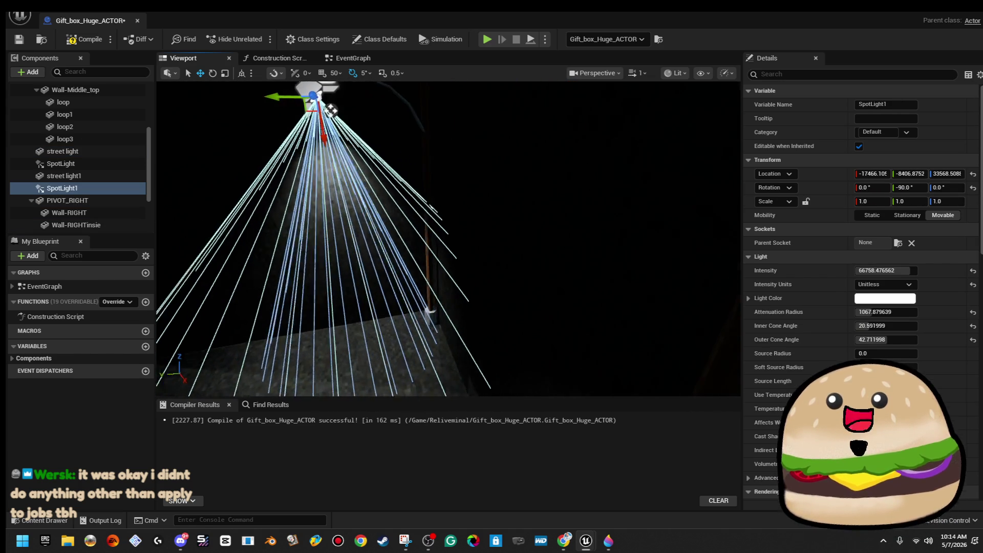
click(503, 199)
scroll(503, 199, up, 3)
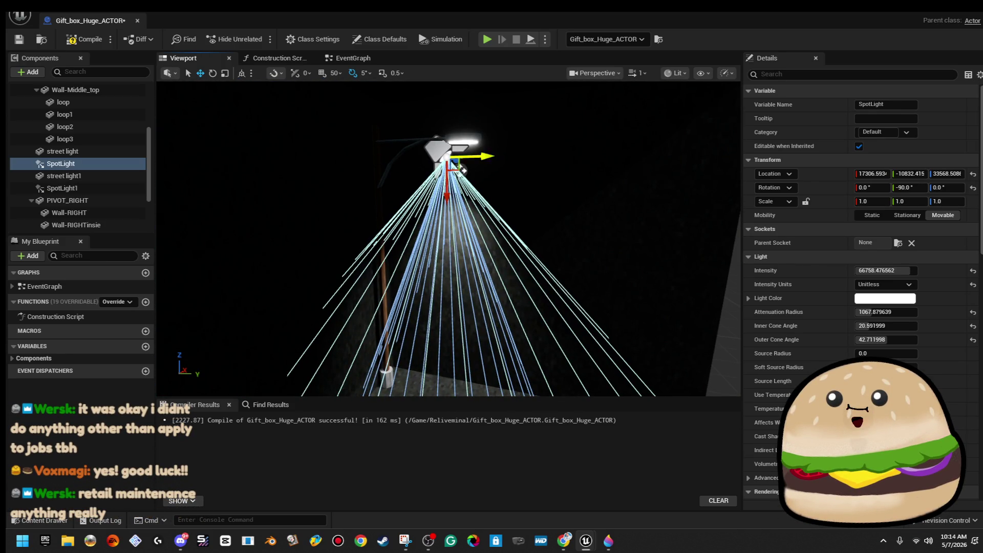
drag(462, 169, 487, 170)
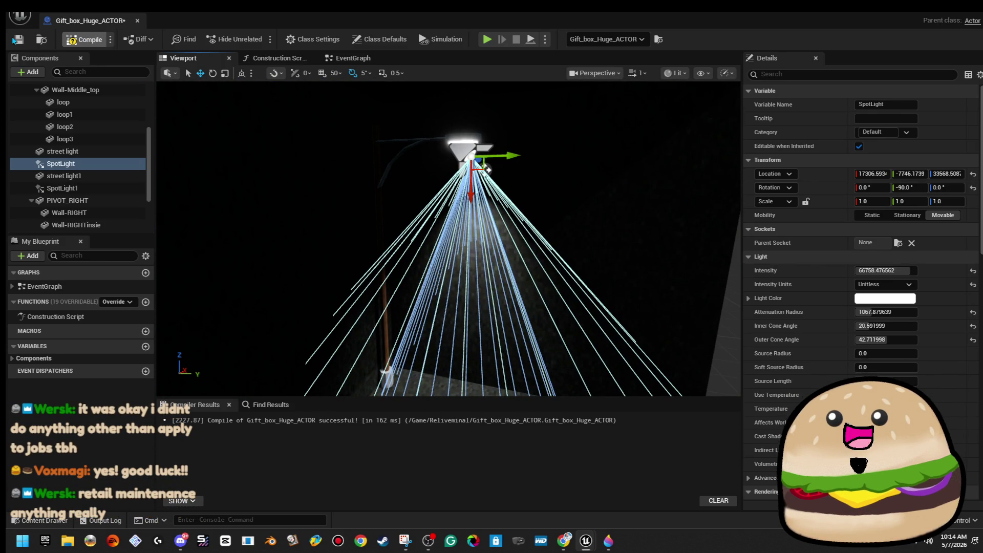
Save the Gift_box_Huge_ACTOR blueprint and return to the level editor
click(13, 40)
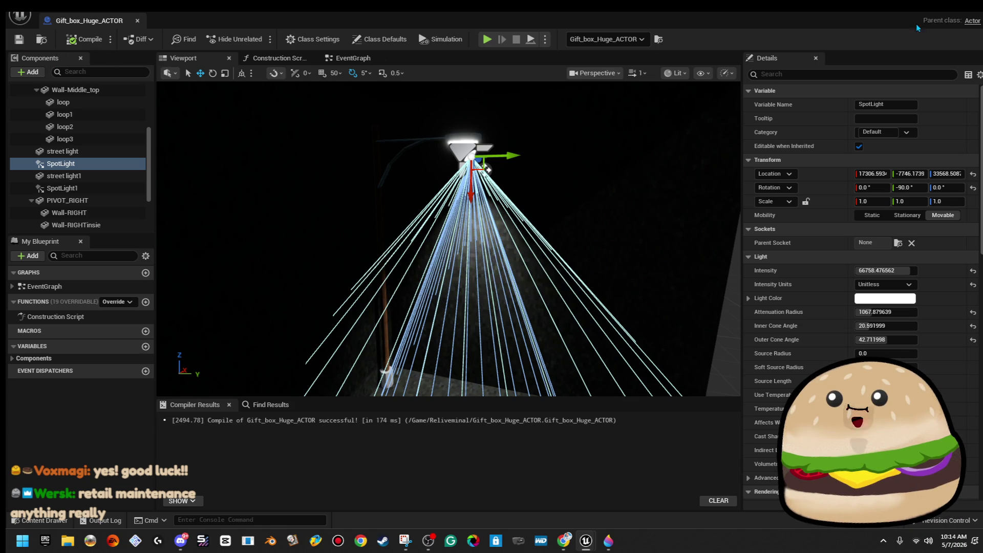
click(950, 7)
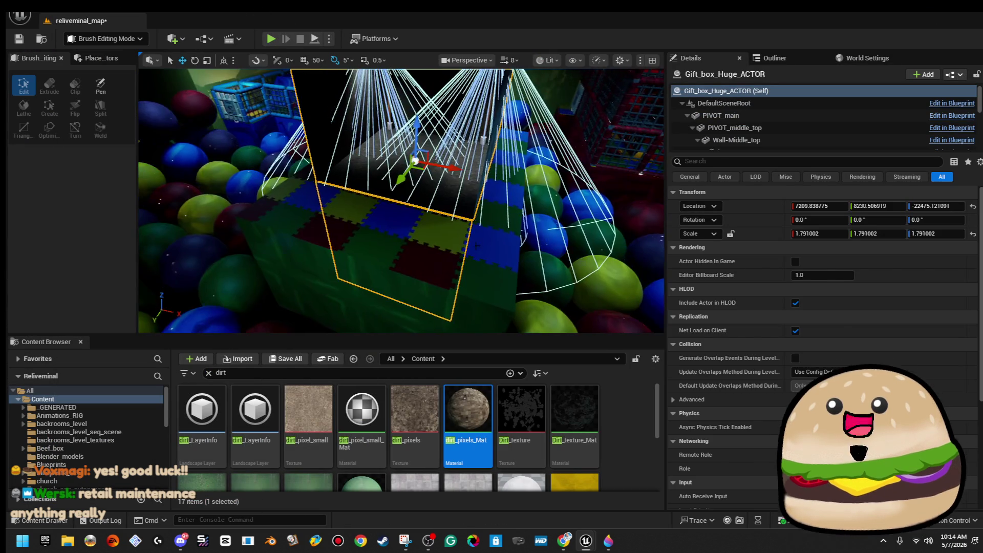
right_click(407, 287)
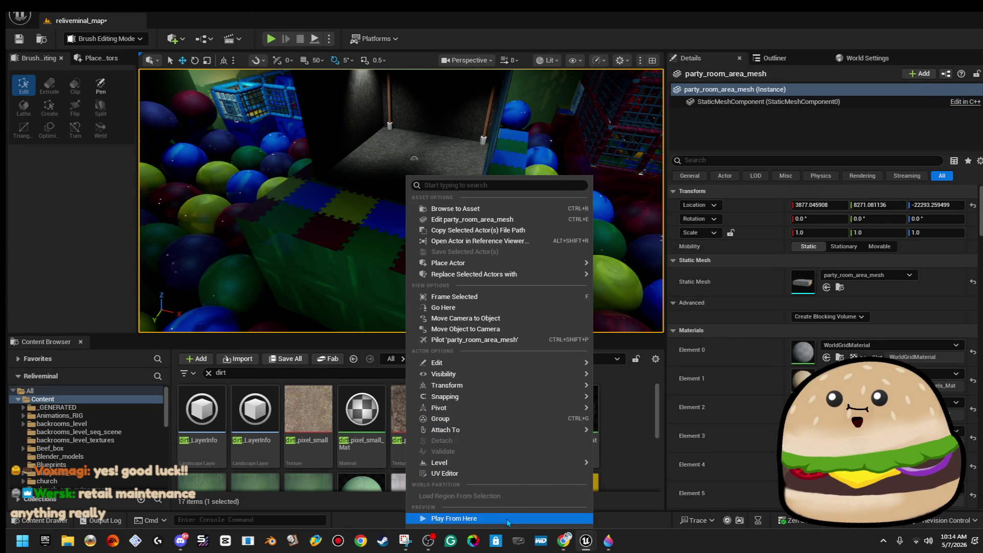
Play from the party room, walk through the ball-pit room and lit corridor, then save reliveminal_map
click(505, 518)
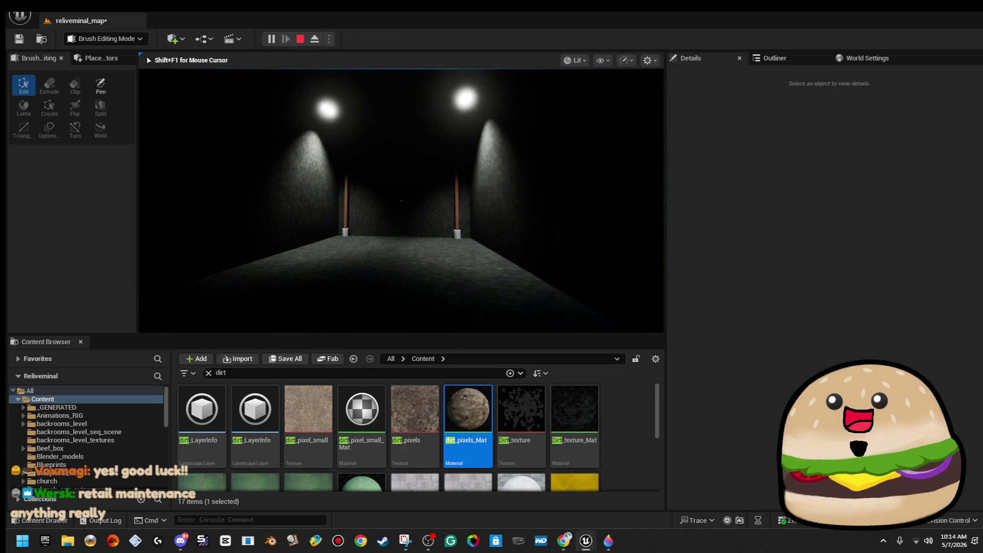
key(w)
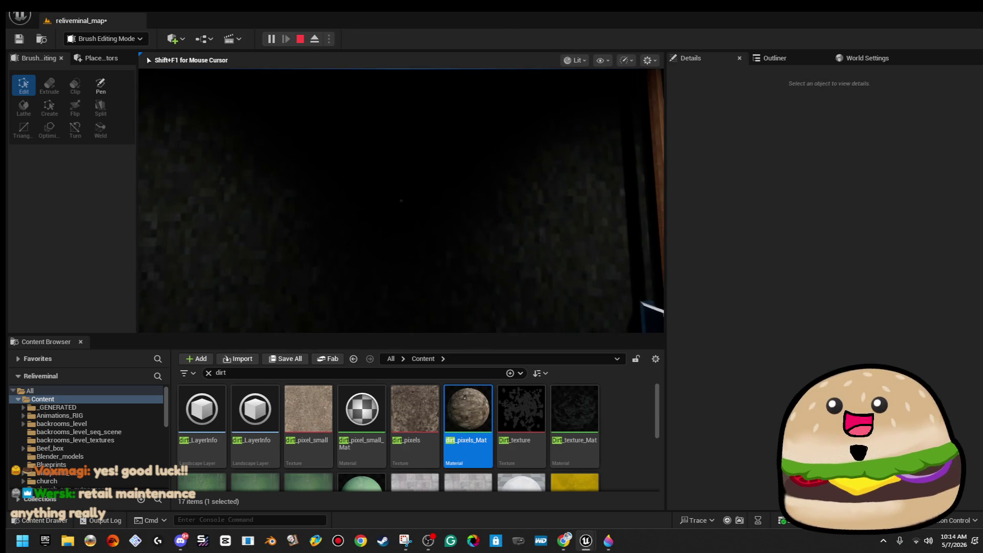
key(w)
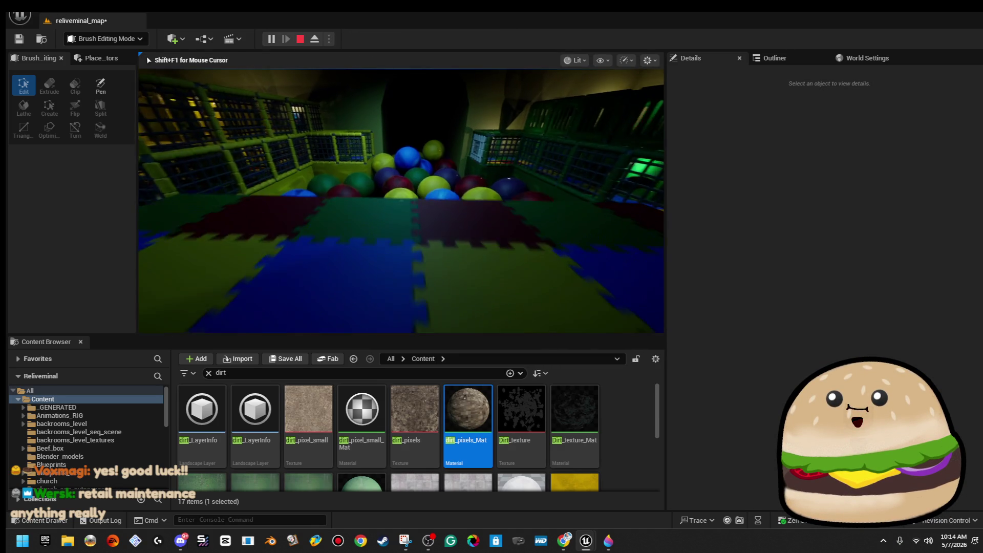
key(w)
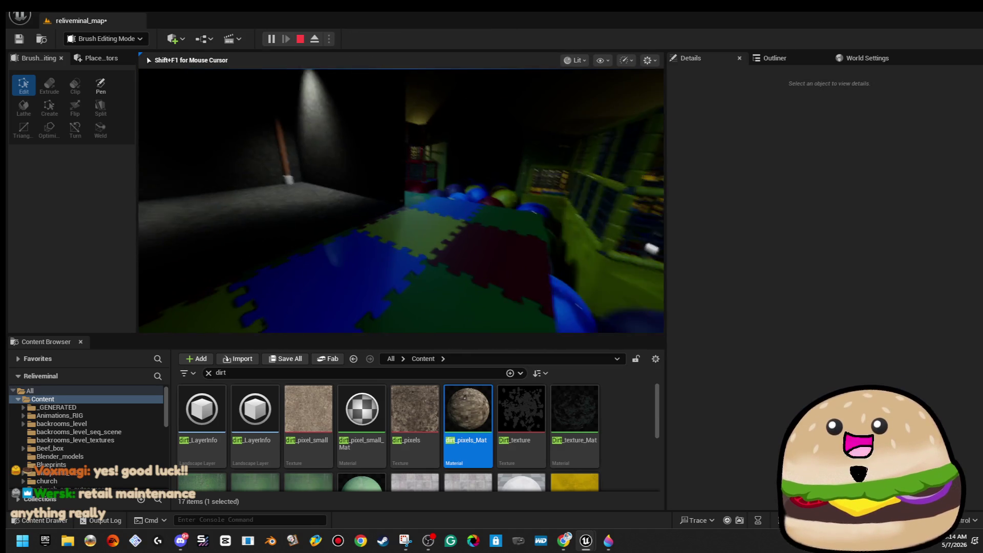
key(w)
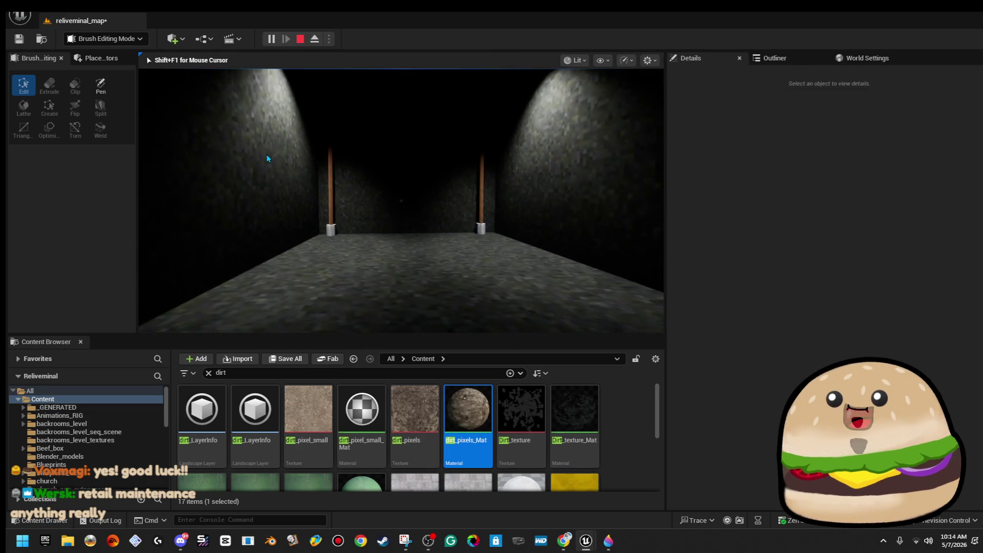
key(Escape)
click(21, 44)
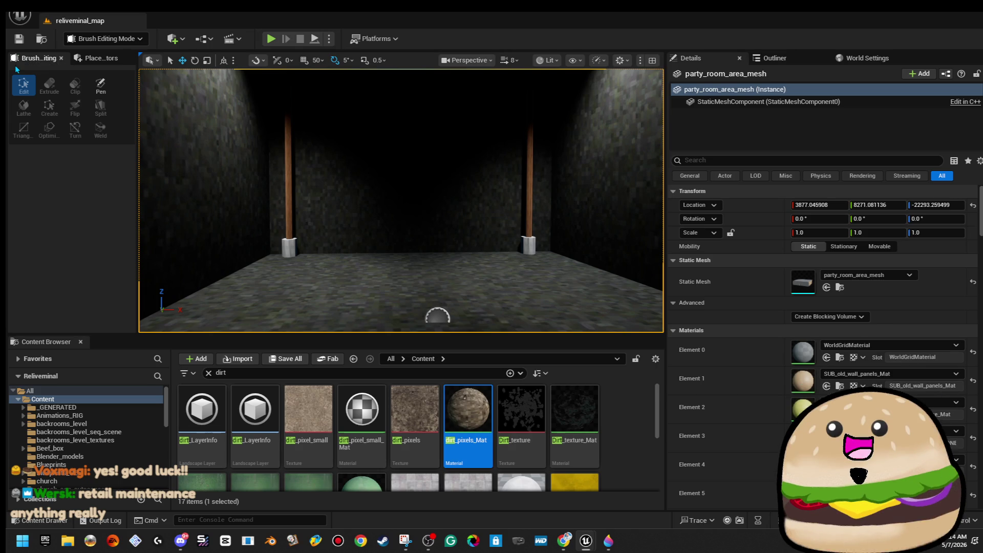
Fly the view to the party room and select the TV monitor on the wall
key(f)
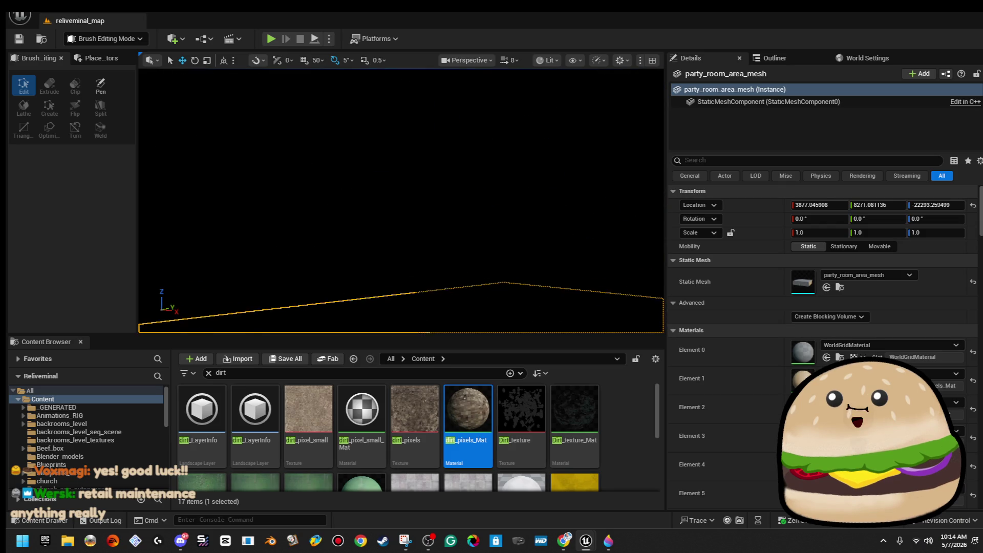
key(s)
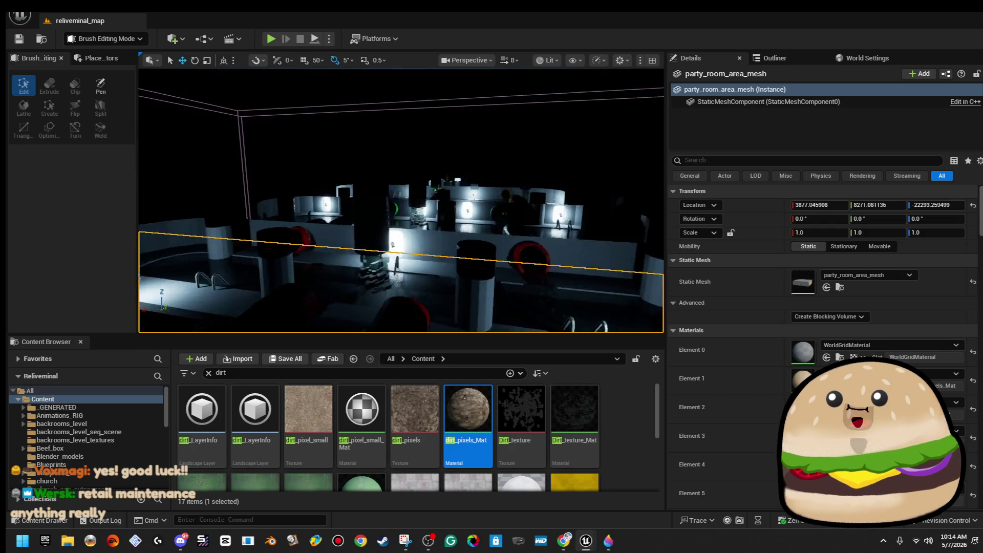
key(s)
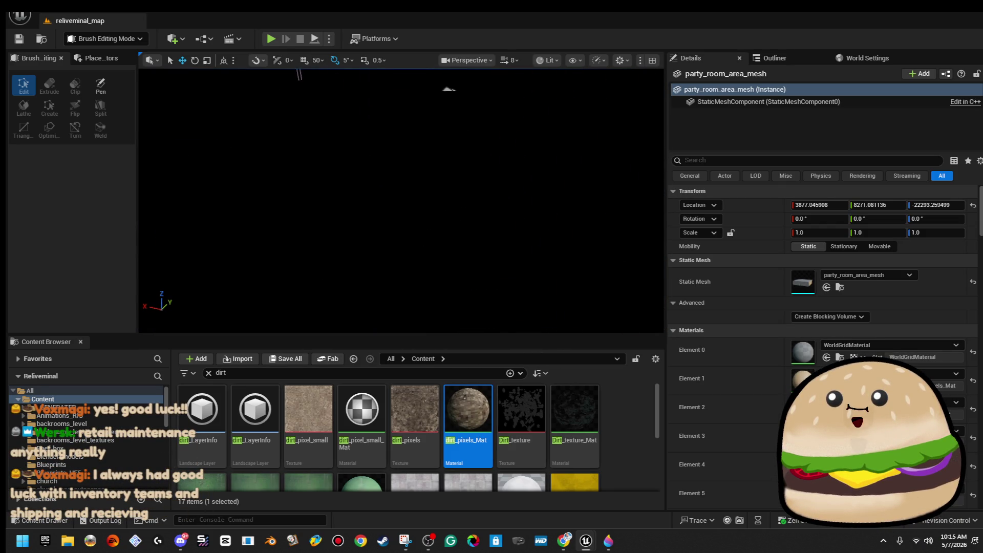
key(f)
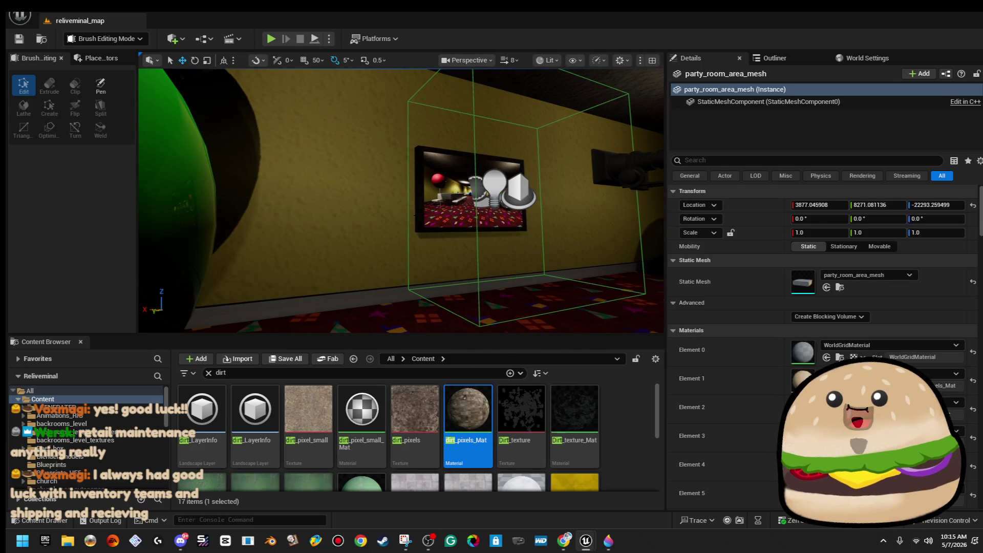
click(470, 194)
Alt-drag the TV monitor along Y to create the static_tv_monitor4 copy near 6920, 8869, -21601
key(s)
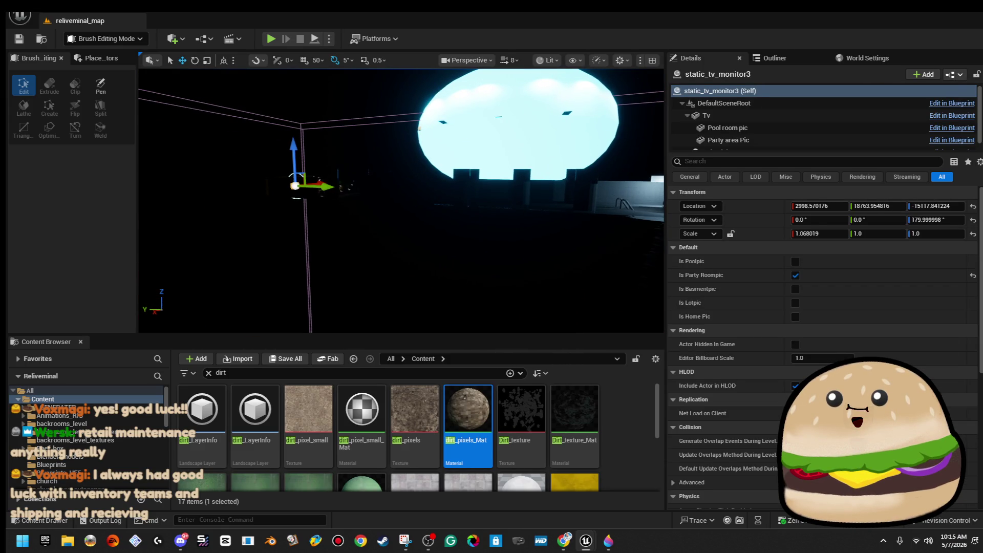
key(s)
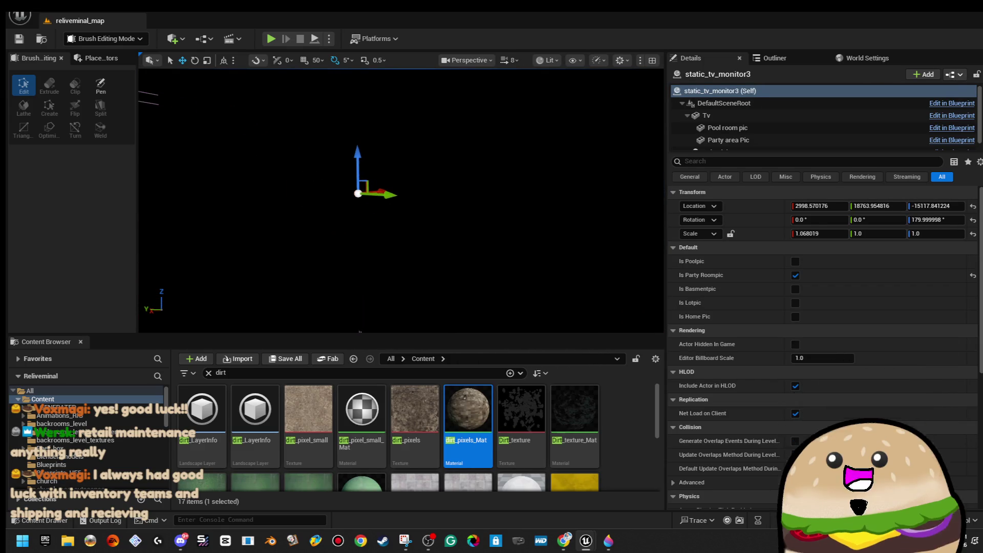
key(s)
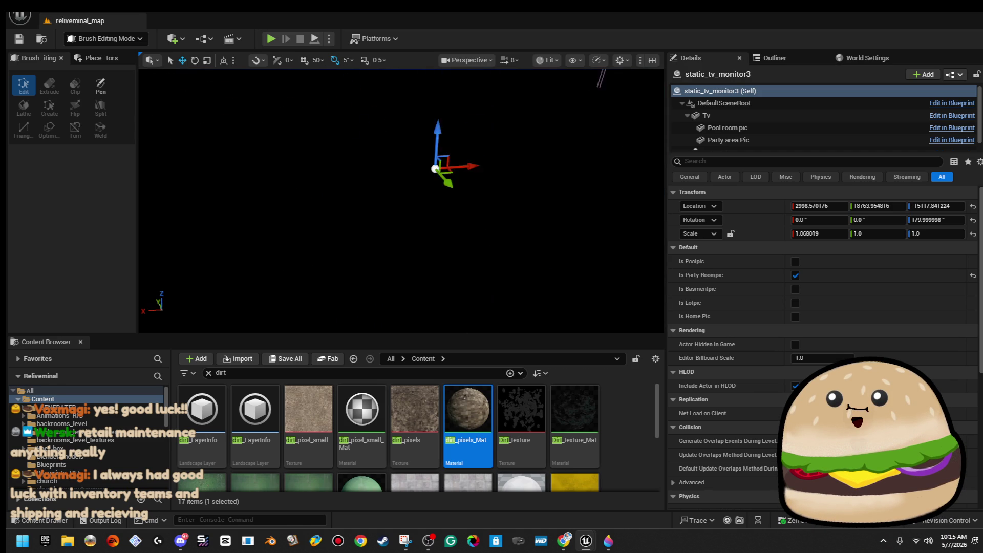
key(s)
key(d)
key(s)
key(w)
key(w)
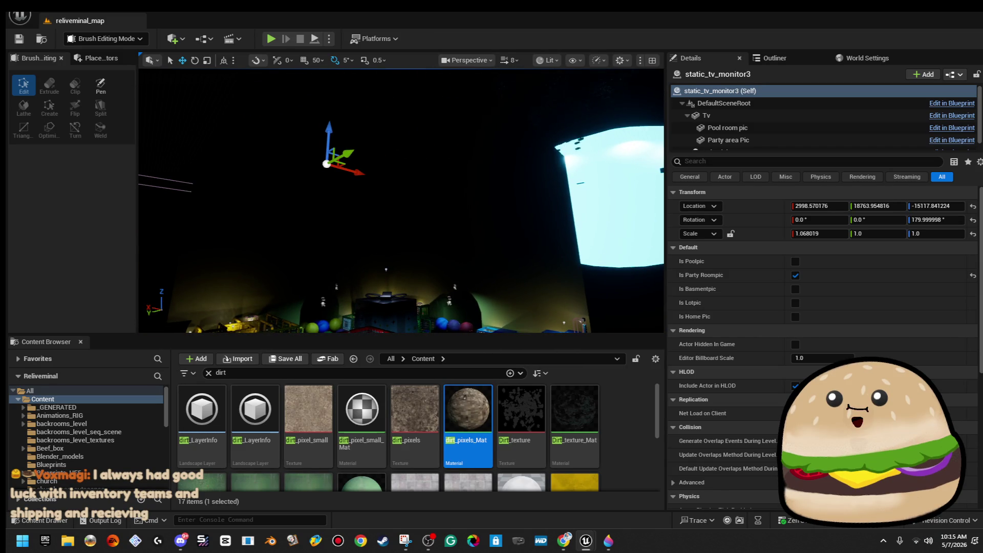
mouse_move(355, 152)
mouse_down()
mouse_move(461, 123)
mouse_move(558, 112)
mouse_up()
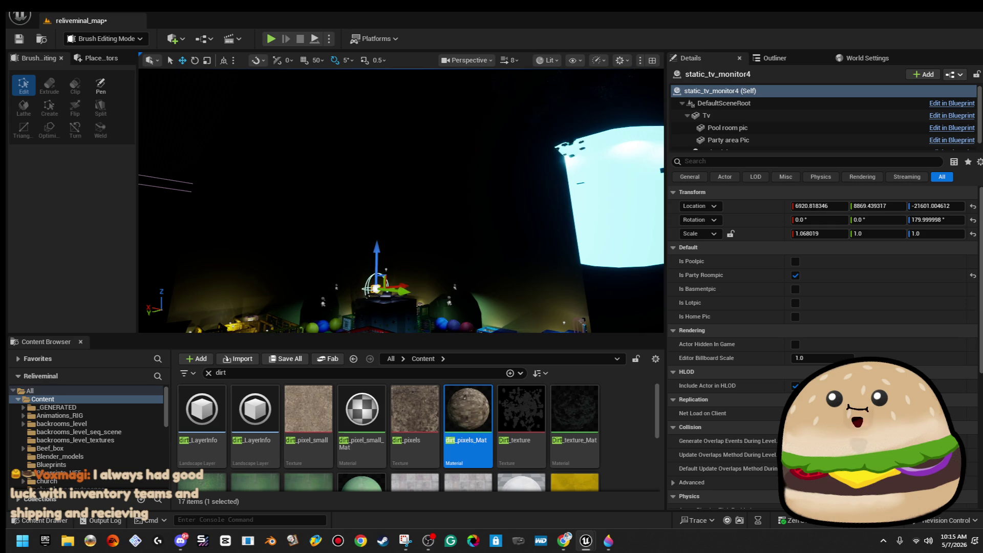
Rotate static_tv_monitor4 around Z so it faces into the dark room
key(s)
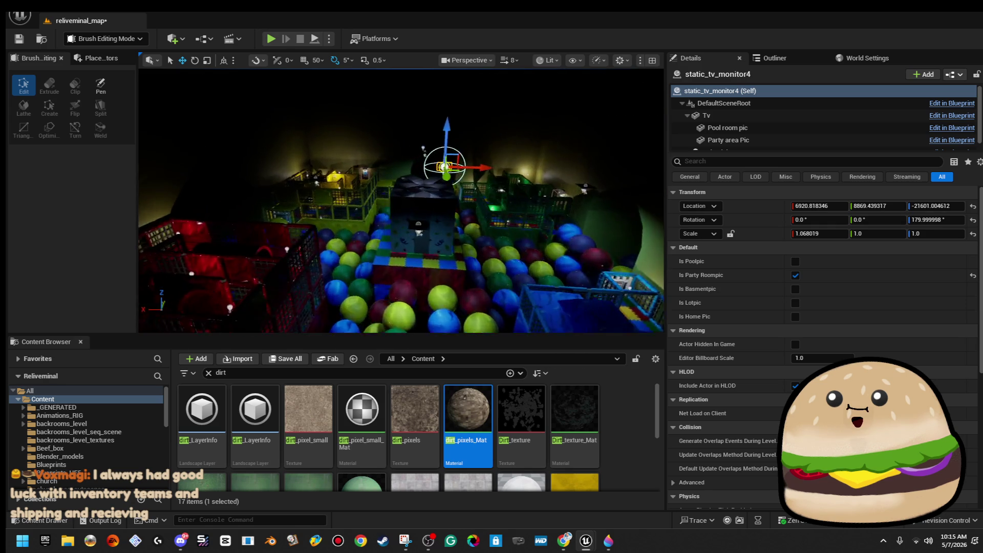
key(w)
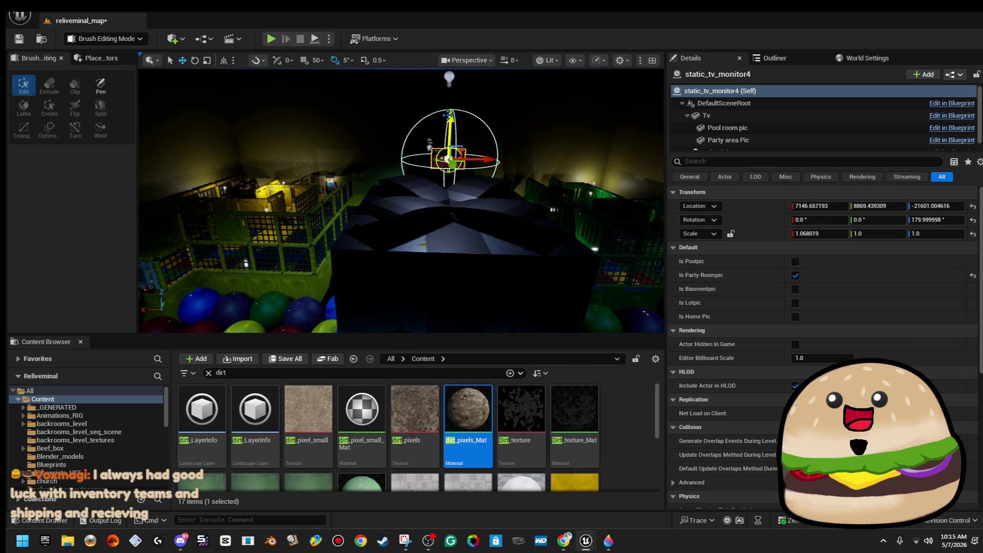
key(a)
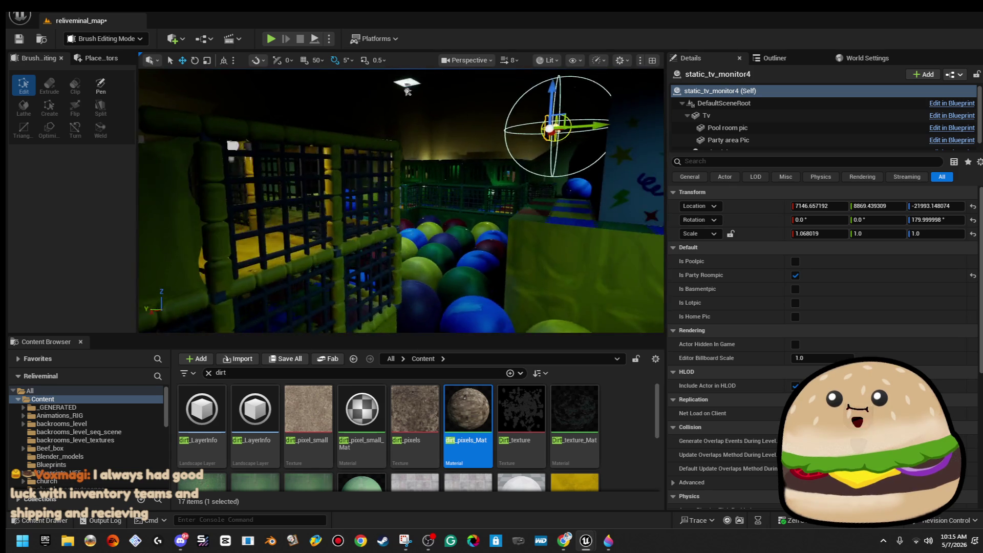
key(w)
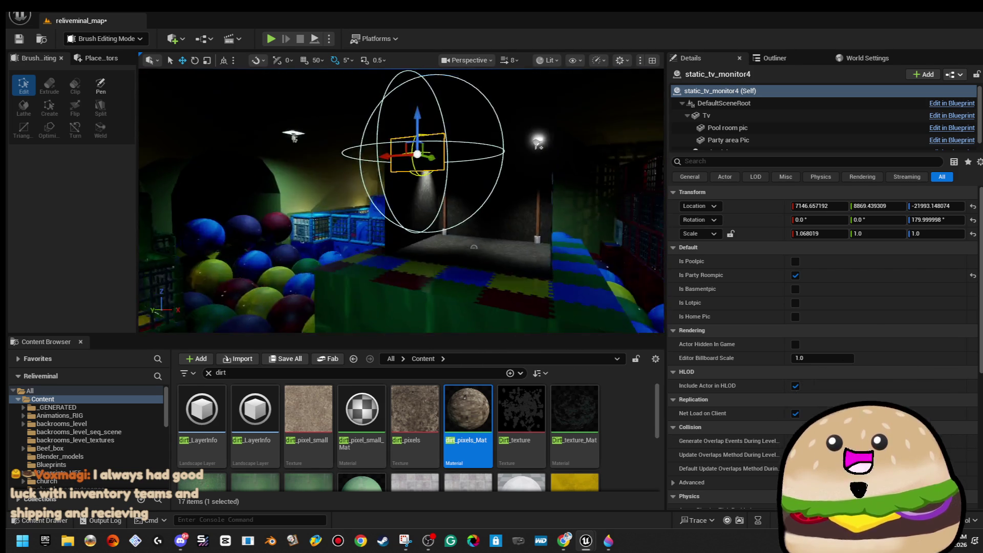
key(e)
mouse_move(307, 201)
mouse_down()
mouse_move(392, 200)
mouse_move(376, 208)
mouse_up()
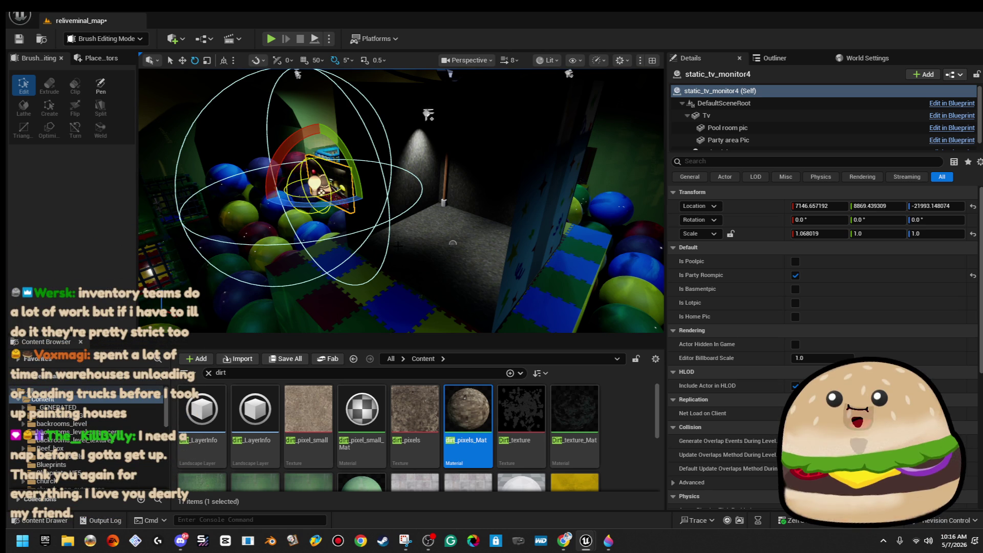
Place the TV high on the far wall near 7212, 7850, -22314 and play from that spot
mouse_move(429, 210)
mouse_down()
mouse_move(358, 210)
mouse_move(464, 215)
mouse_up()
key(w)
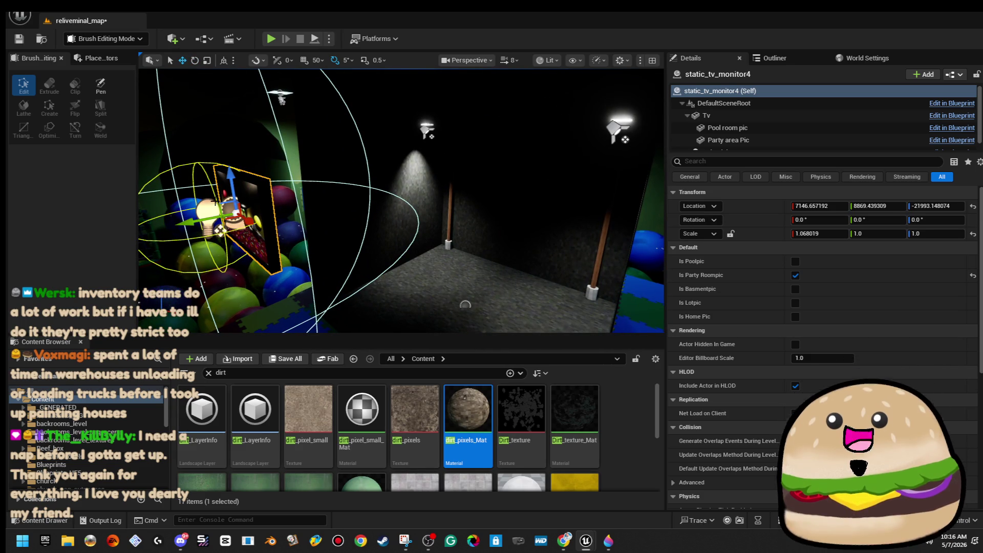
mouse_move(219, 202)
mouse_down()
mouse_move(515, 236)
mouse_move(517, 200)
mouse_up()
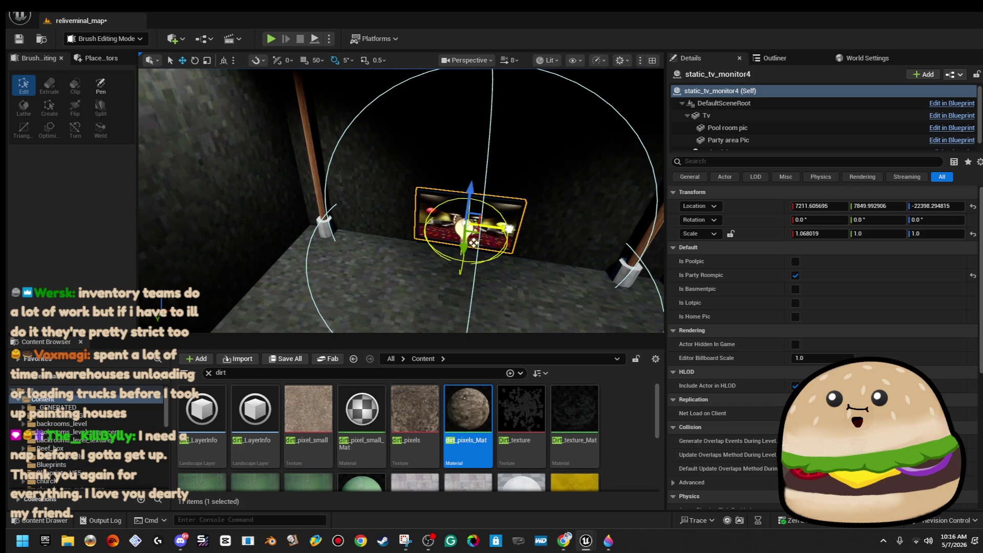
drag(471, 188, 477, 151)
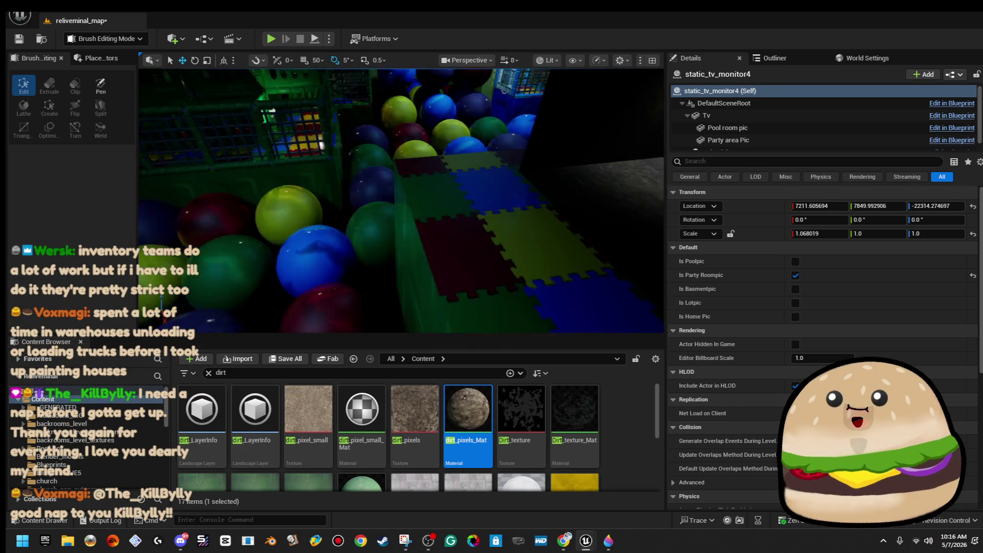
right_click(561, 179)
click(624, 518)
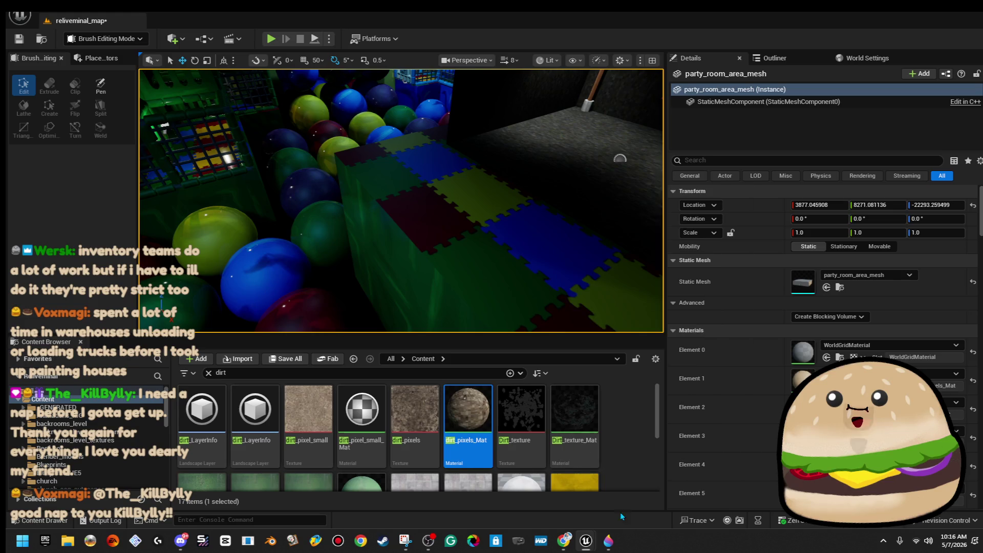
Walk up to the TV, back out through its screen to view it on the wall, then stop playing
key(w)
key(w)
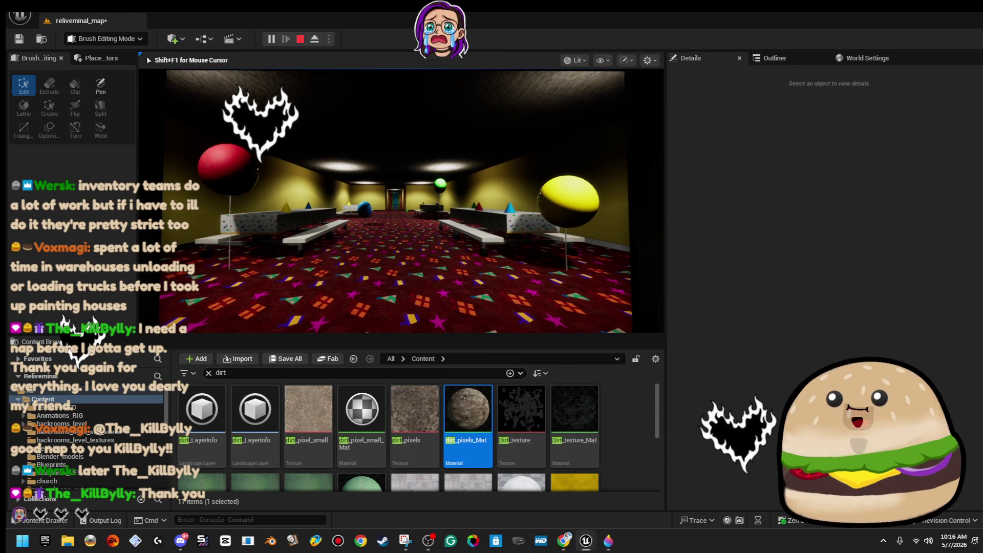
key(s)
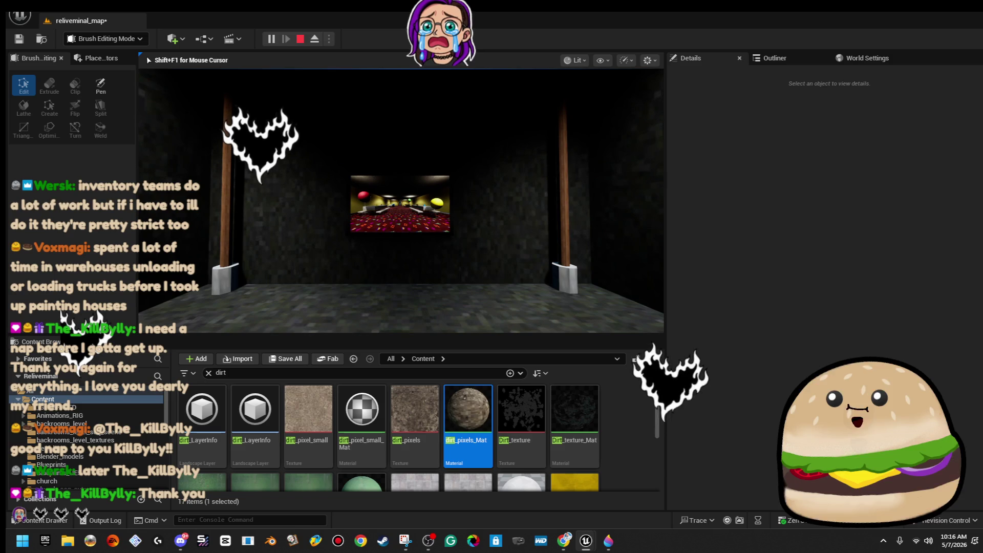
key(s)
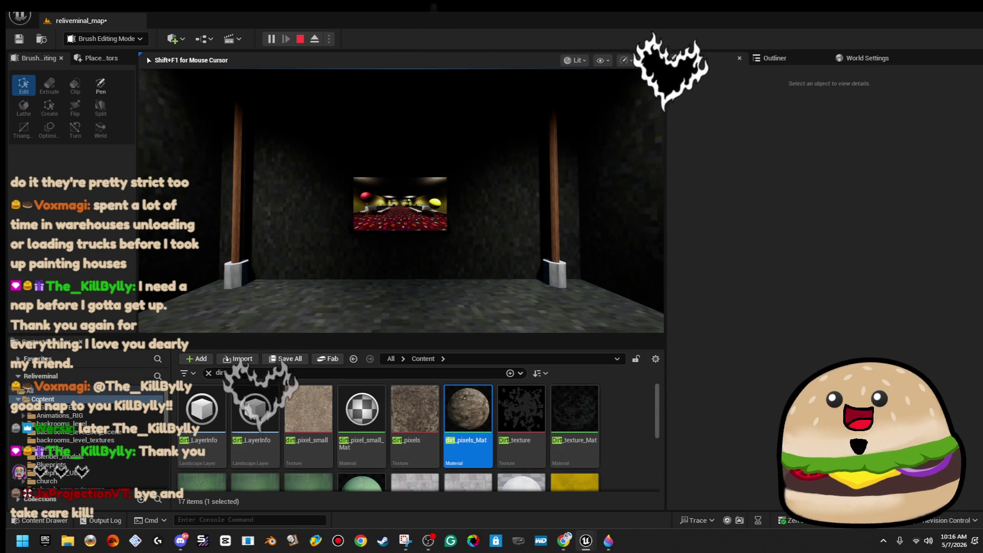
key(Escape)
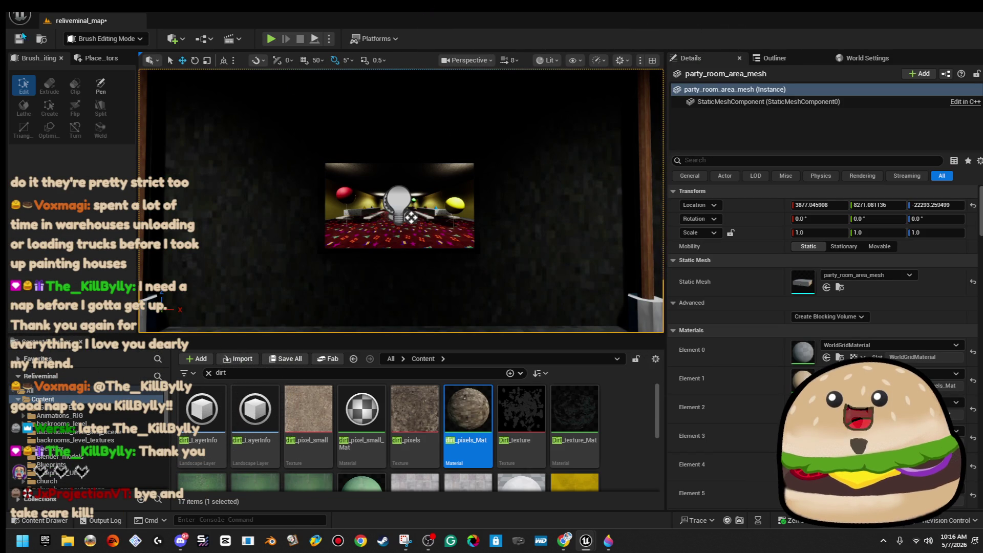
Save the level, enlarge the 3D viewport and frame the party room mesh
click(24, 41)
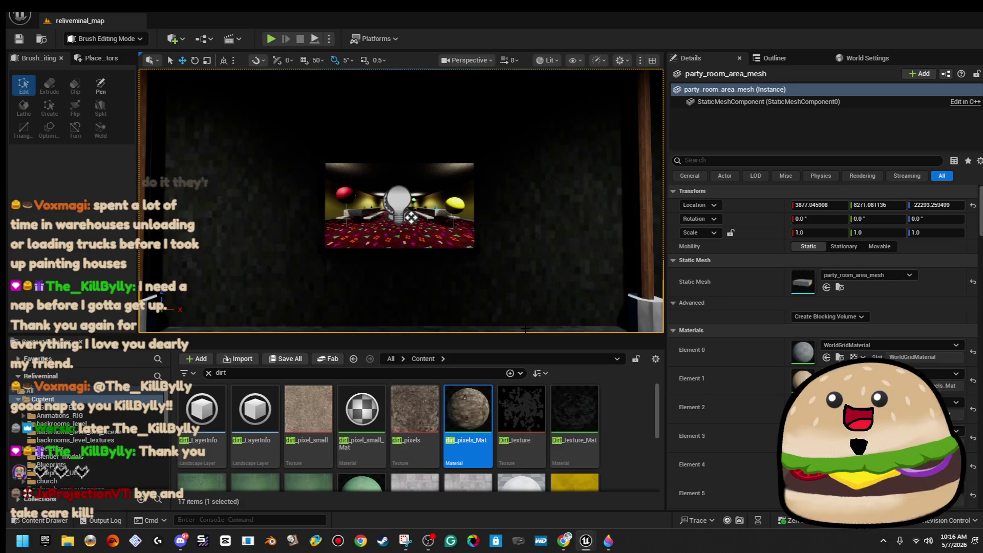
drag(524, 329, 524, 427)
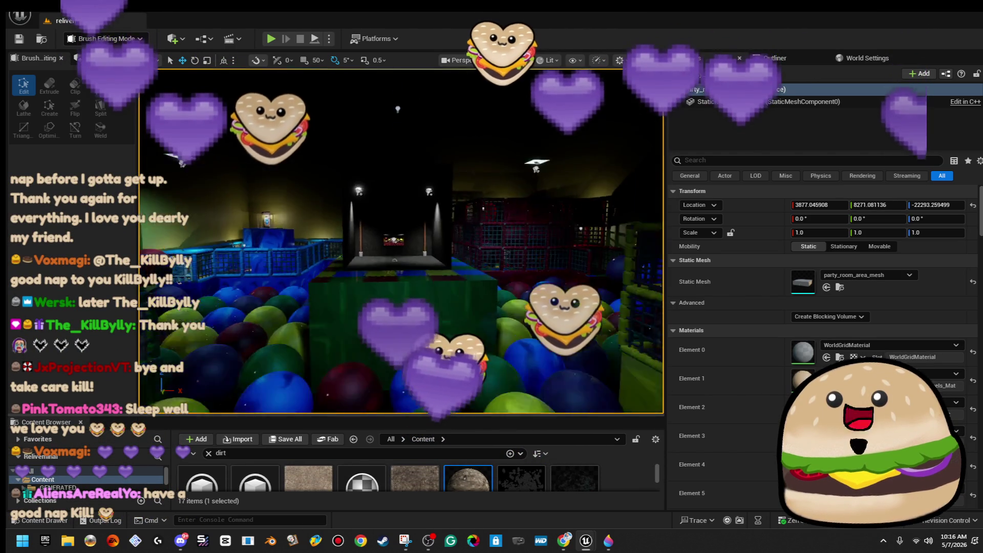
key(f)
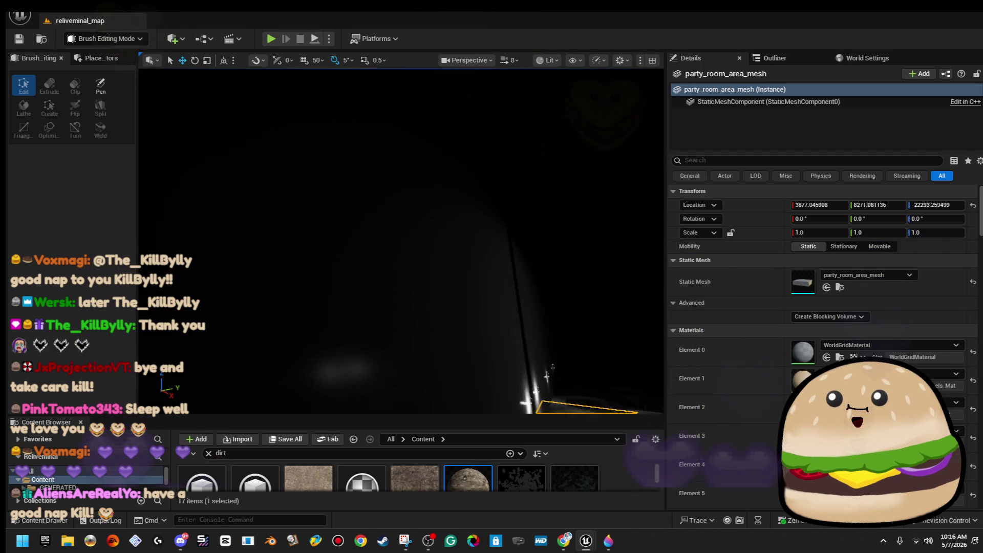
Switch the viewport View Mode to Unlit and bring up the level's actor list
click(549, 60)
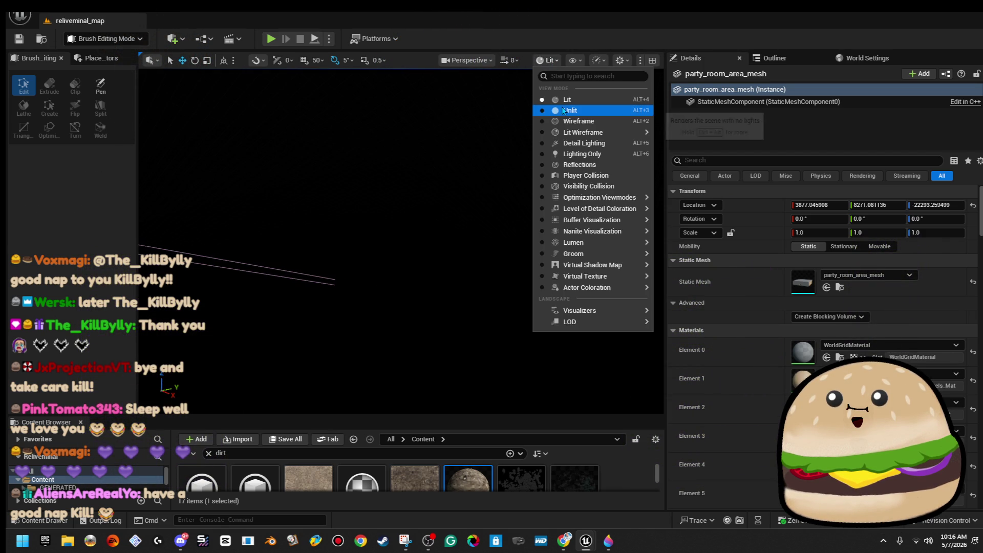
click(564, 110)
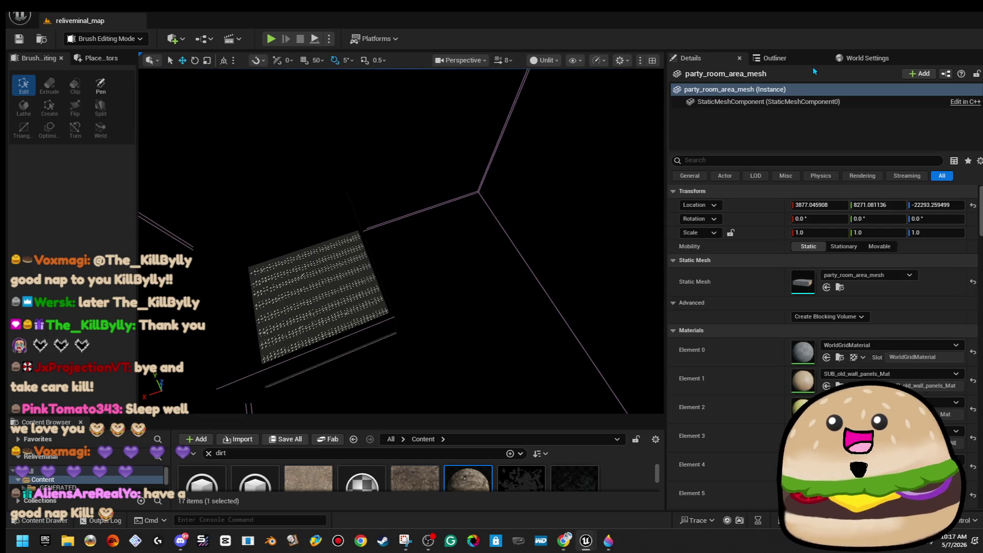
click(788, 60)
Search the Outliner for 'start', select the PlayerStart and frame it in the view
text(start)
click(791, 118)
key(f)
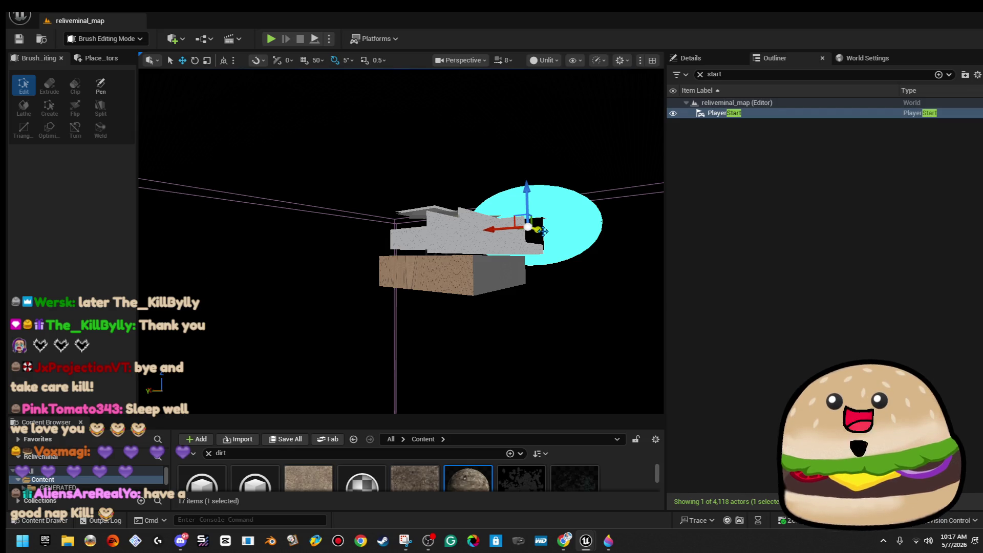
mouse_move(530, 276)
mouse_down()
mouse_move(499, 246)
mouse_move(499, 266)
mouse_move(491, 246)
mouse_move(489, 277)
mouse_move(487, 269)
mouse_up()
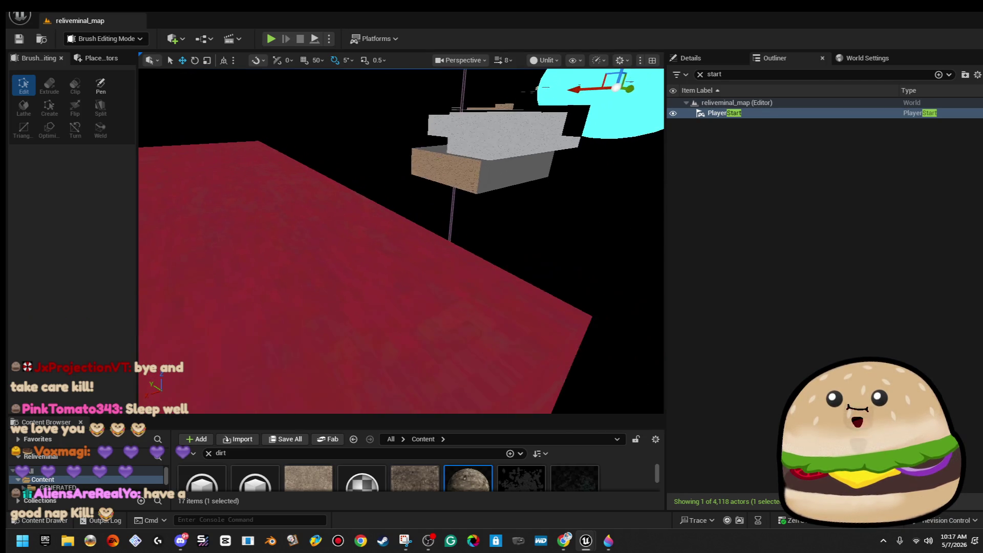
drag(602, 169, 608, 167)
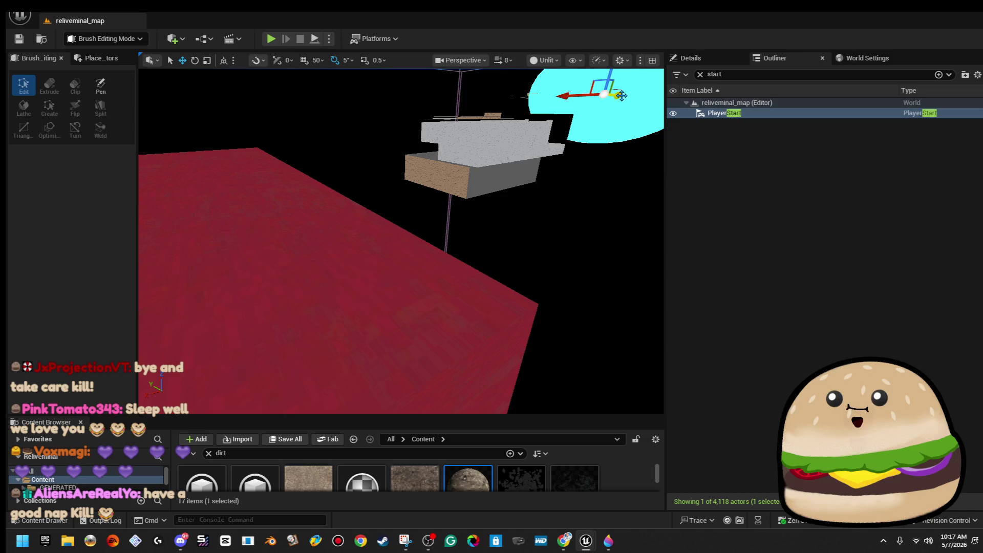
key(f)
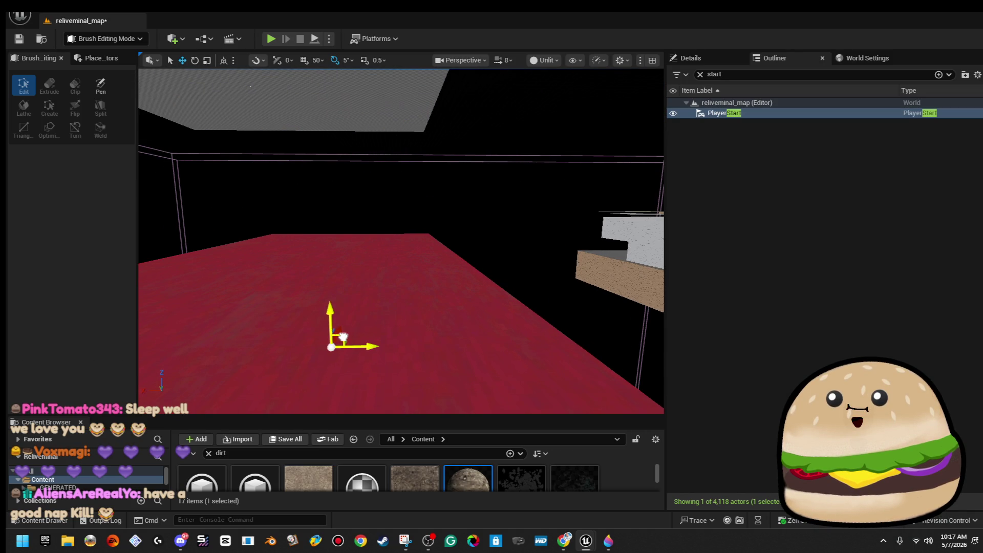
Drag the PlayerStart onto the dirt parking-lot platform near the police car and check its placement
mouse_move(401, 241)
mouse_down()
mouse_move(401, 256)
mouse_move(394, 200)
mouse_move(599, 302)
mouse_move(563, 292)
mouse_move(434, 426)
mouse_up()
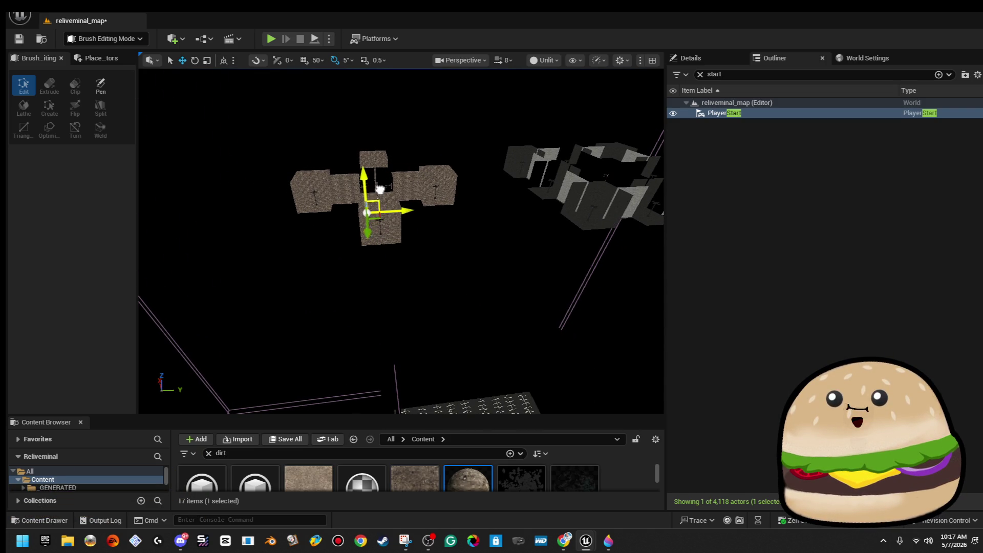
drag(400, 241, 409, 258)
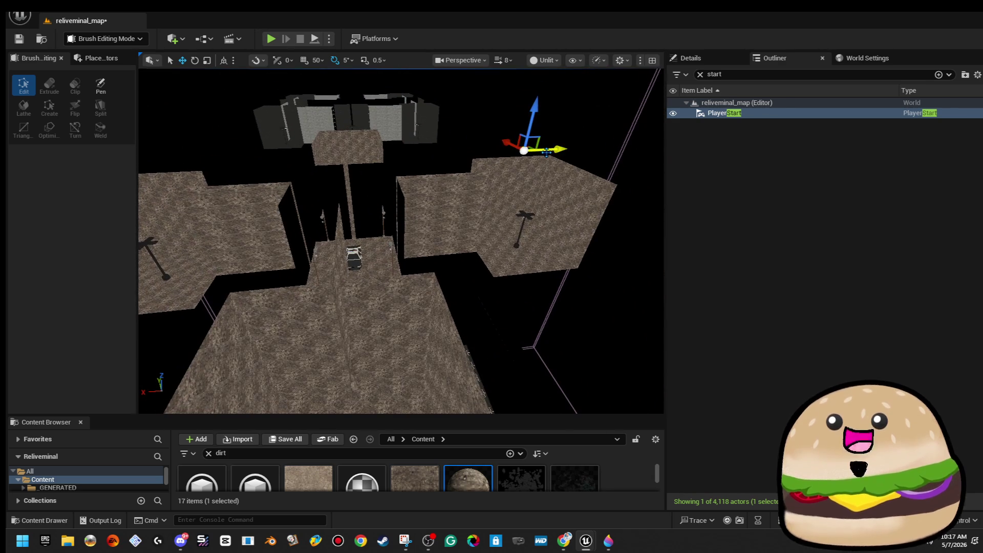
mouse_move(566, 151)
mouse_down()
mouse_move(412, 163)
mouse_move(413, 174)
mouse_up()
drag(438, 86, 438, 86)
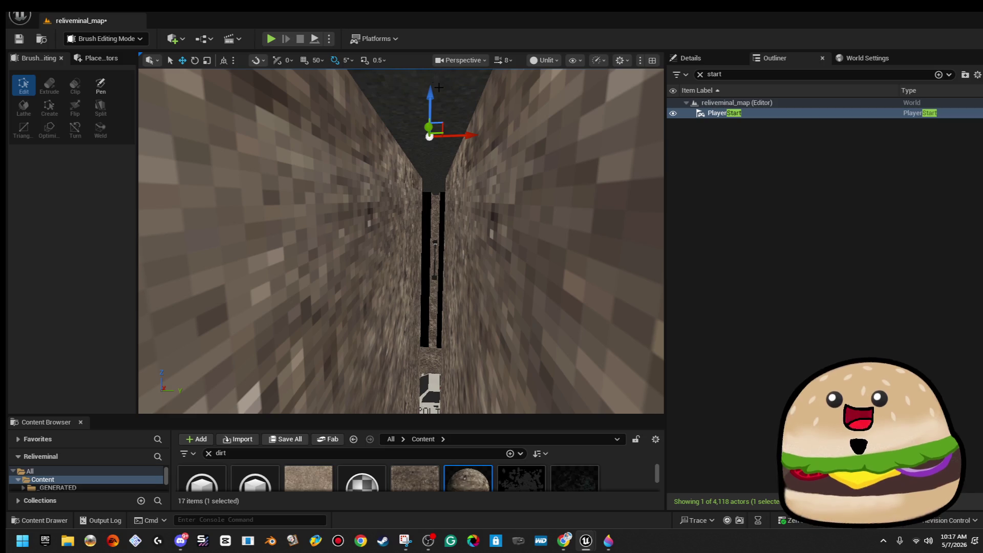
drag(536, 231, 537, 231)
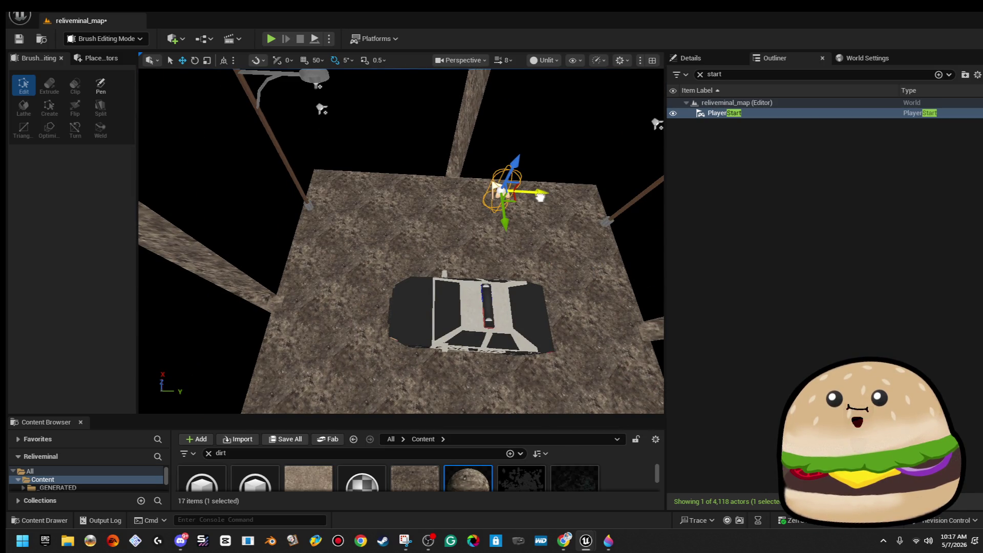
drag(370, 221, 370, 221)
drag(422, 264, 421, 264)
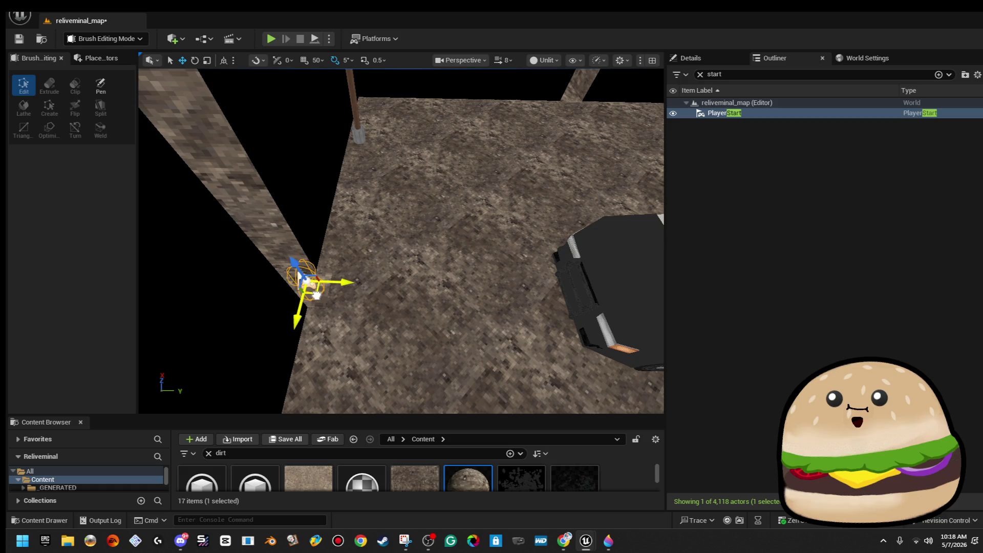
drag(382, 279, 383, 279)
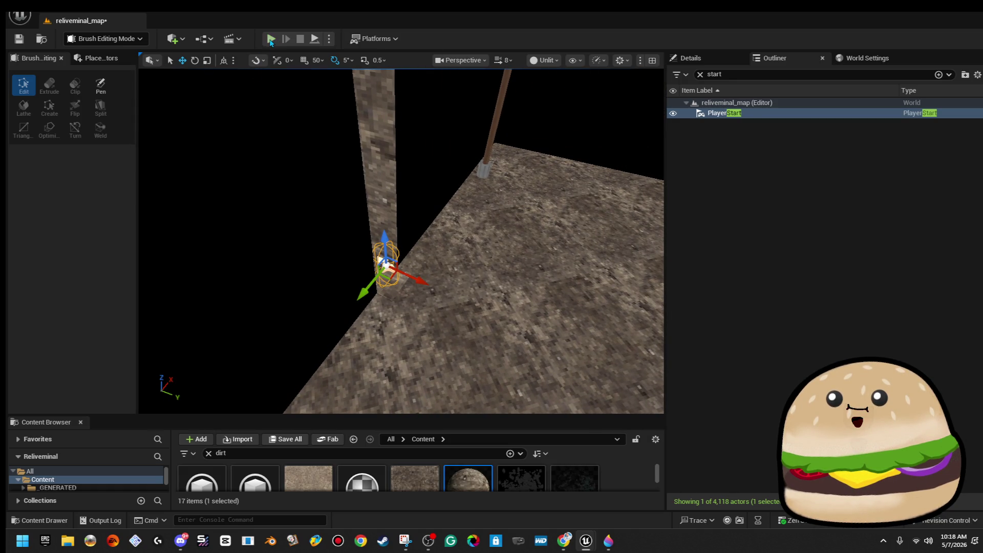
Play-test from the PlayerStart with Alt+P, stop, and select the wall brush behind the car
key(alt+p)
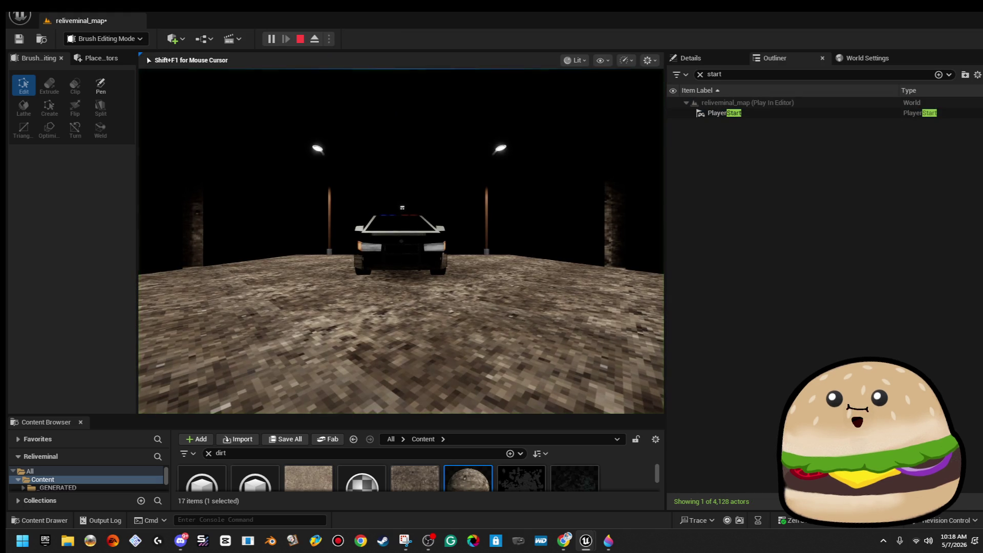
key(Escape)
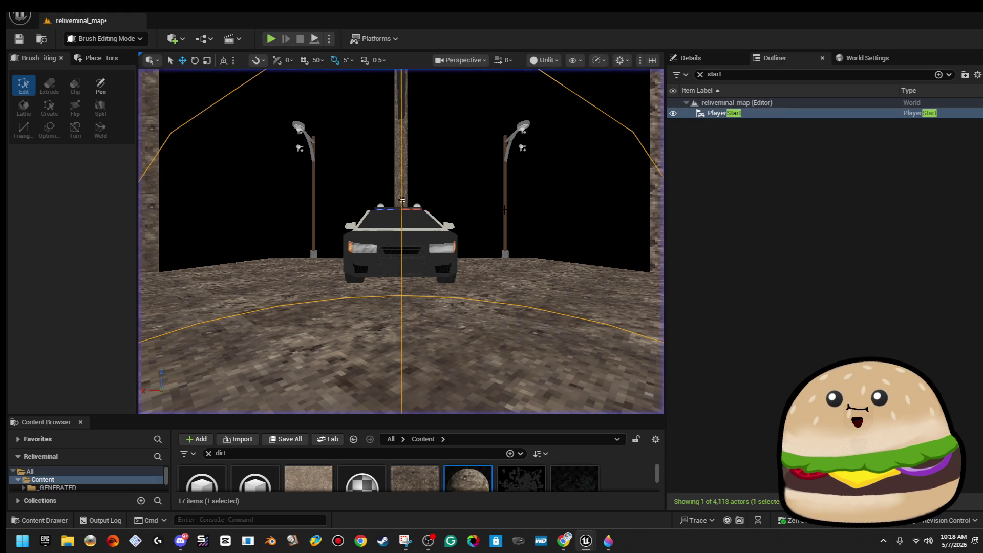
click(457, 251)
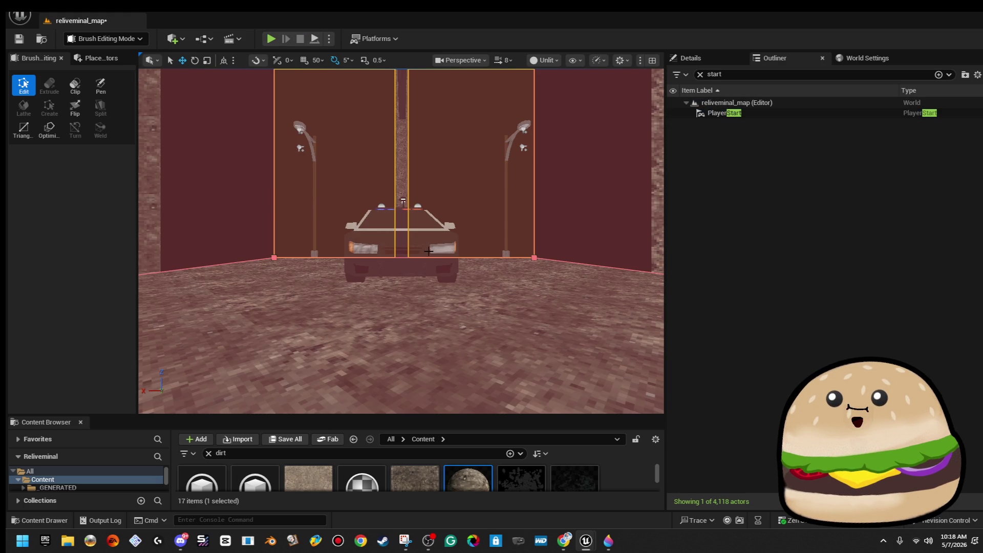
click(430, 250)
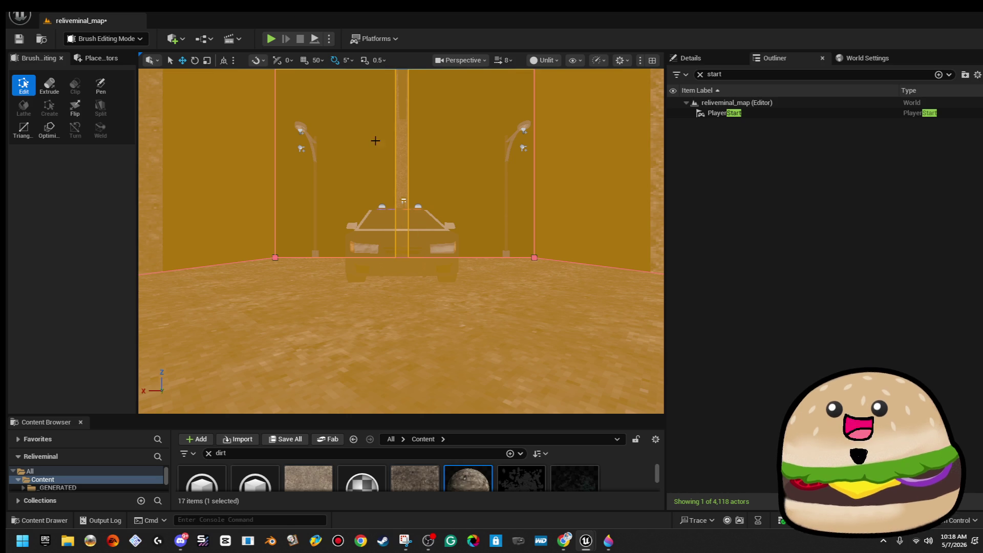
Replay the game full screen, then release it and open Windows Taskbar settings
click(268, 43)
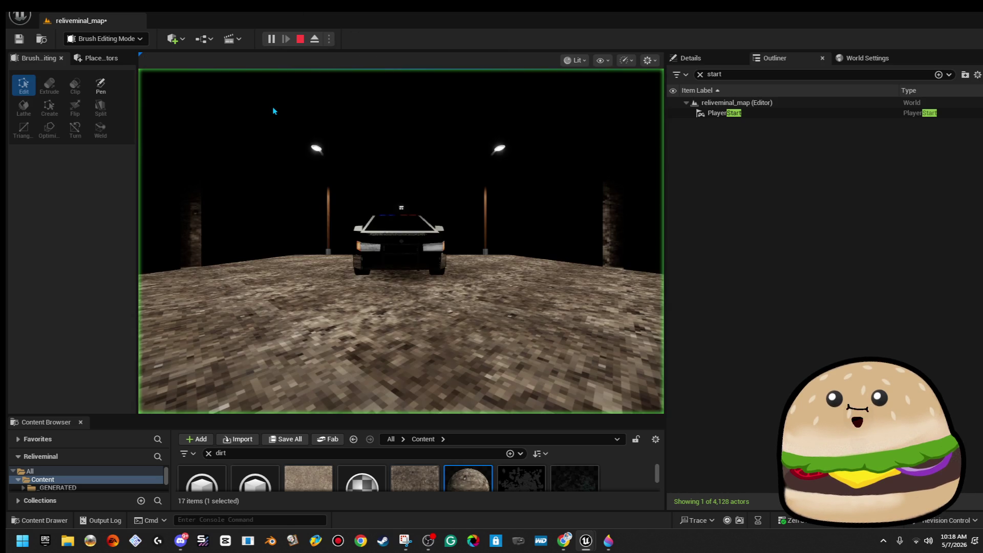
key(F11)
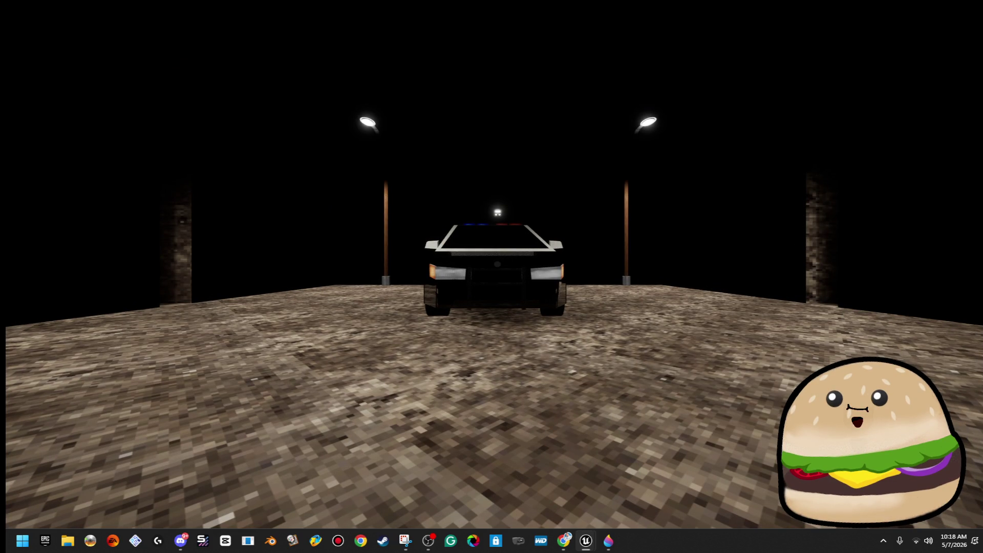
key(a)
key(d)
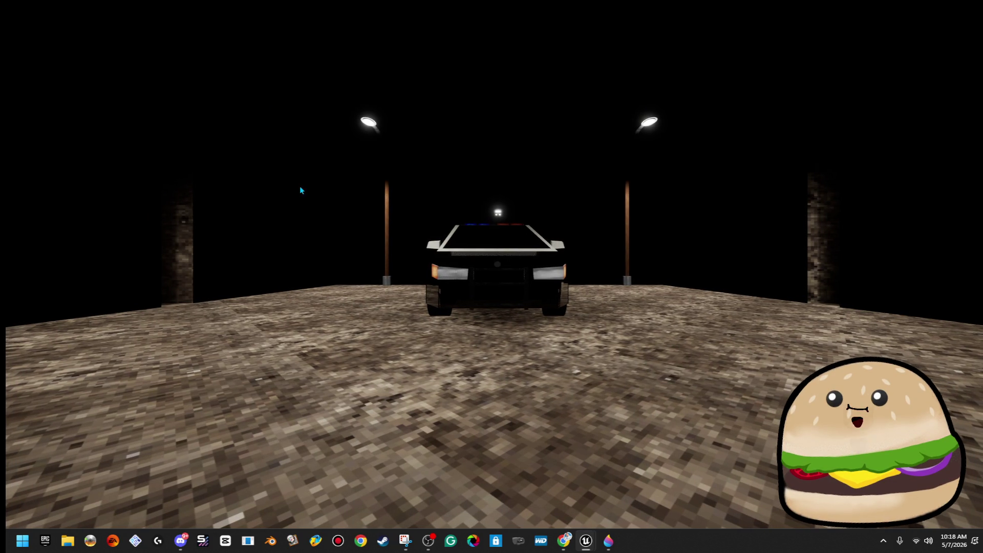
key(alt+Tab)
right_click(646, 541)
click(681, 518)
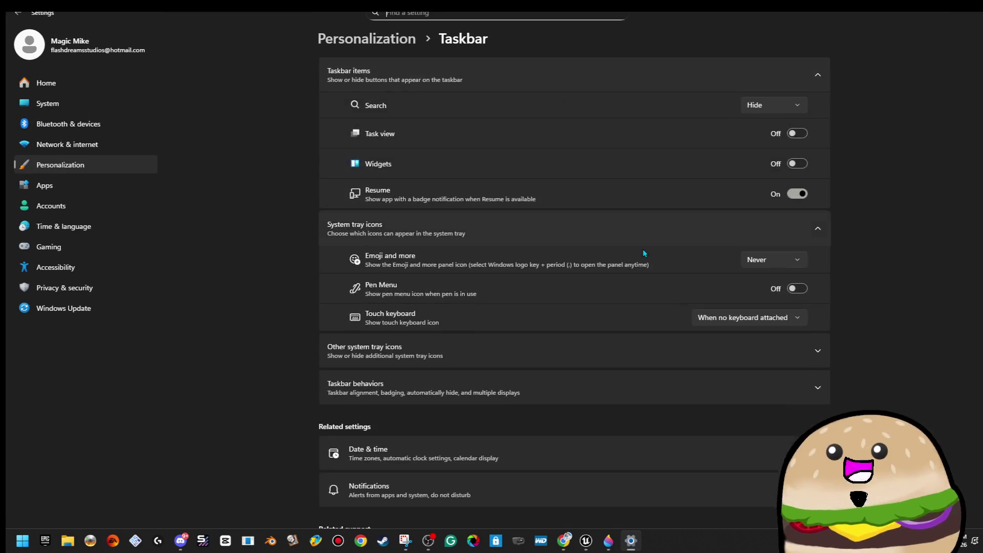
Turn on 'Automatically hide the taskbar' under Taskbar behaviors
scroll(644, 253, down, 3)
click(441, 224)
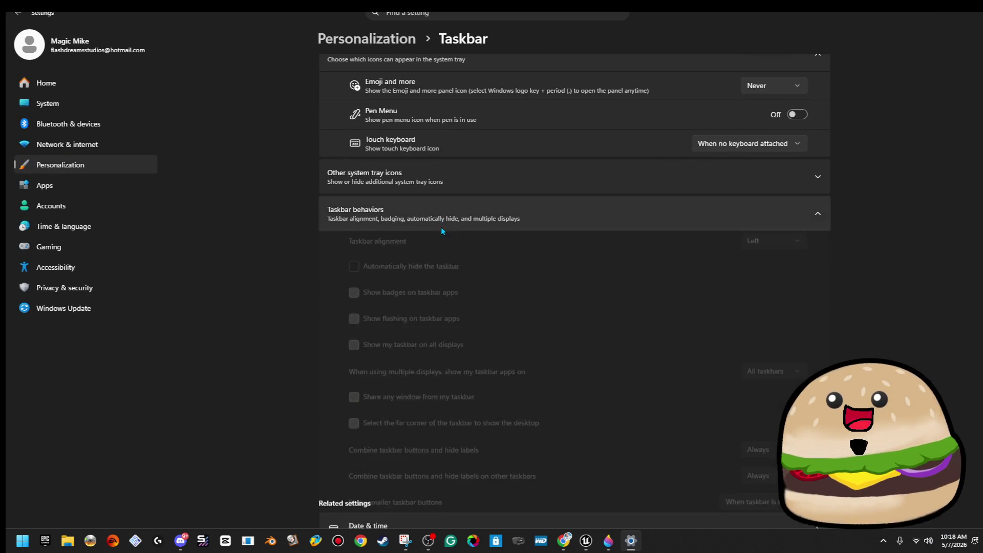
click(412, 271)
Capture a full-screen screenshot of the parking-lot car view, then exit full screen and stop play
key(alt+Tab)
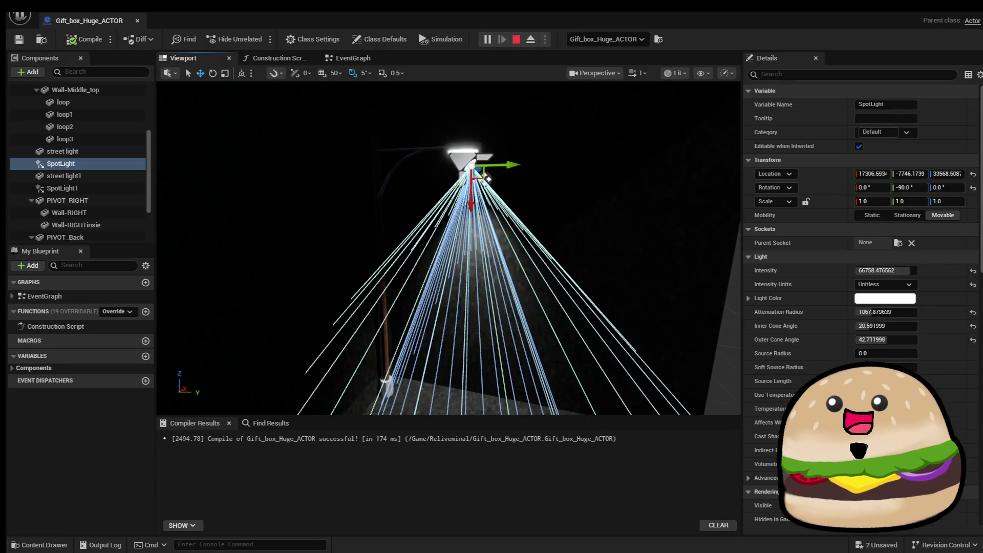
key(Escape)
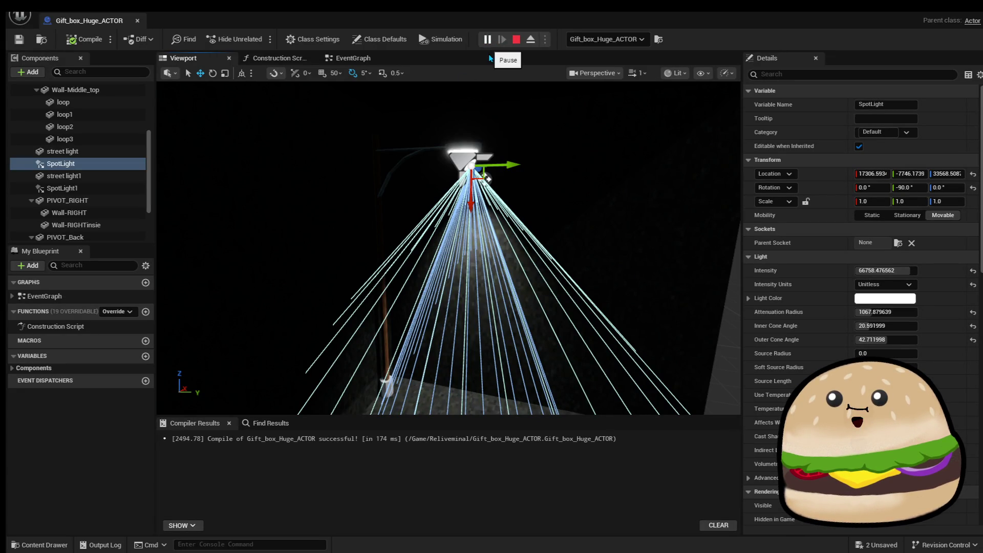
key(alt+Tab)
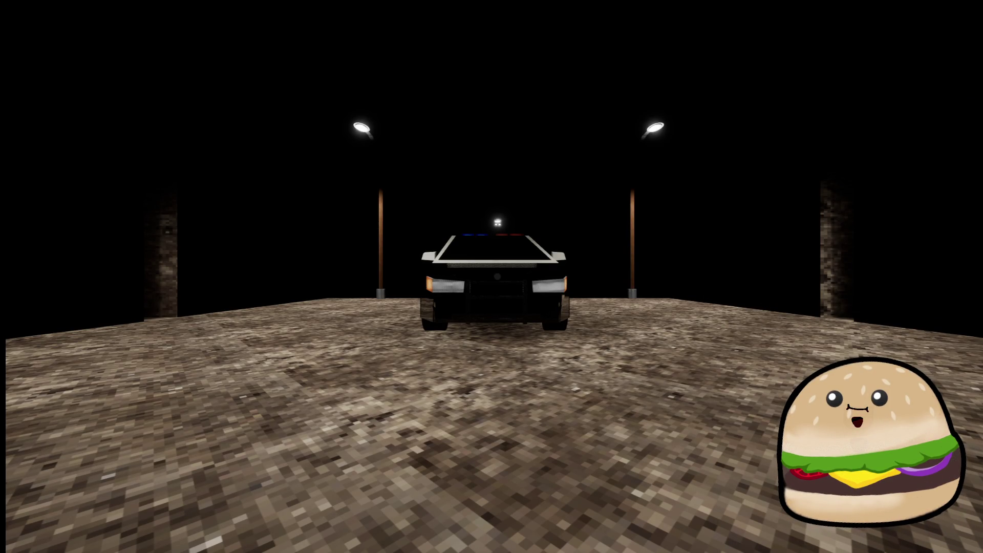
key(super+shift+s)
key(Escape)
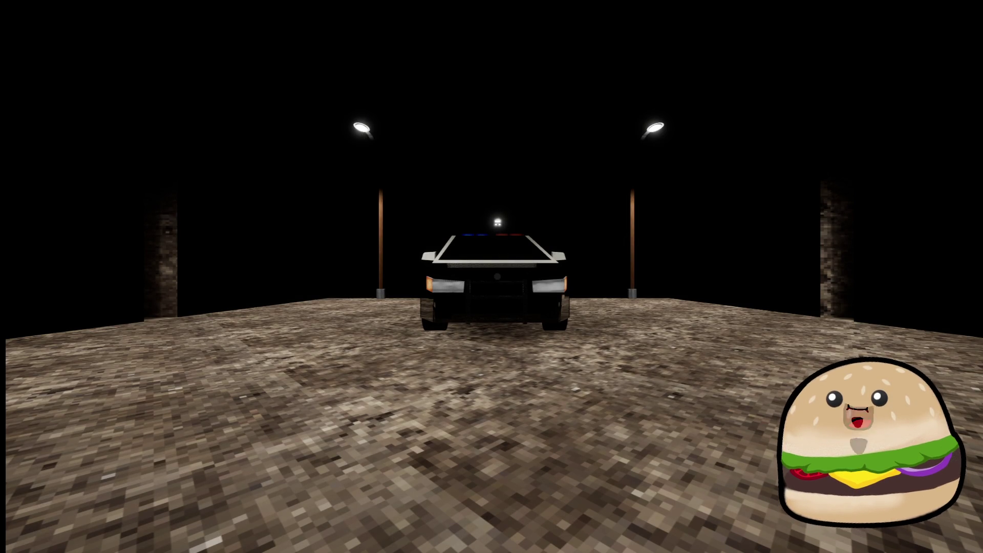
key(alt+Tab)
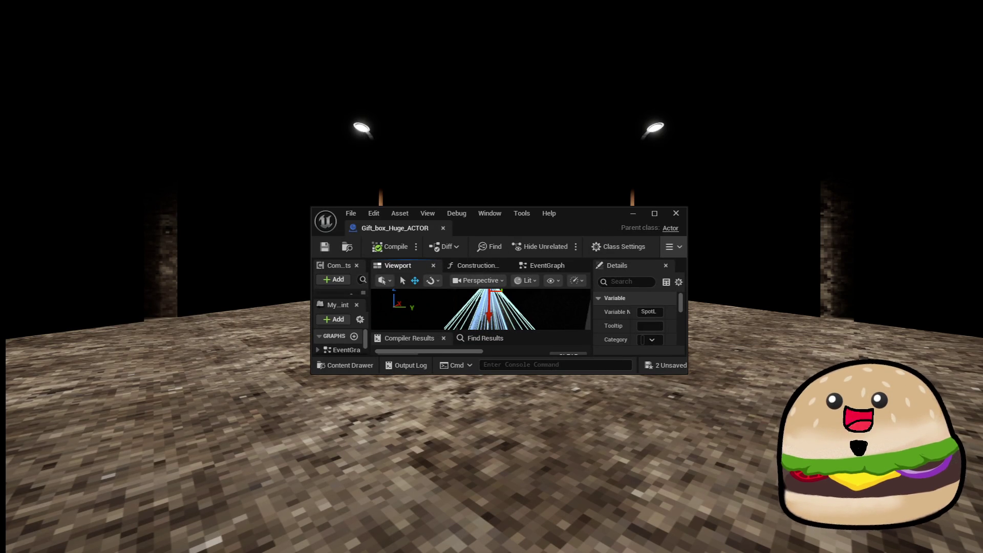
key(F11)
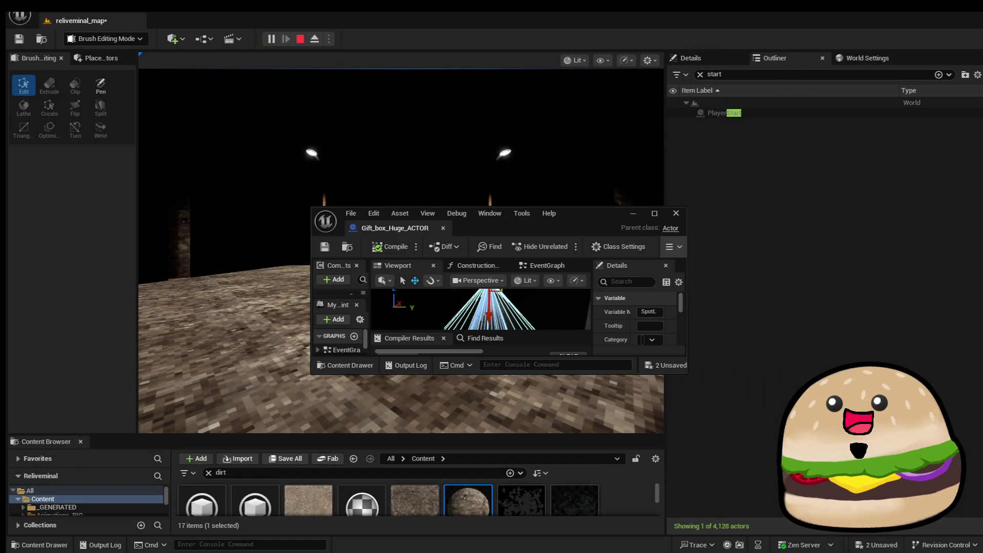
click(301, 40)
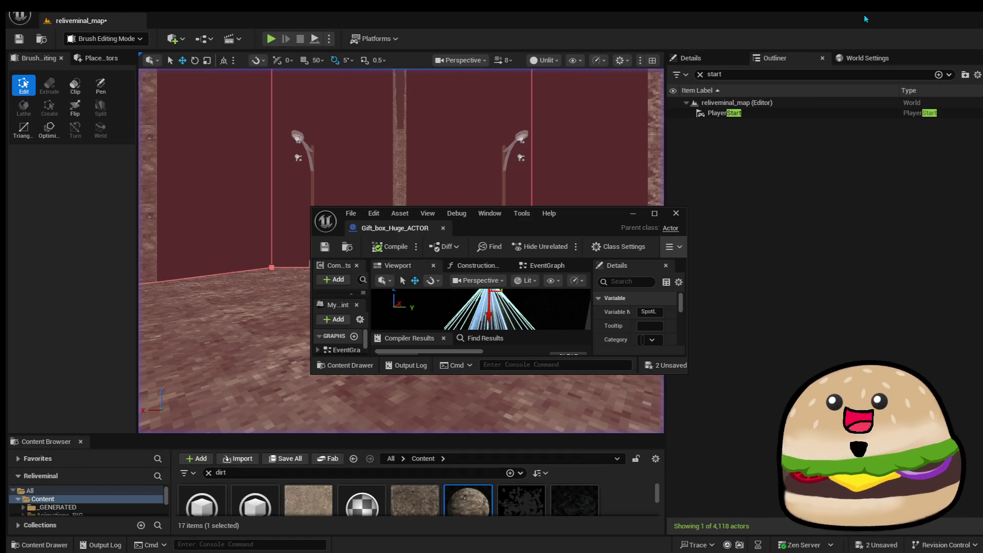
Minimize the editor and launch Paint 3D from the Start search
click(935, 14)
key(super)
text(pai)
key(Return)
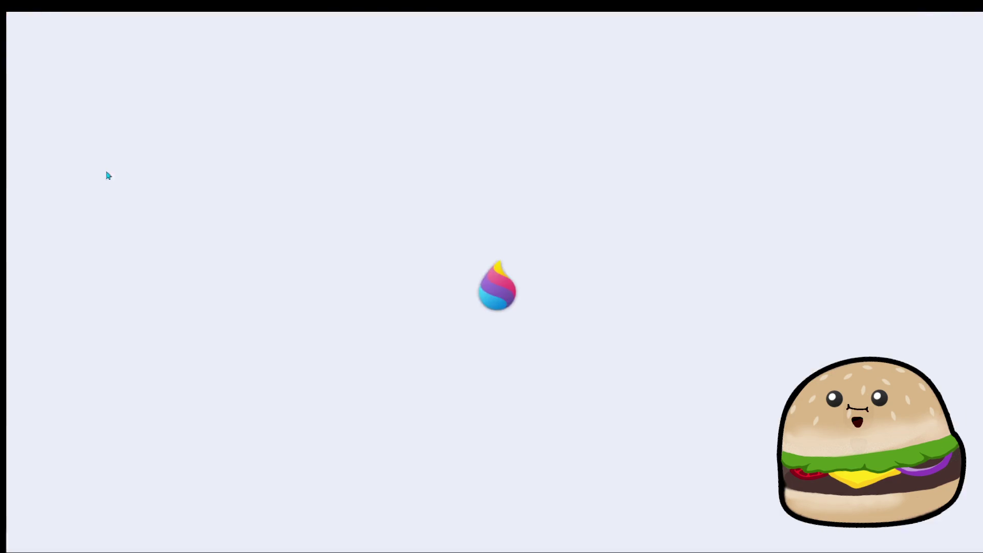
Paste the parking-lot screenshot into a new Paint 3D canvas
click(467, 238)
key(ctrl+v)
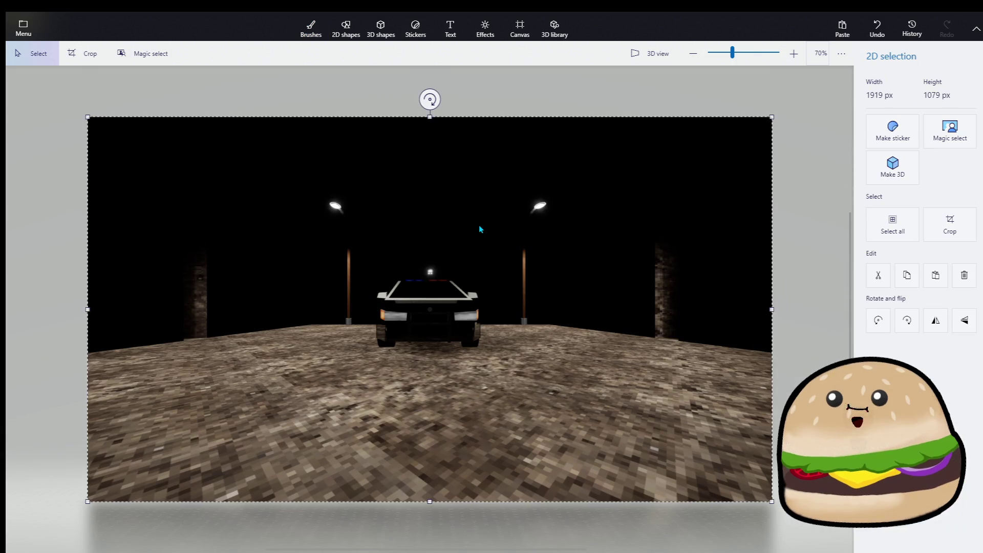
click(822, 257)
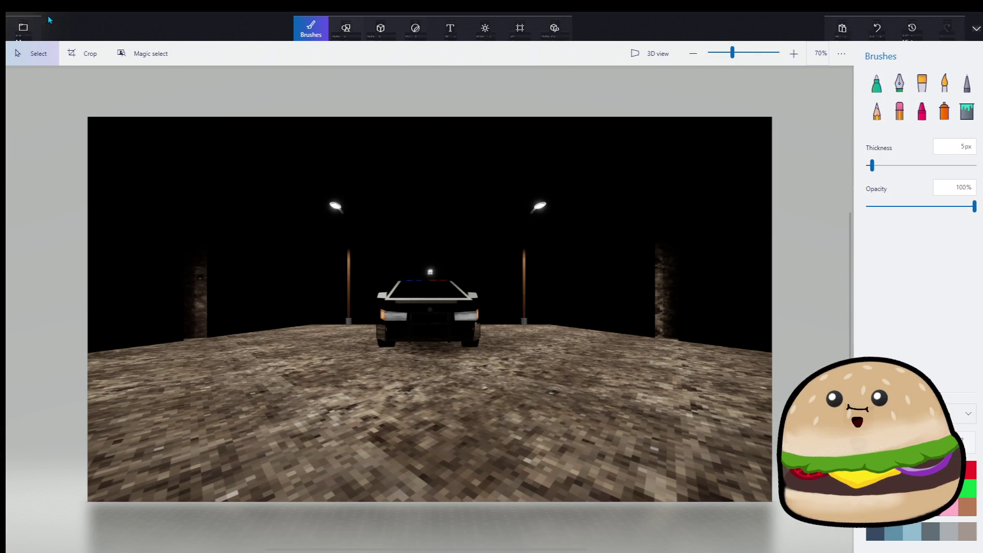
Save it as image 'tv transfer pic parking lot' in Desktop\SUBLIMINI, then close Paint 3D
click(23, 28)
click(84, 164)
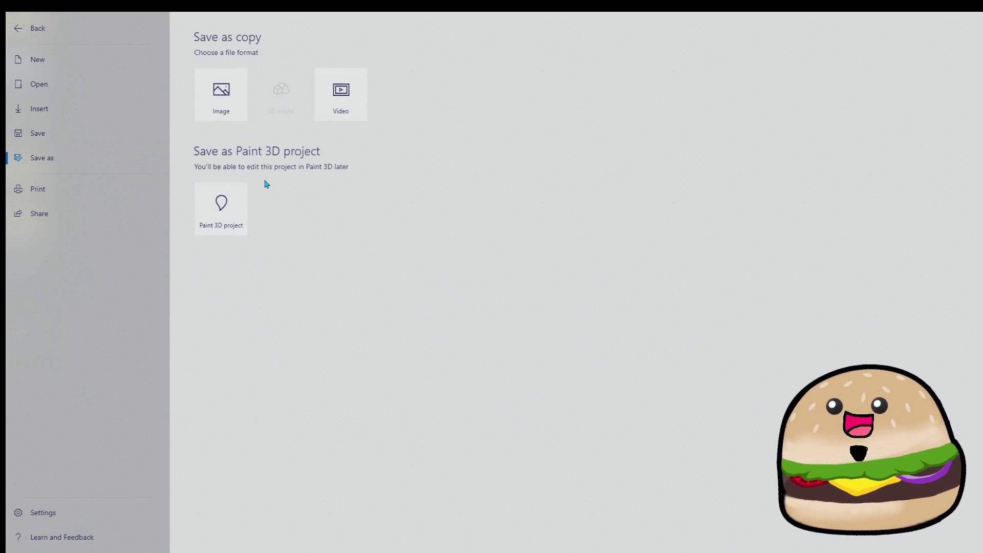
key(Escape)
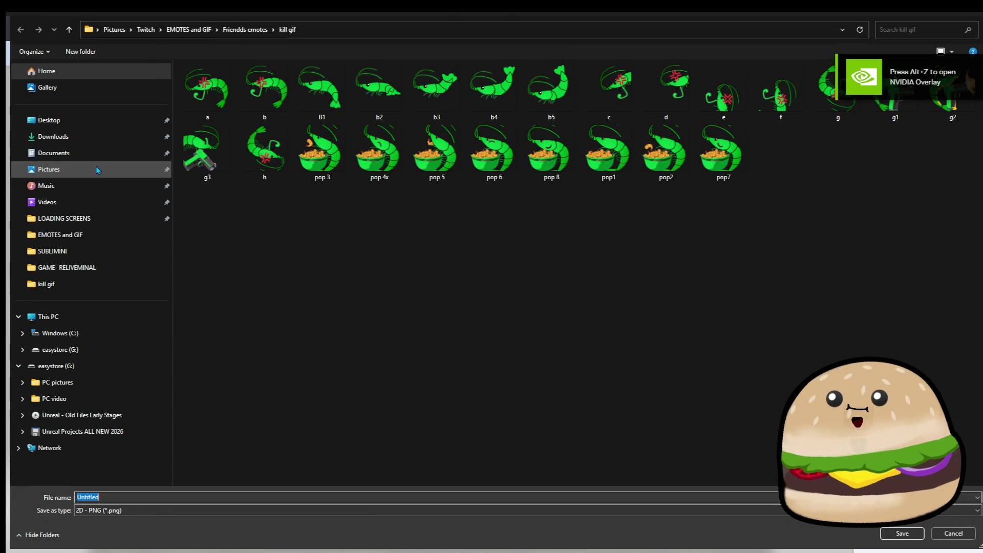
click(124, 245)
scroll(484, 407, down, 3)
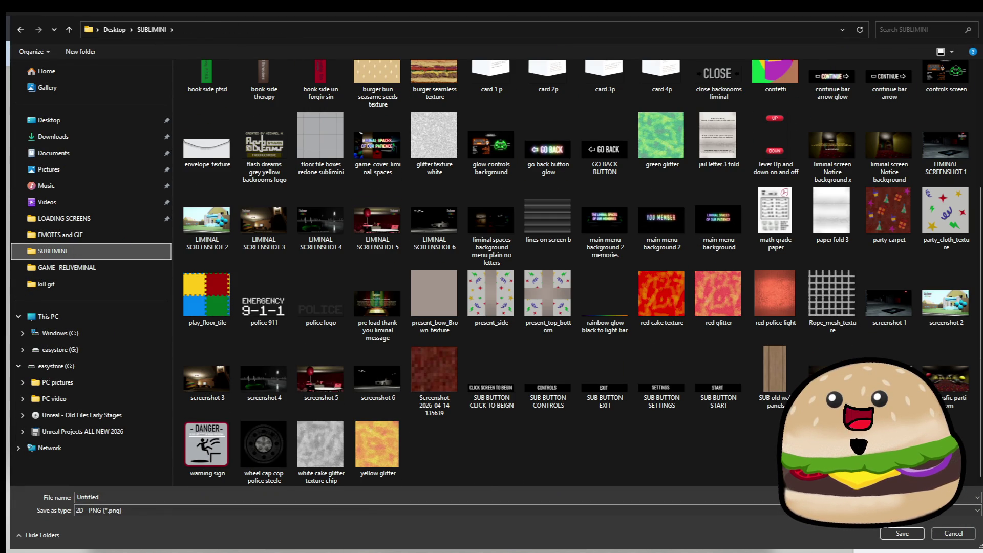
text(tv transfer pic basement)
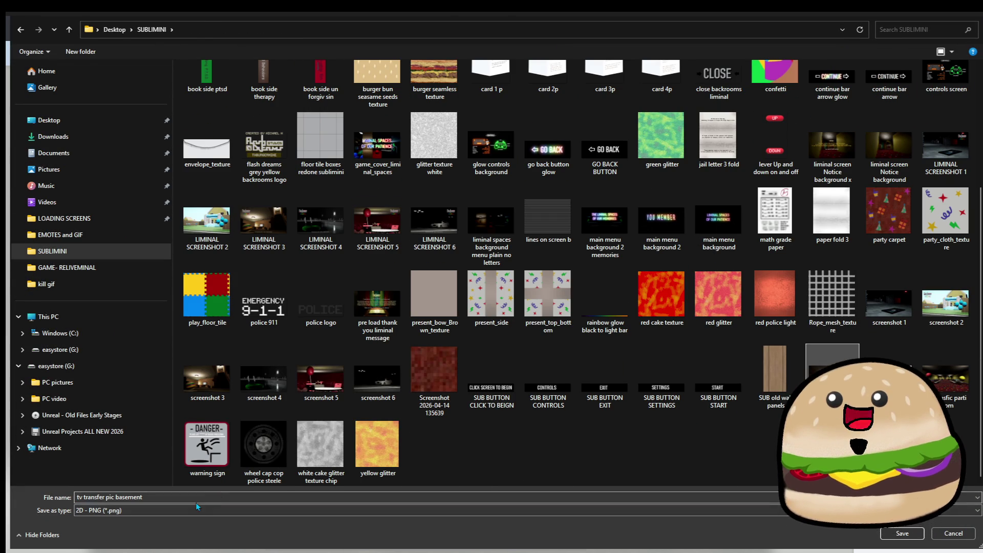
triple_click(197, 497)
text(tv transfer pic parking lo)
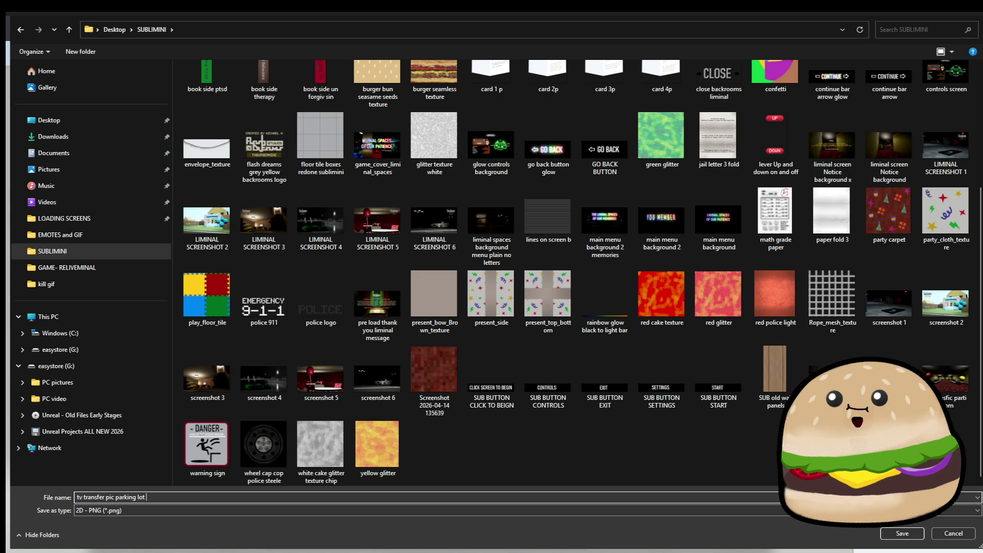
key(Return)
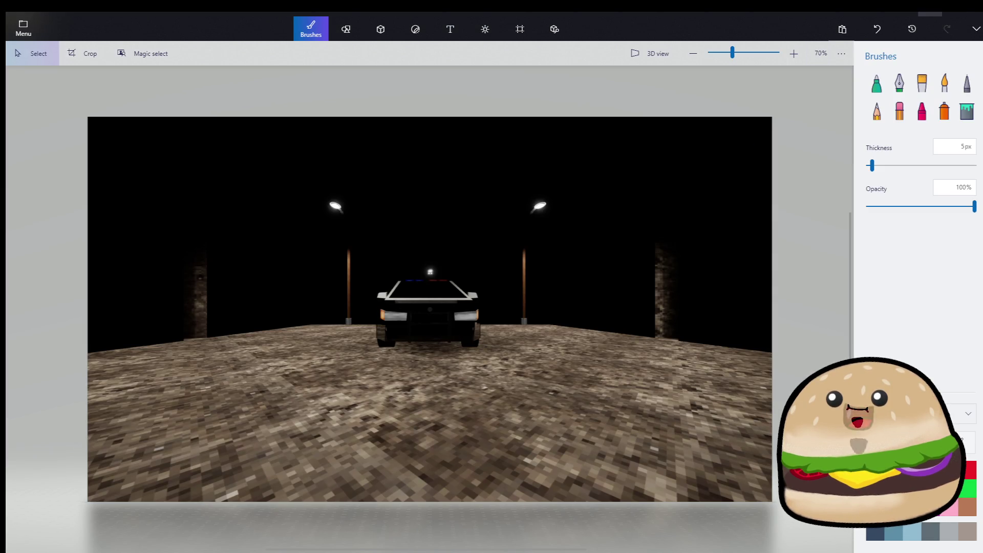
key(super+d)
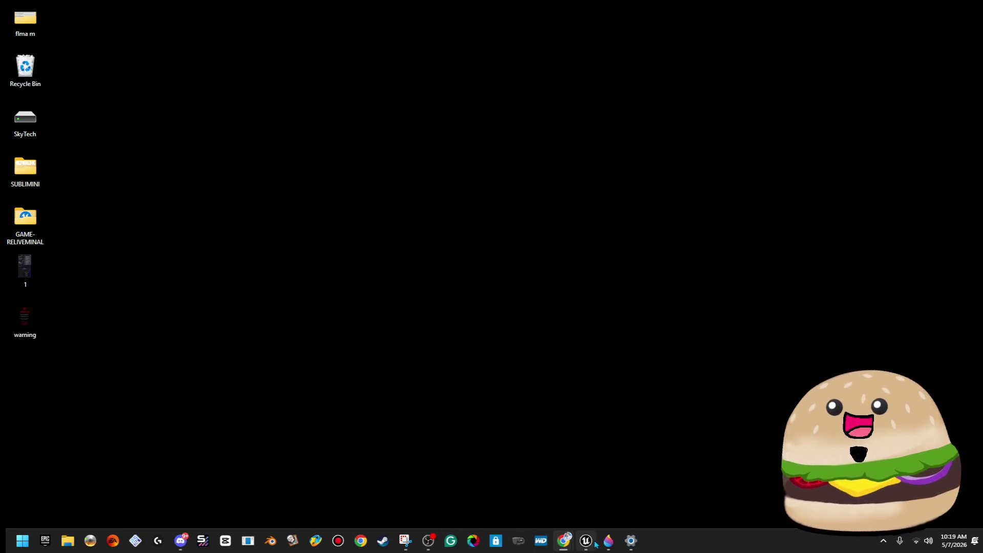
Restore the Unreal editor and minimize the Blueprint editor window
click(594, 542)
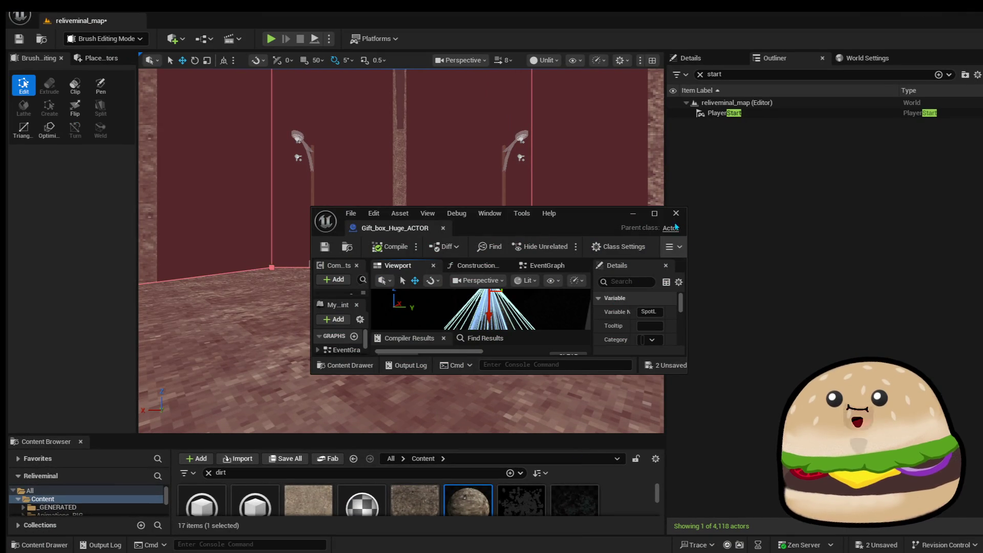
click(633, 214)
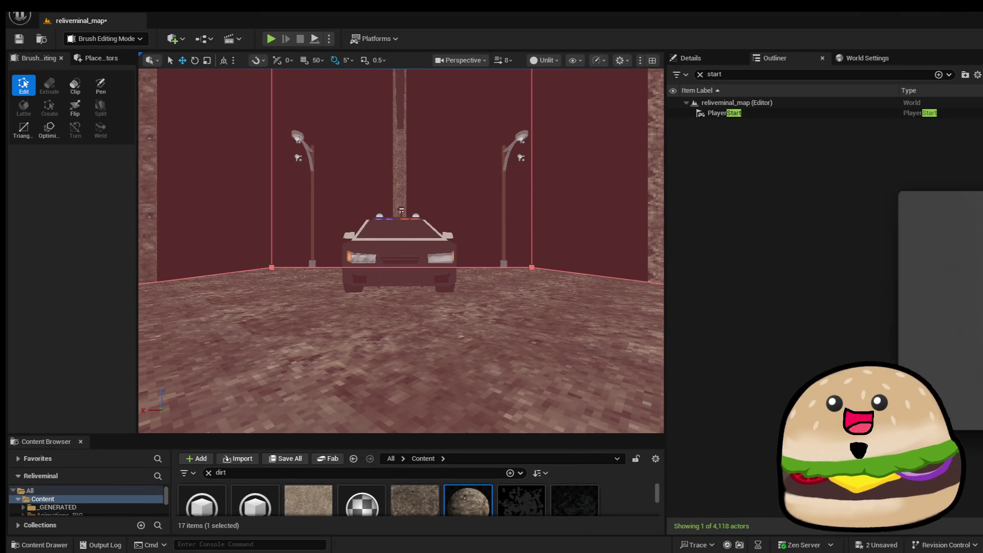
click(236, 458)
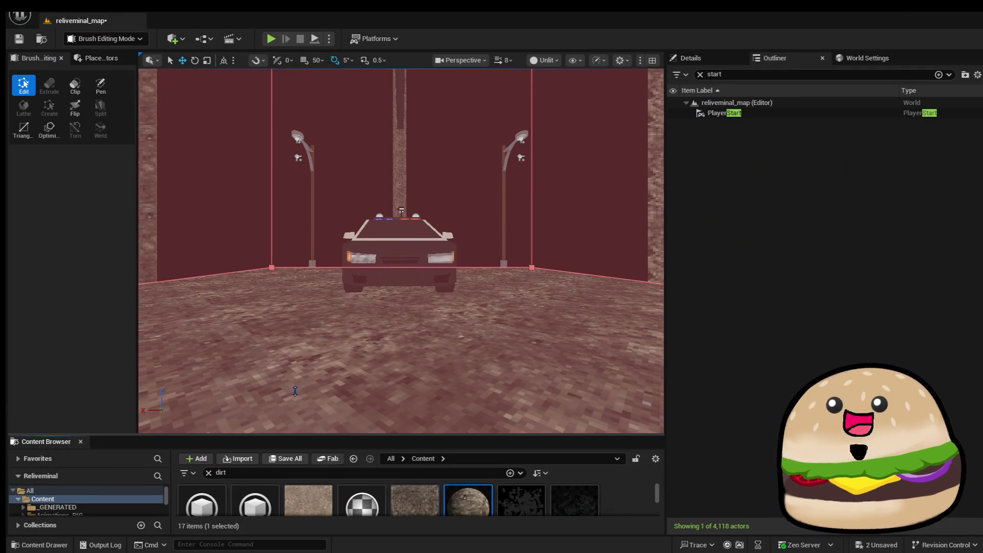
drag(281, 417, 281, 341)
scroll(93, 477, down, 10)
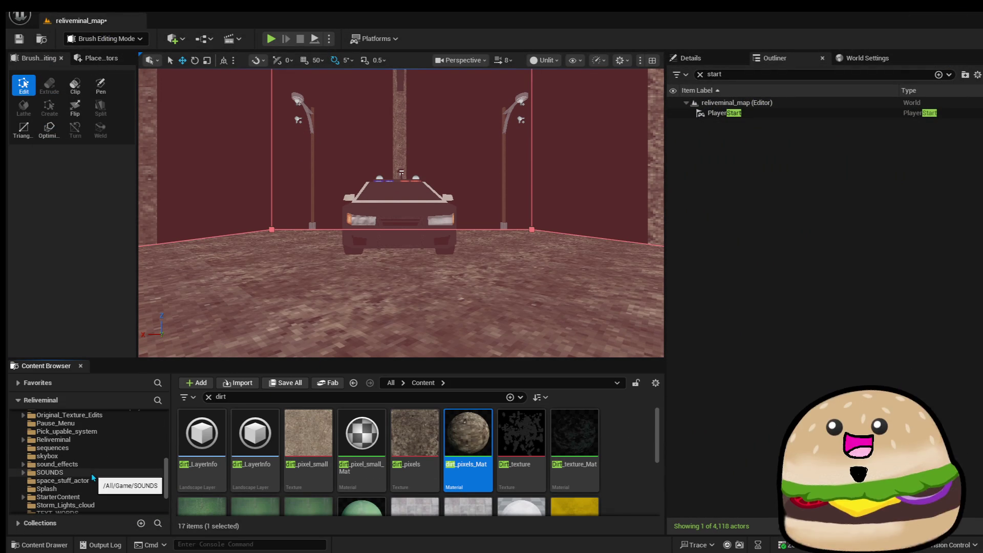
Show the Reliveminal folder with the dirt filter cleared and open the import file picker
click(115, 439)
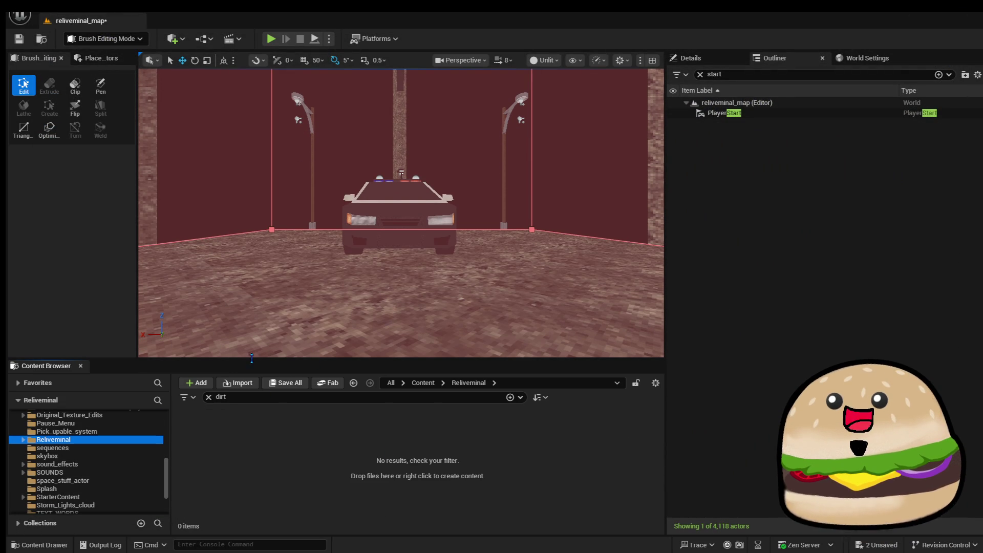
click(209, 396)
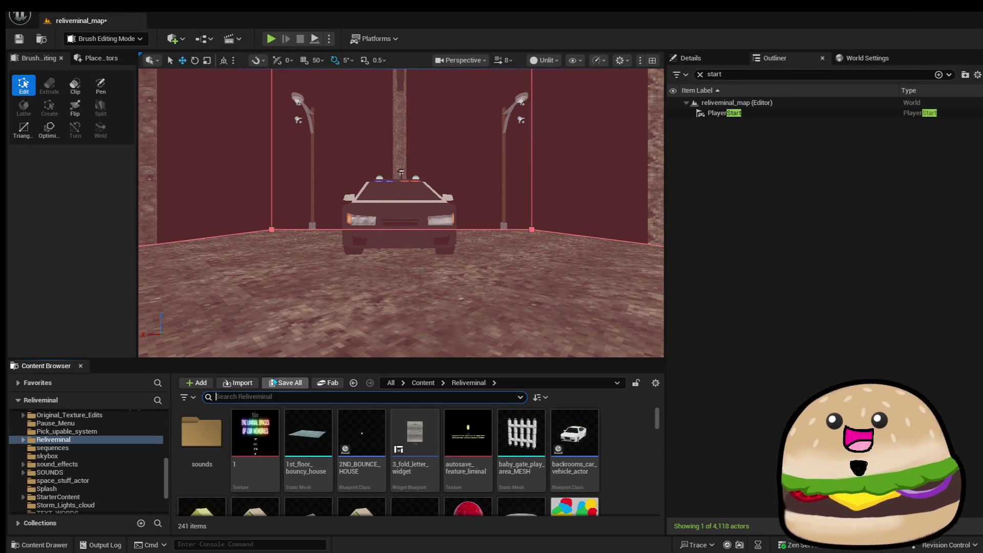
click(238, 382)
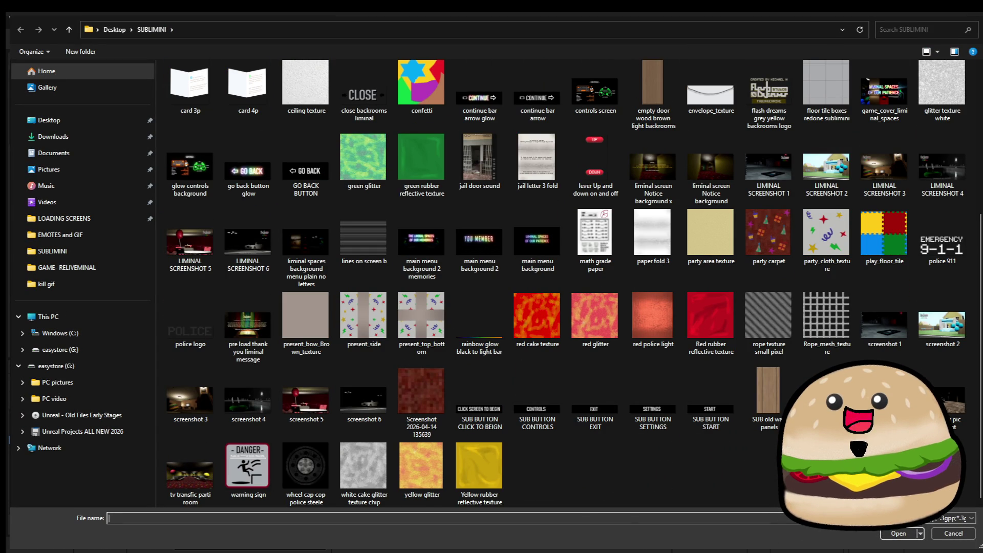
Import the parking-lot PNG, then search 'trans' and open tv_transfer_pic_basement_Mat
key(Escape)
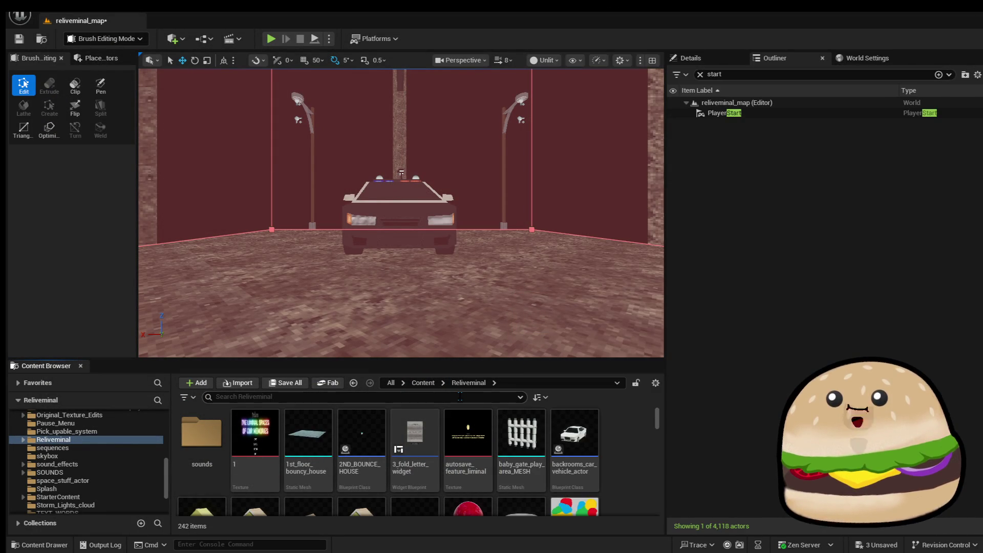
click(459, 396)
text(trans)
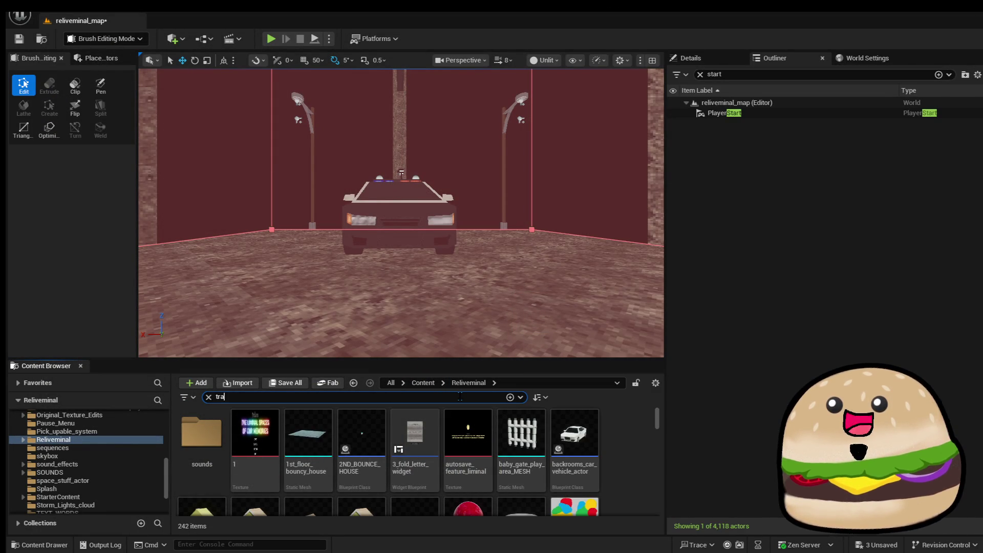
text(er)
key(BackSpace)
key(BackSpace)
click(403, 435)
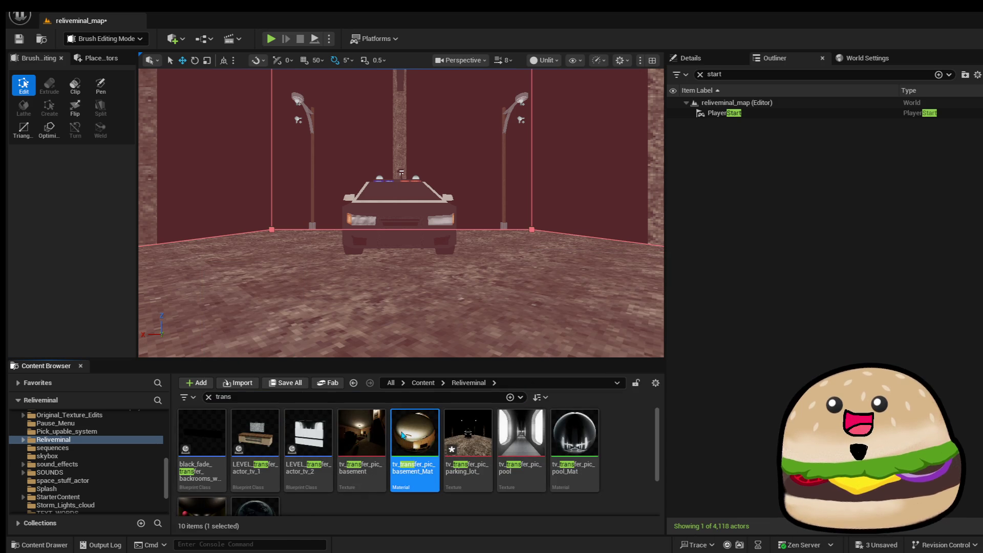
double_click(403, 435)
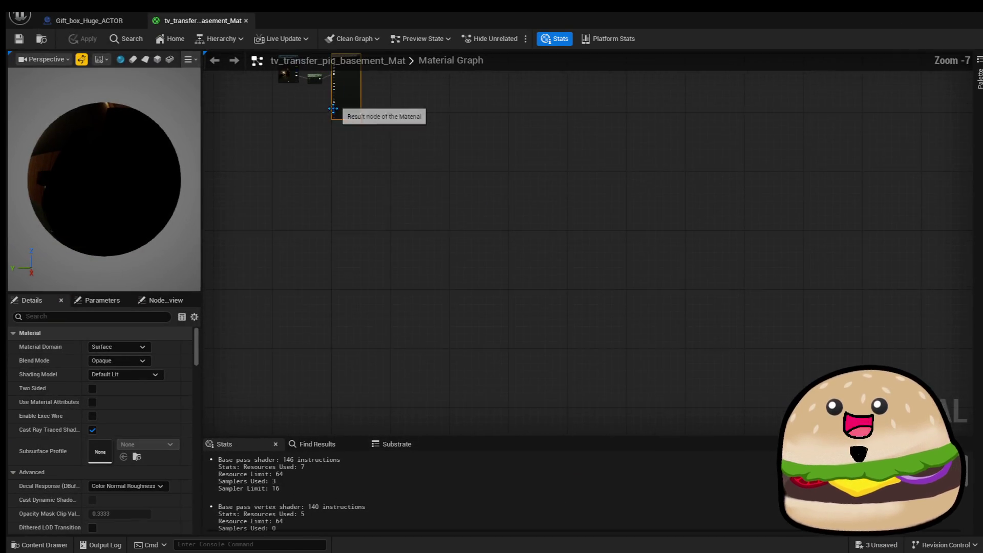
Inspect the basement material's nodes, then close its editor
drag(340, 177, 426, 297)
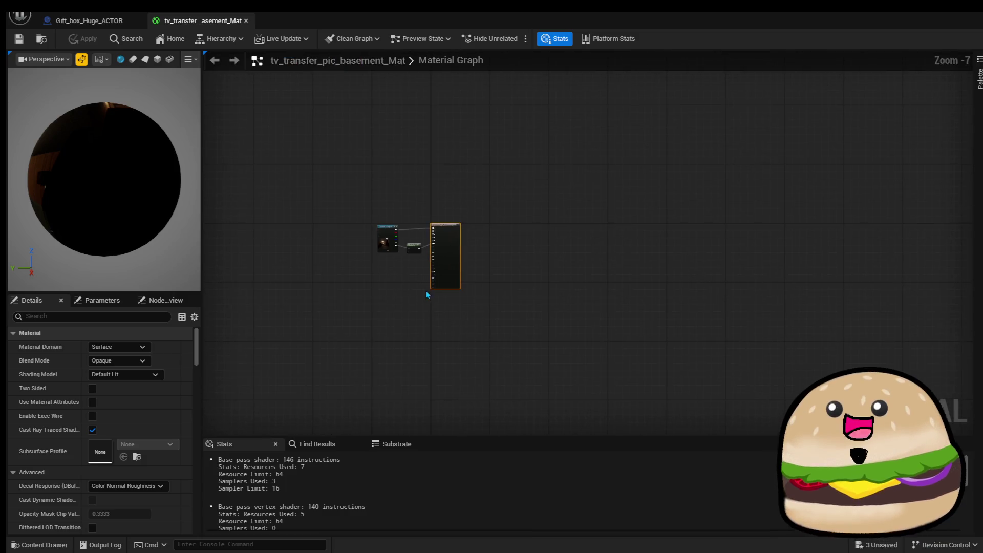
scroll(413, 222, up, 7)
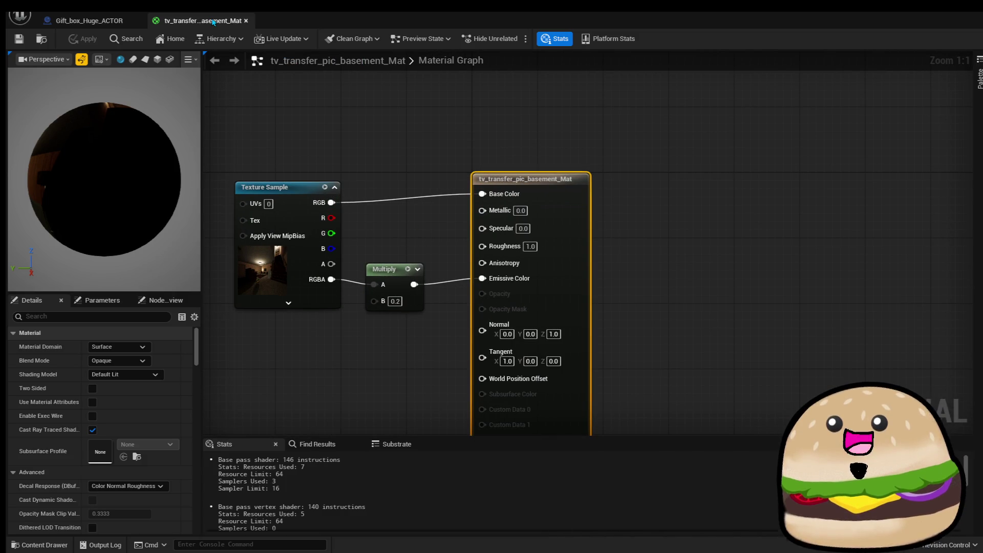
click(244, 22)
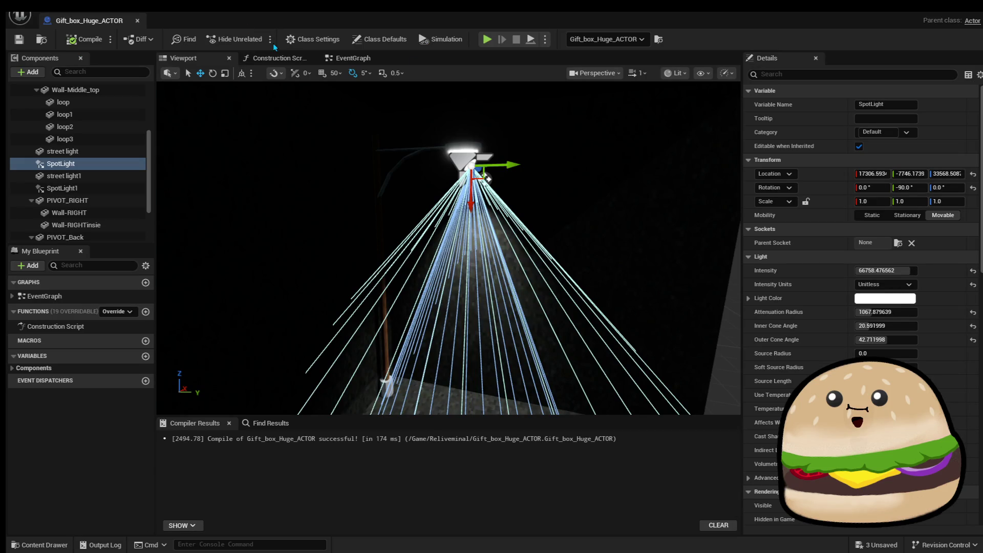
key(ctrl+w)
Create a material from the parking-lot texture, keep its default name, and open it
click(232, 397)
right_click(480, 441)
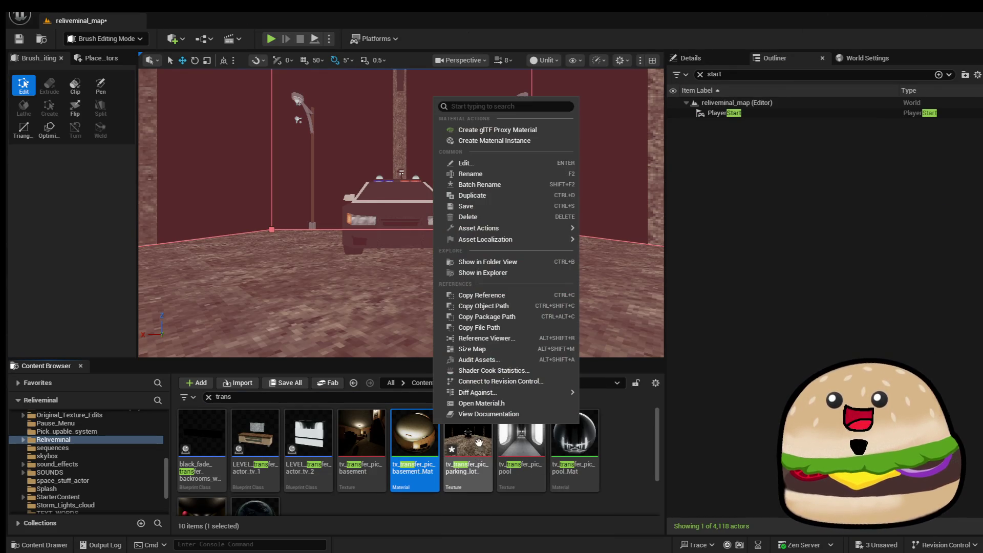
click(528, 50)
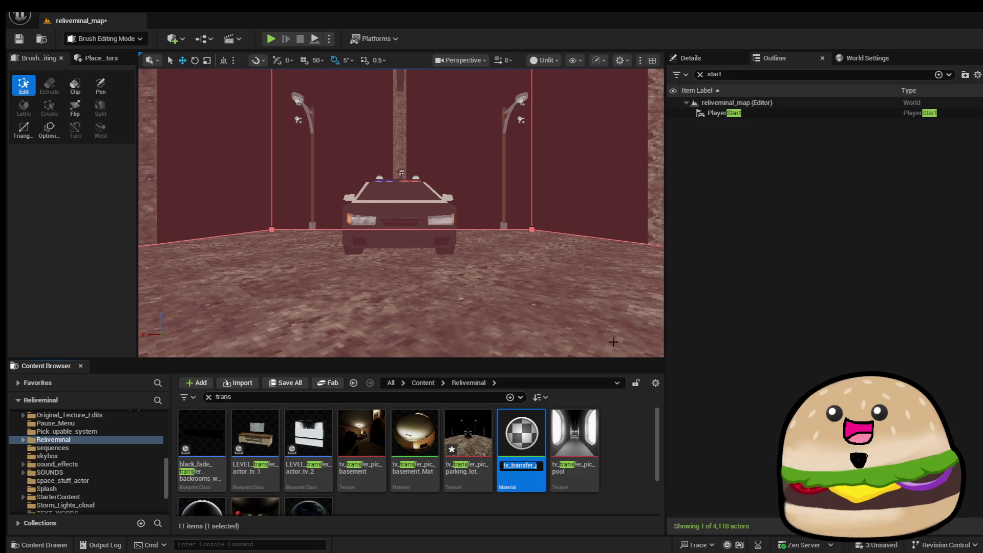
key(Return)
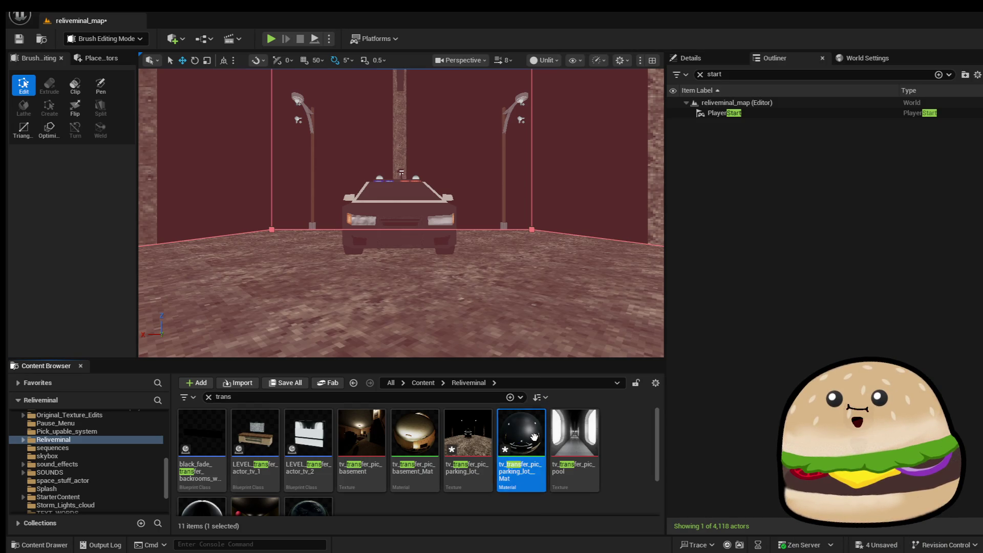
key(Return)
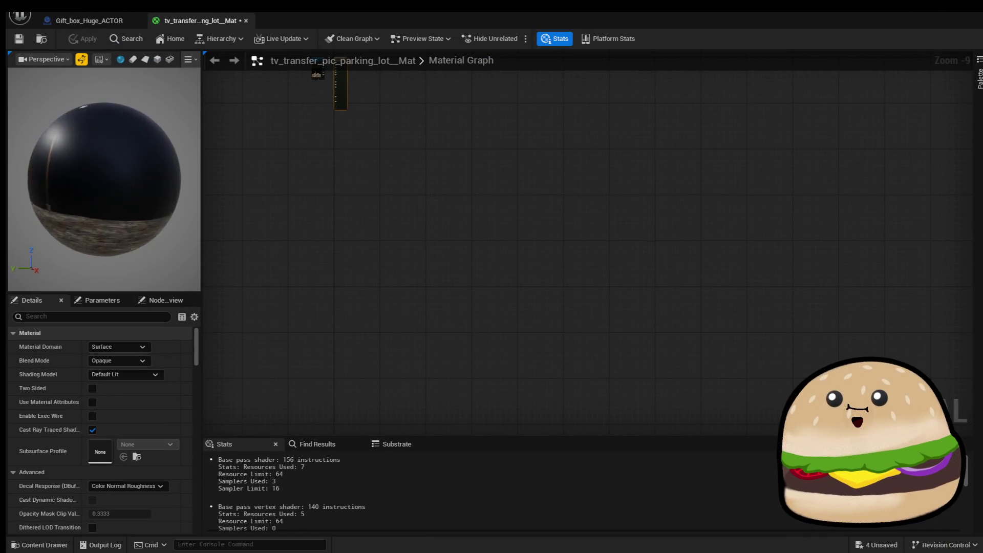
Multiply the texture RGBA by 0.2 and wire the result into Emissive Color
mouse_move(102, 179)
mouse_down()
mouse_move(118, 215)
mouse_move(108, 174)
mouse_move(118, 205)
mouse_up()
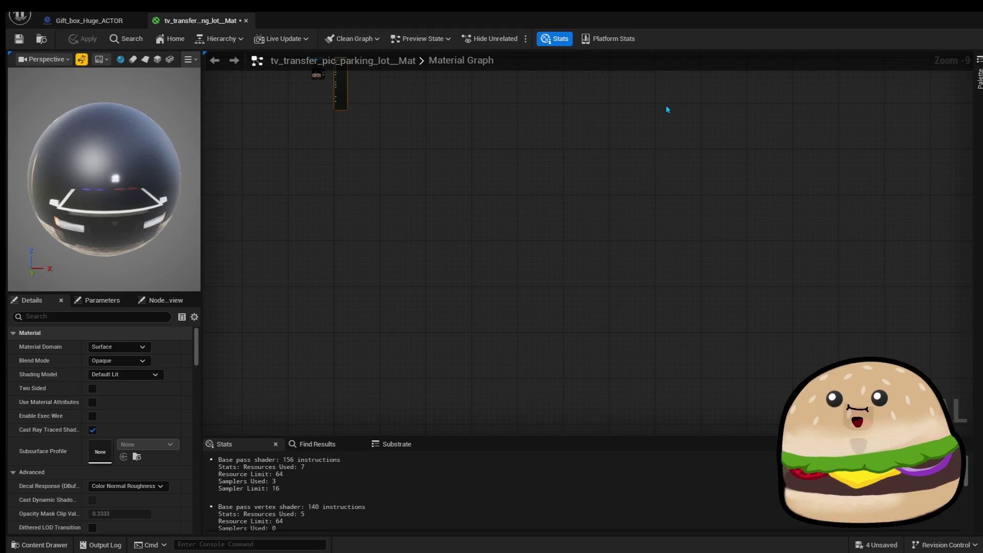
scroll(459, 301, up, 10)
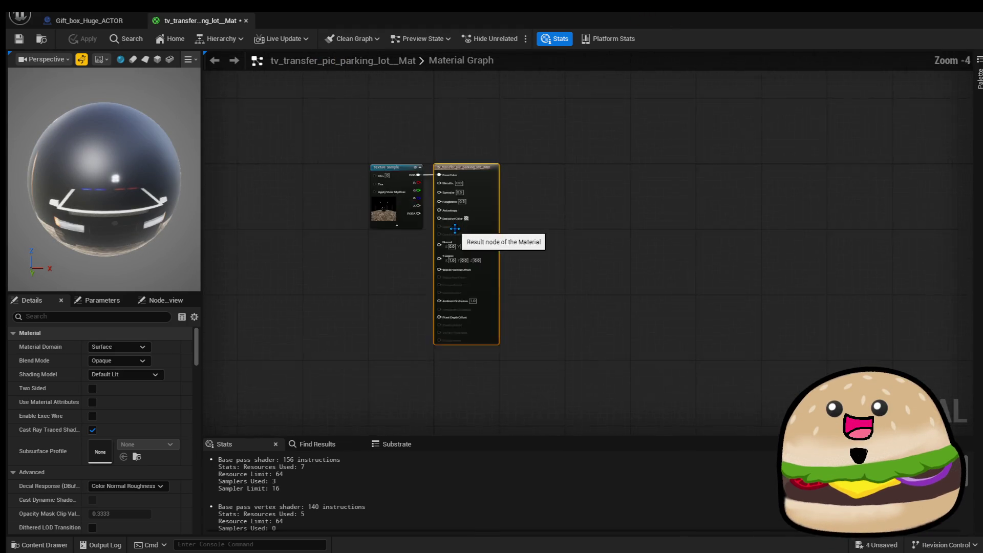
mouse_move(507, 251)
mouse_down()
mouse_move(299, 235)
mouse_move(412, 255)
mouse_up()
text(*)
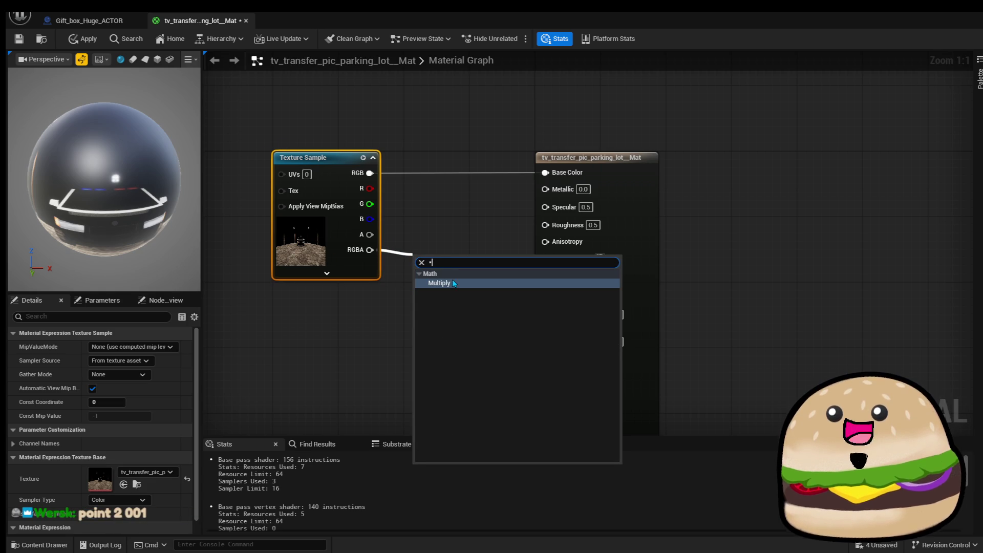
click(454, 283)
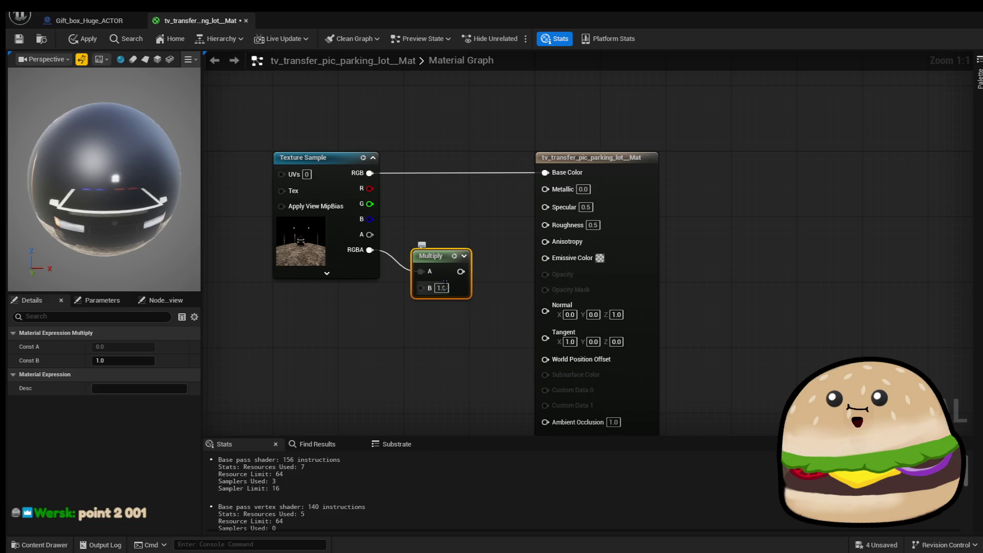
click(442, 288)
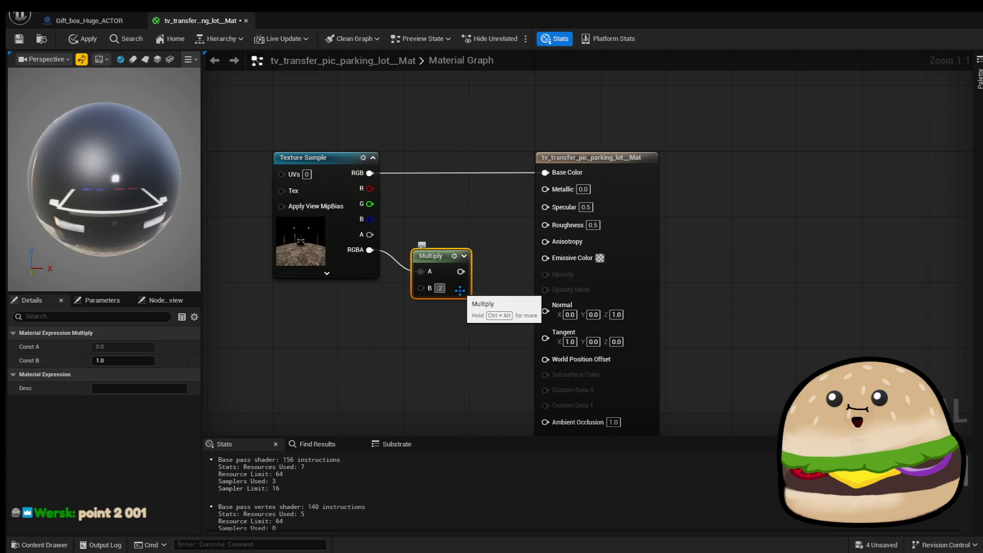
mouse_move(461, 272)
mouse_down()
mouse_move(511, 273)
mouse_move(546, 257)
mouse_up()
drag(442, 270, 458, 261)
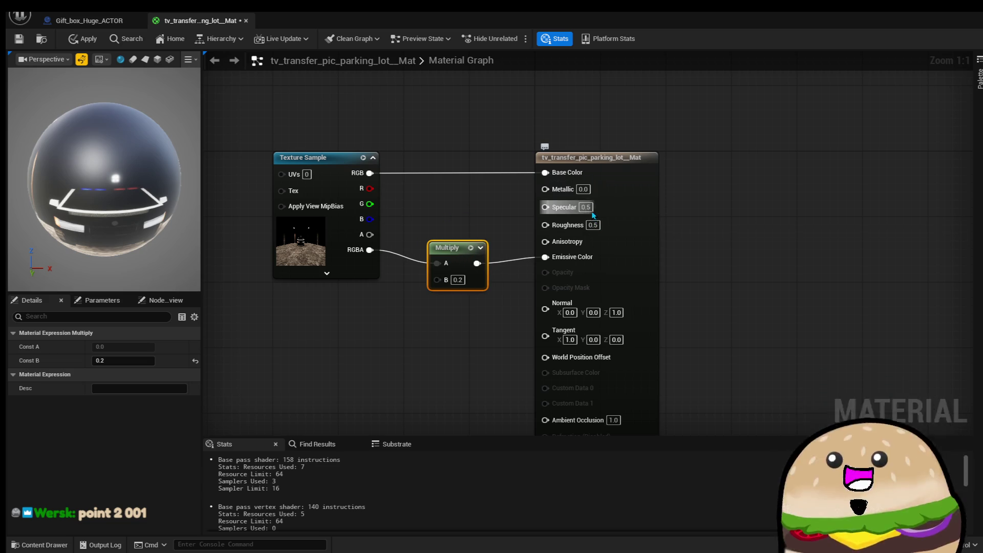
Set Specular to 0 and Roughness to 1, apply the material and close its editor
drag(191, 167, 72, 179)
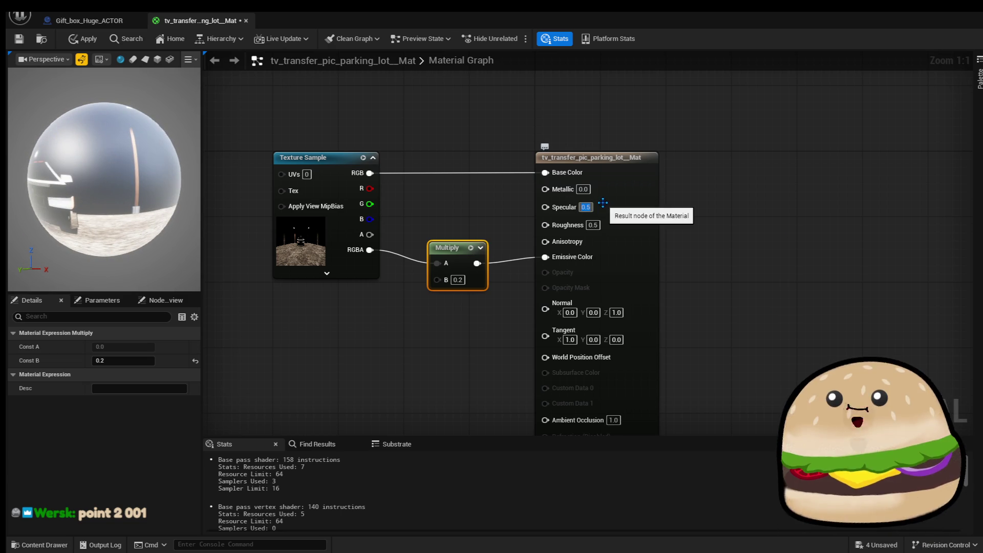
text(0)
key(Return)
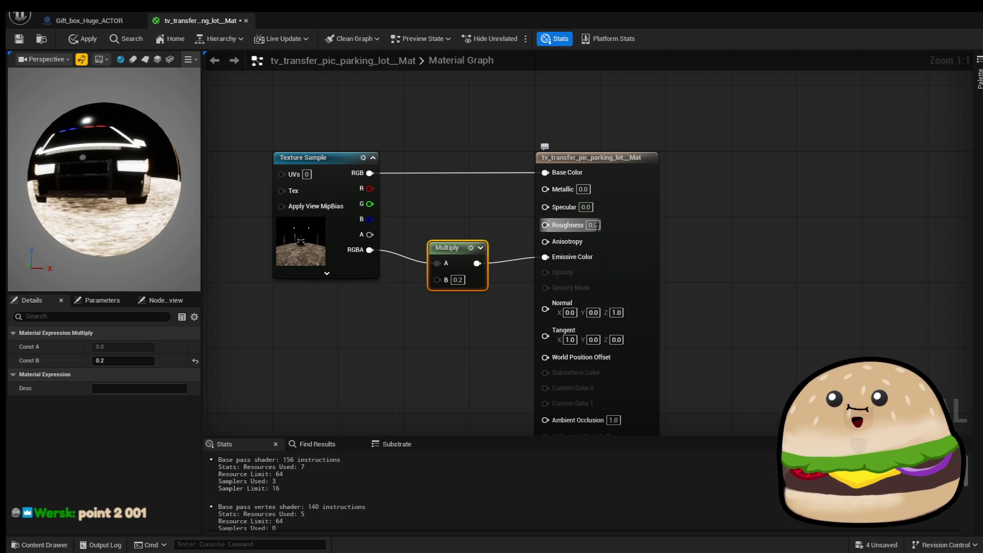
text(1)
key(Tab)
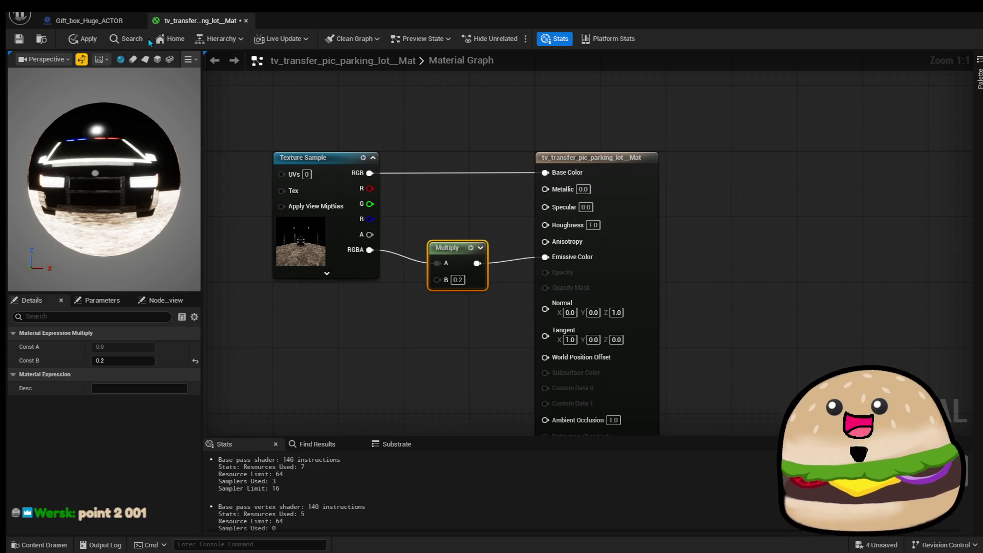
click(84, 39)
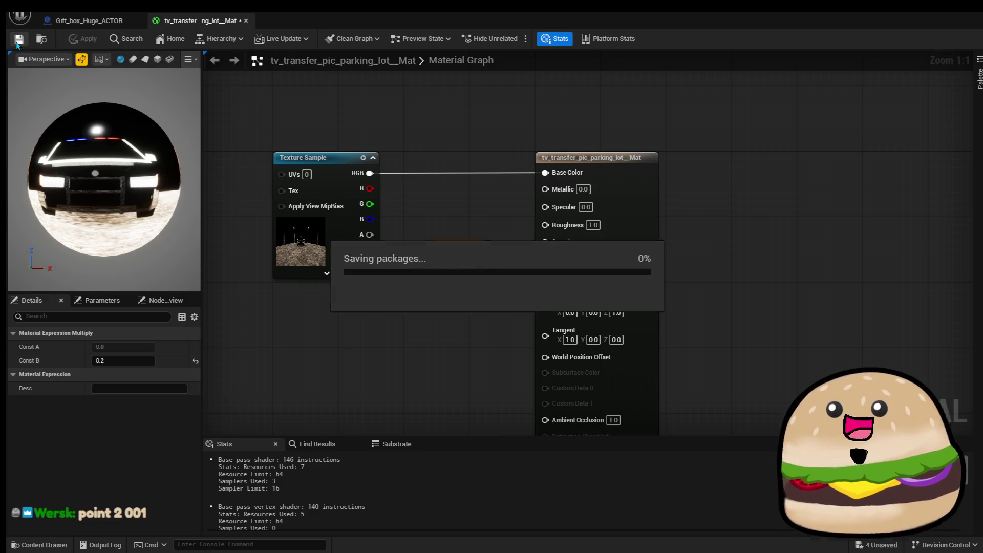
click(245, 21)
mouse_move(487, 179)
mouse_down()
mouse_move(461, 205)
mouse_move(420, 220)
mouse_move(430, 230)
mouse_move(409, 241)
mouse_move(399, 236)
mouse_move(410, 226)
mouse_up()
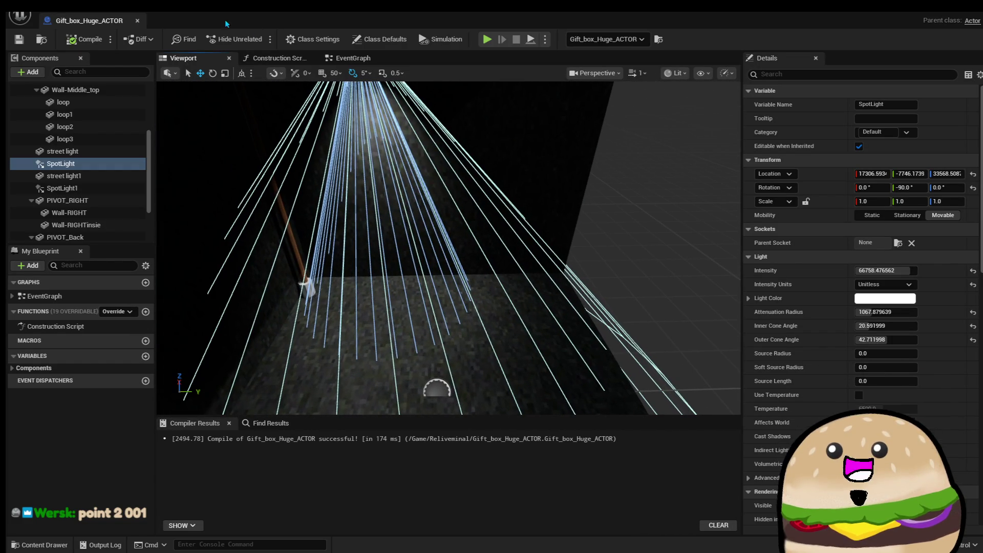
Close the Gift_box_Huge_ACTOR blueprint and fly the level camera over to the wall TV
click(138, 21)
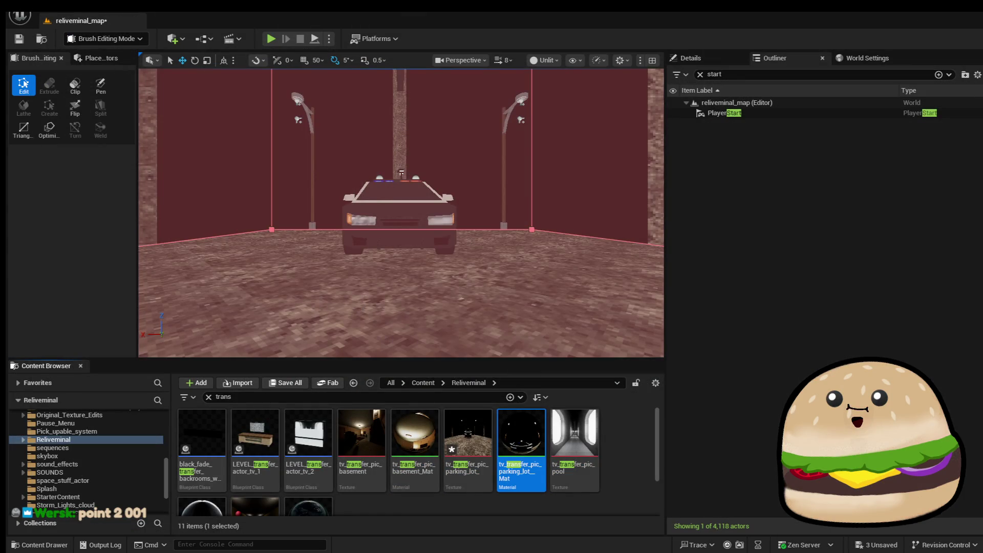
drag(467, 242, 492, 256)
mouse_move(355, 321)
mouse_down()
mouse_move(368, 312)
mouse_move(355, 321)
mouse_up()
mouse_move(444, 296)
mouse_down()
mouse_move(461, 307)
mouse_move(425, 330)
mouse_move(427, 281)
mouse_move(400, 281)
mouse_move(392, 247)
mouse_up()
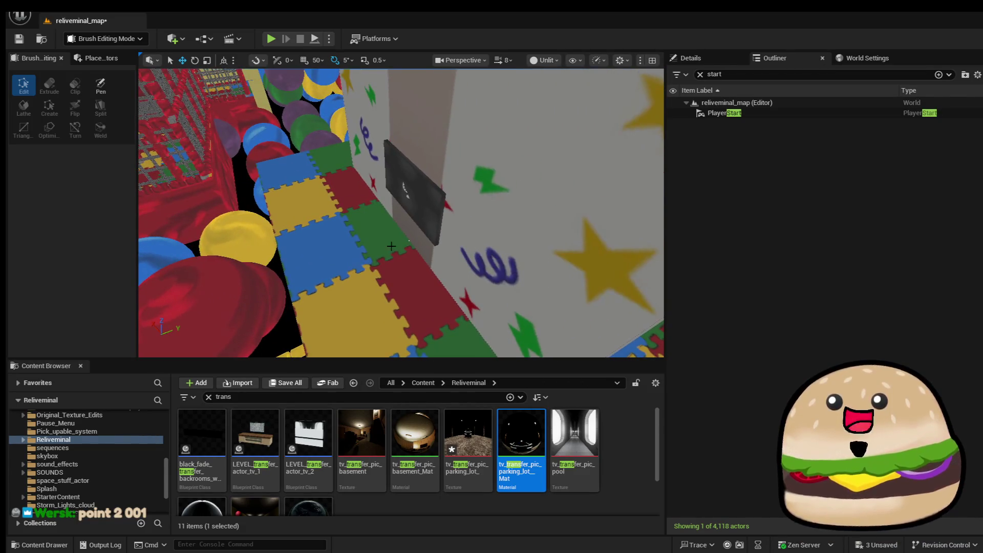
Select the dark TV panel, frame it up close, and bring up its actions to edit static_tv_monitor
click(420, 194)
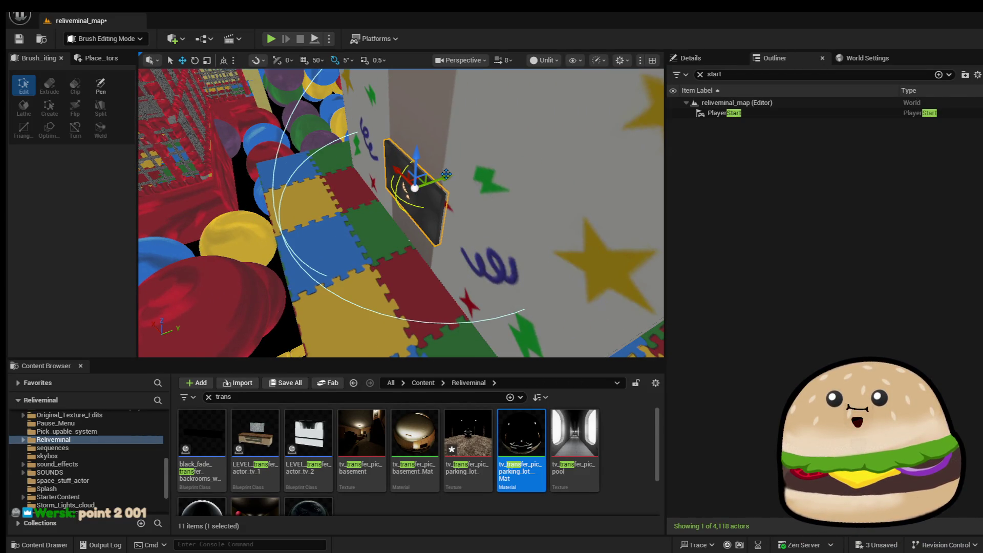
drag(460, 183, 600, 174)
key(f)
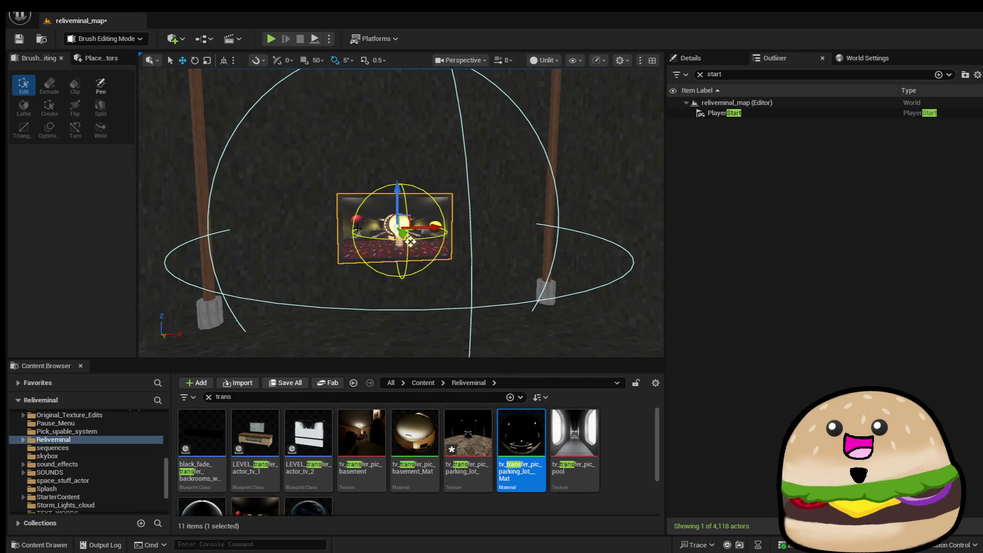
right_click(404, 275)
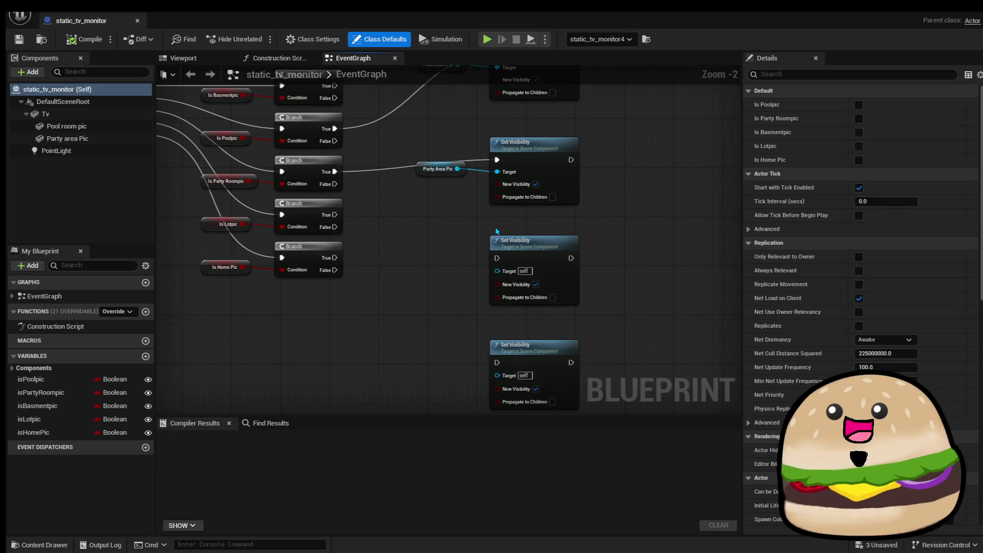
Inspect the Is Lotpic Branch nodes in the static_tv_monitor event graph
scroll(366, 335, up, 3)
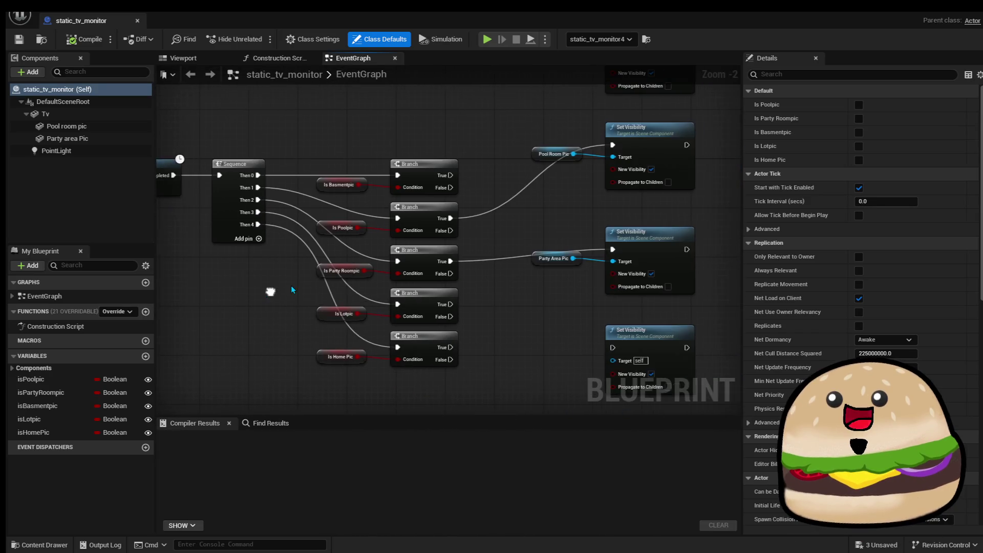
mouse_move(366, 336)
mouse_down()
mouse_move(570, 314)
mouse_move(507, 251)
mouse_up()
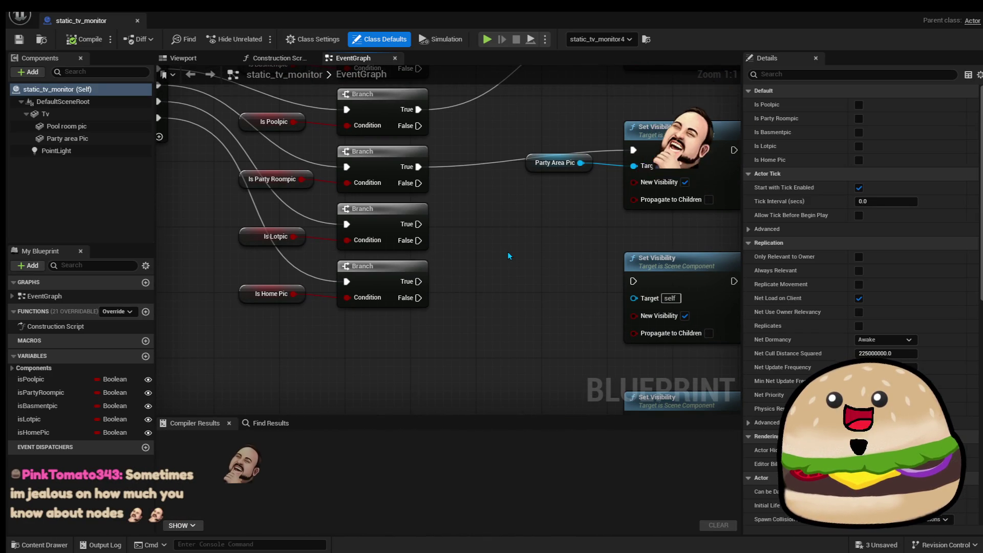
click(244, 235)
click(284, 188)
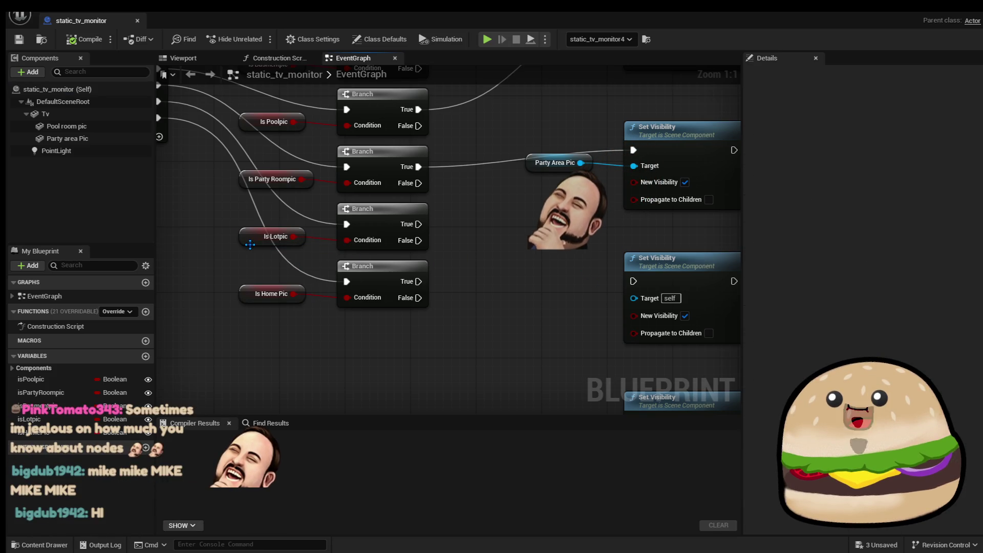
Duplicate Party area Pic into Lot area pic with the parking-lot material on Element 0, and compile
click(183, 58)
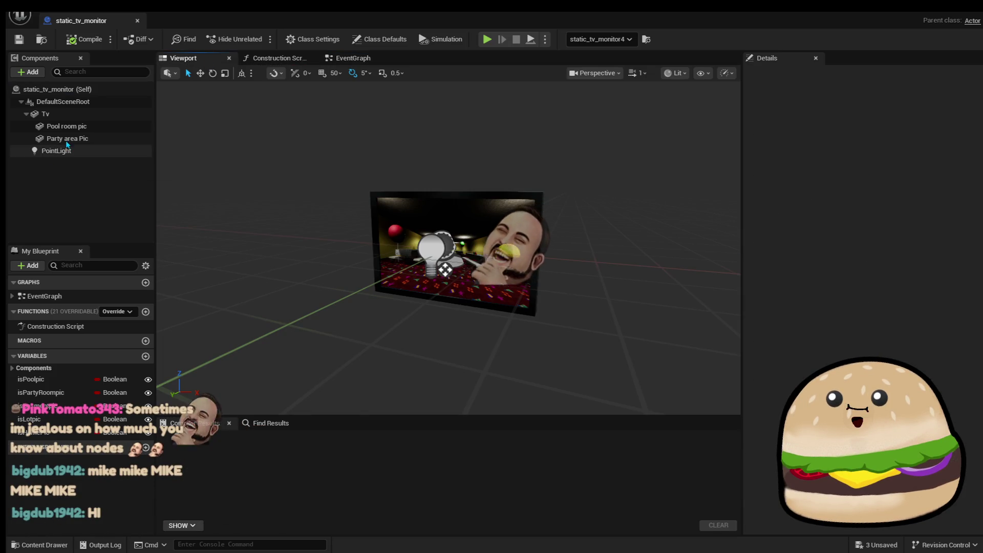
right_click(75, 139)
click(123, 237)
text(Lot area pic)
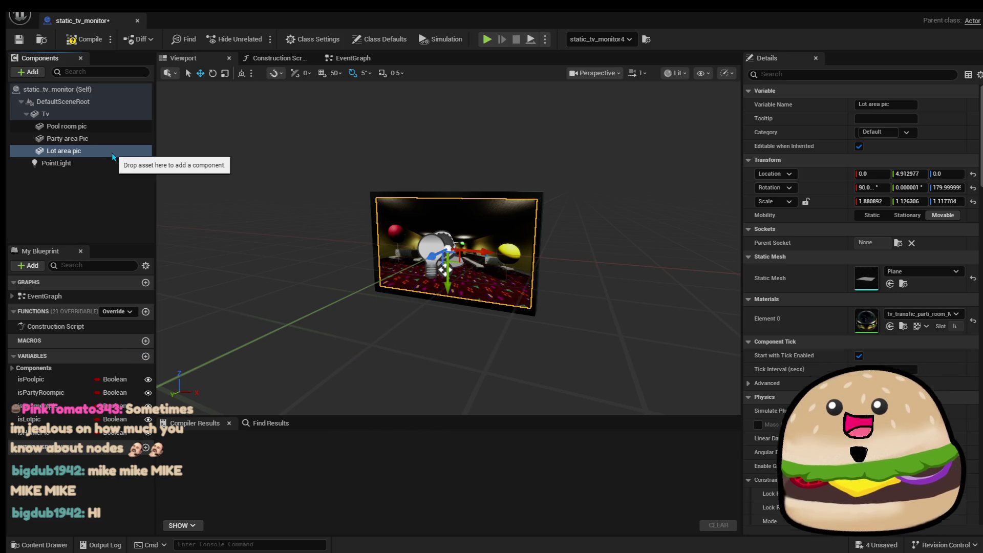
click(940, 318)
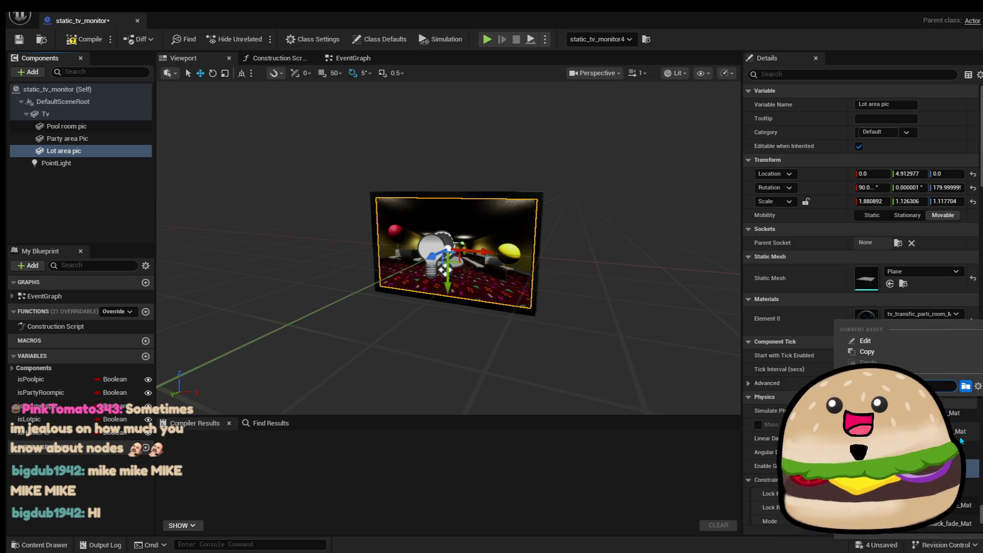
click(961, 442)
click(85, 39)
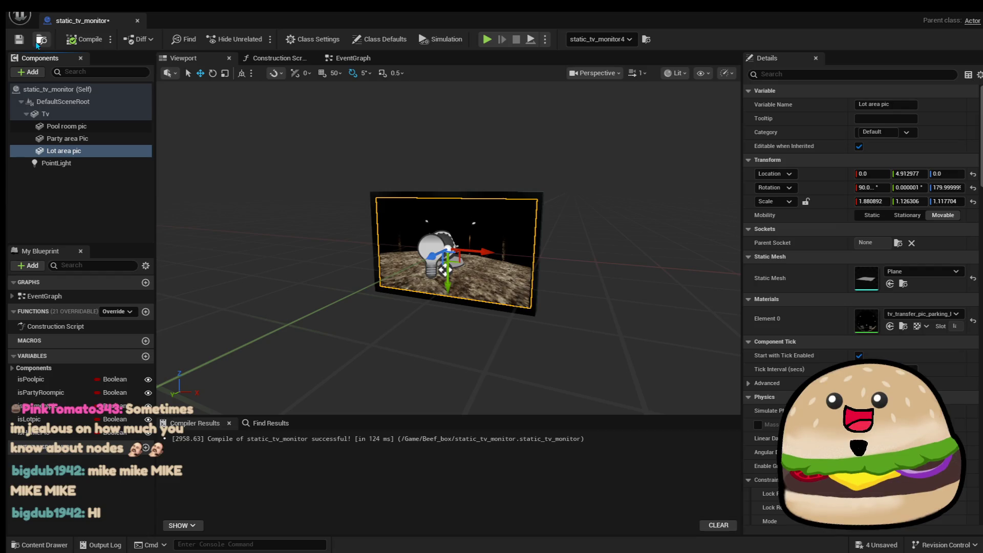
click(348, 58)
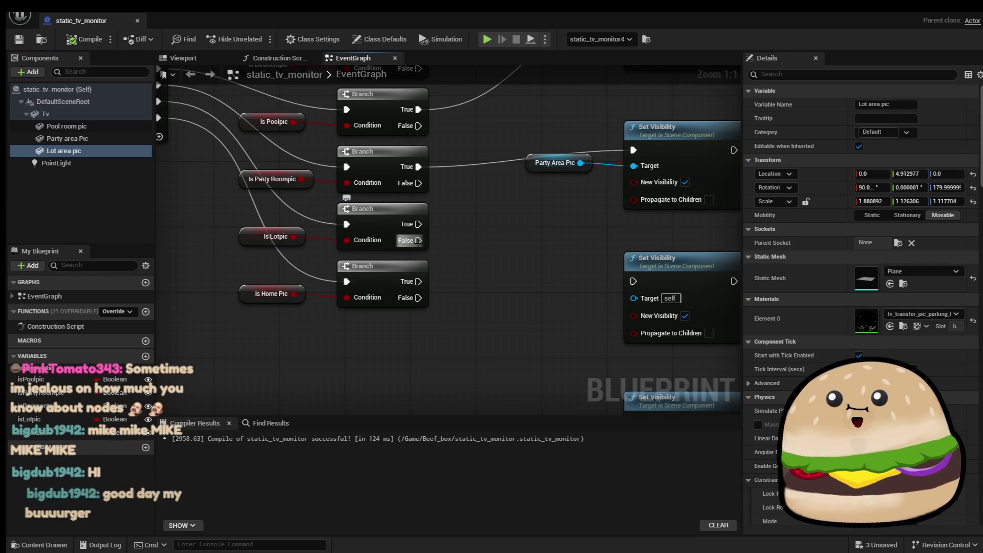
Wire the Is Lotpic Branch True pin to the Lot Area Pic Set Visibility node
scroll(331, 252, down, 1)
drag(330, 251, 514, 287)
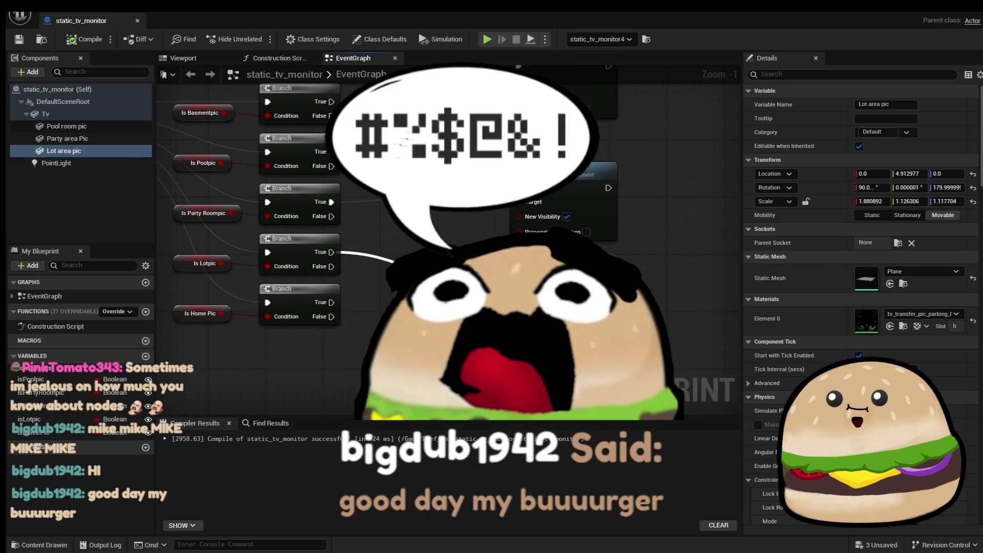
click(56, 151)
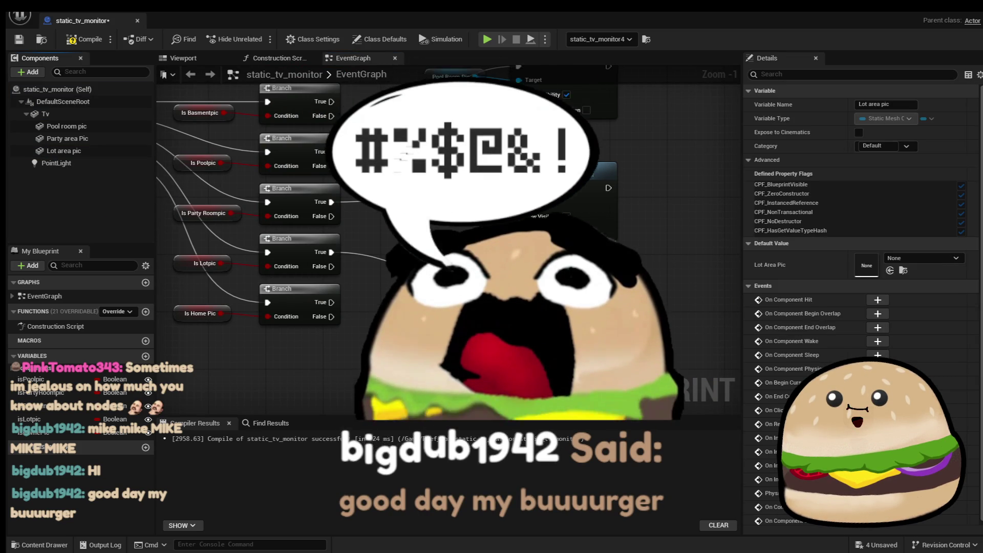
key(Escape)
key(Home)
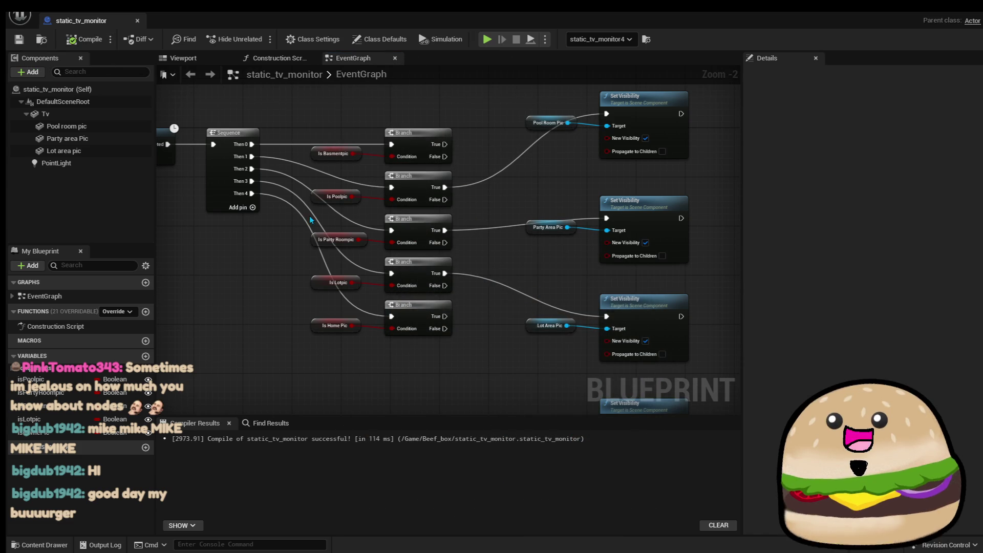
Add a Lot Area Pic reference to the graph, save the blueprint with Ctrl+S, and close it
scroll(311, 211, down, 4)
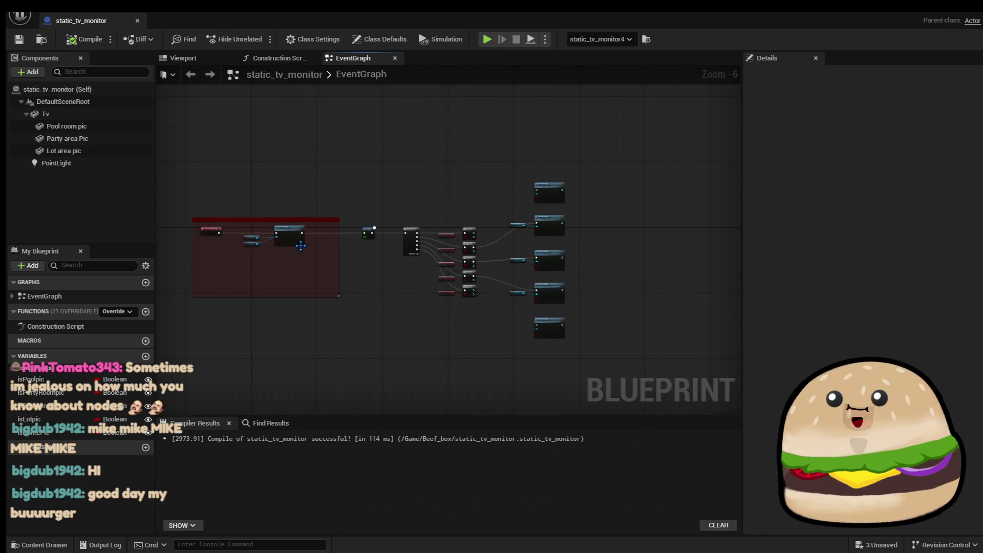
scroll(309, 229, up, 7)
mouse_move(85, 152)
mouse_down()
mouse_move(474, 262)
mouse_move(483, 229)
mouse_up()
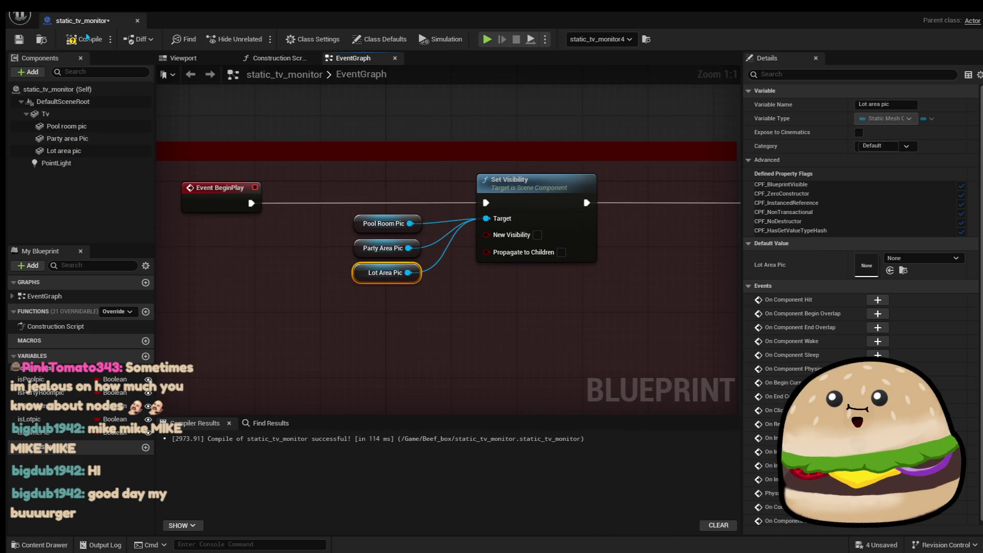
key(ctrl+s)
click(138, 22)
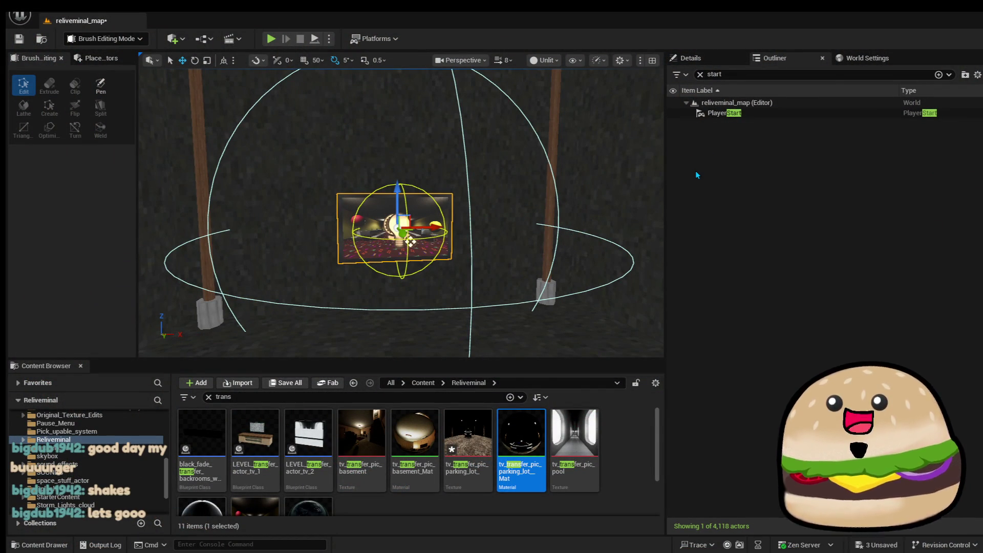
Tick Is Lotpic in static_tv_monitor4's Details and save the reliveminal_map level
click(689, 58)
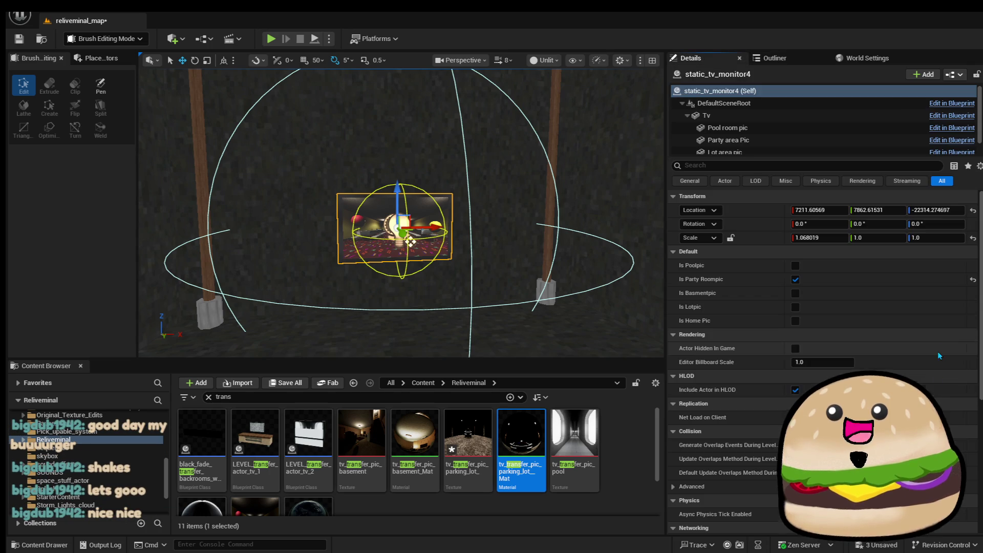
click(795, 306)
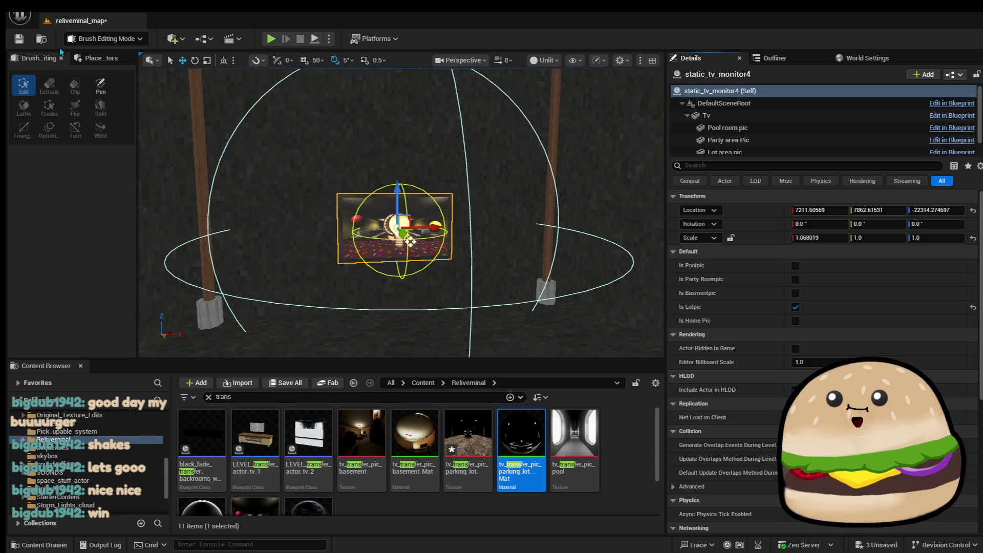
click(19, 39)
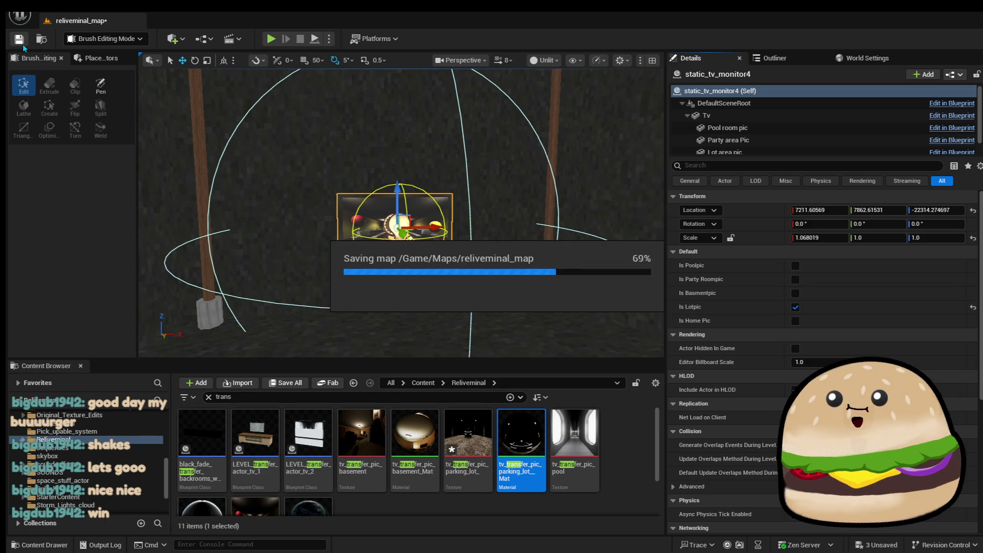
scroll(410, 242, down, 5)
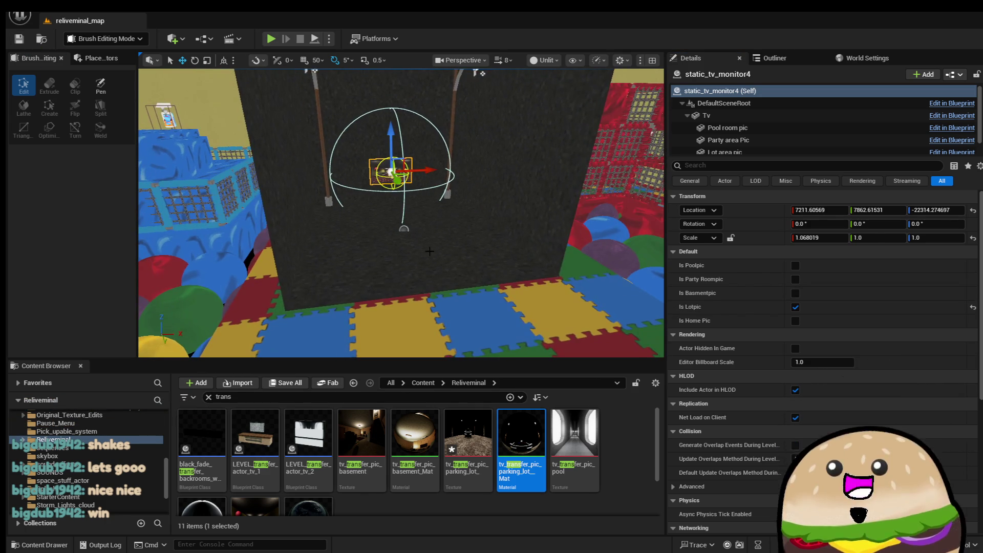
right_click(441, 287)
mouse_move(536, 499)
click(531, 543)
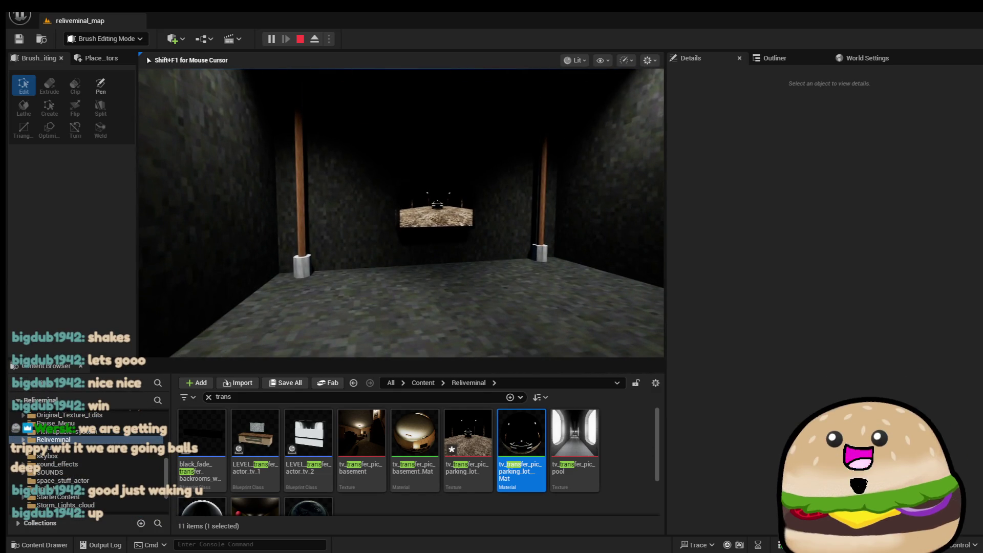
key(Escape)
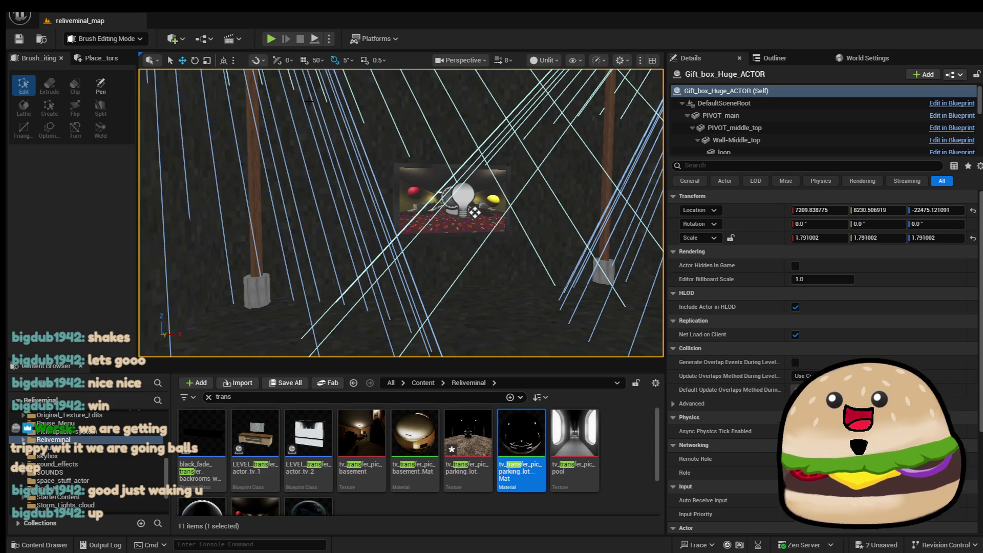
Place a Trigger Box from Place Actors onto the dark room floor between the two hanging ropes
drag(536, 176, 522, 133)
click(453, 234)
mouse_move(453, 234)
mouse_down()
mouse_move(445, 179)
mouse_move(446, 200)
mouse_up()
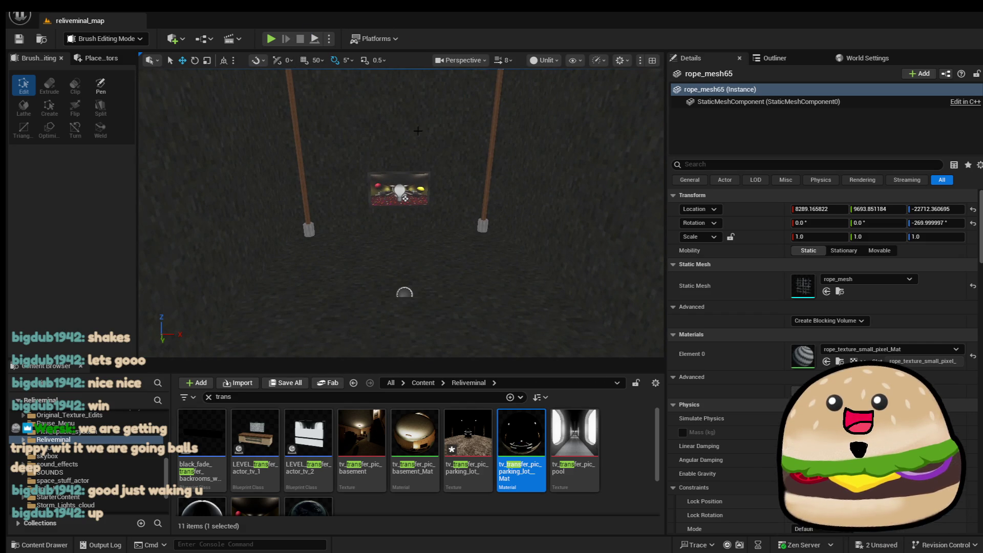
click(95, 59)
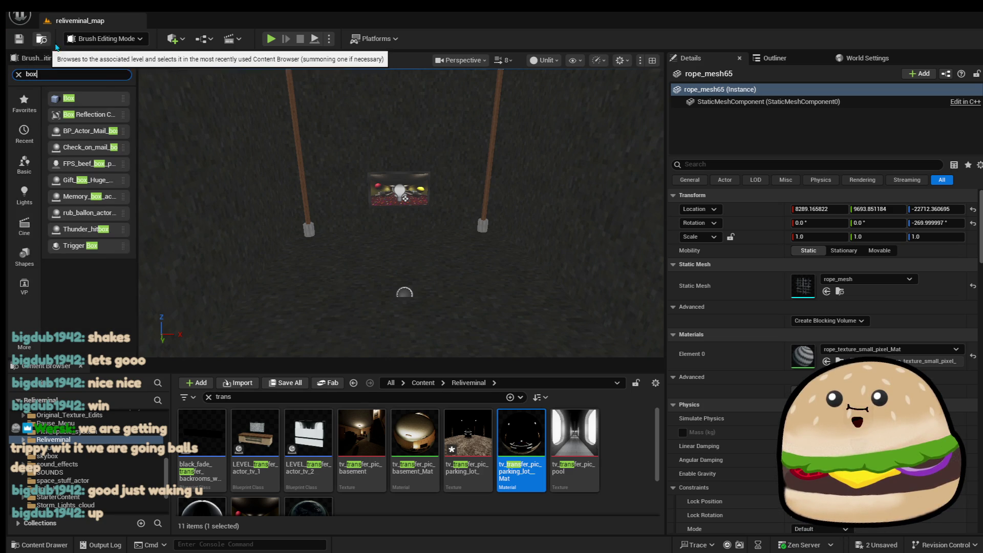
key(f)
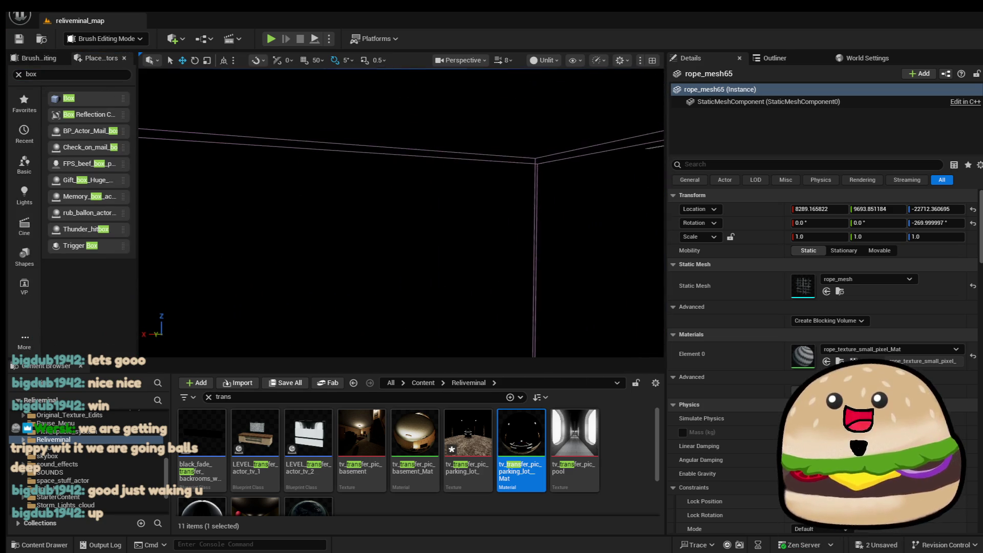
key(f)
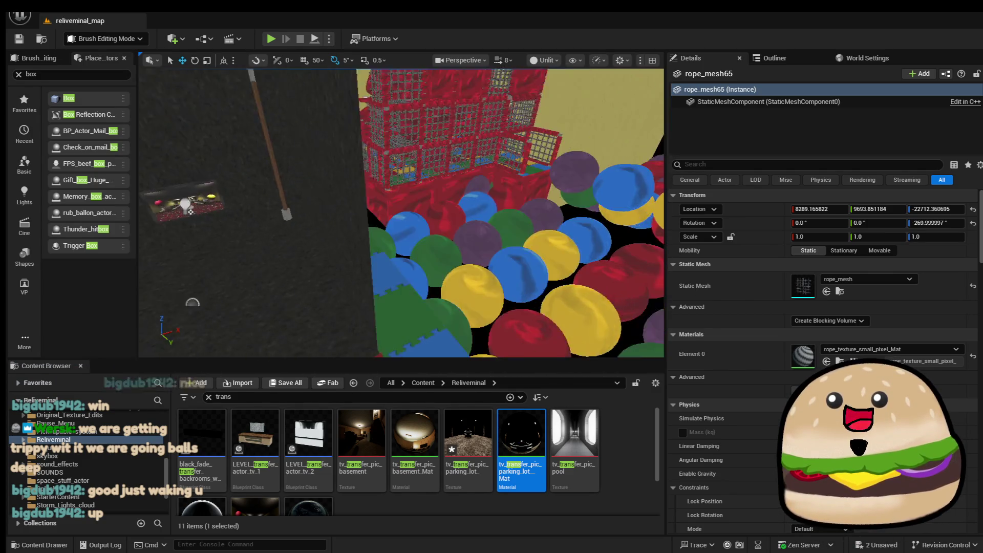
key(f)
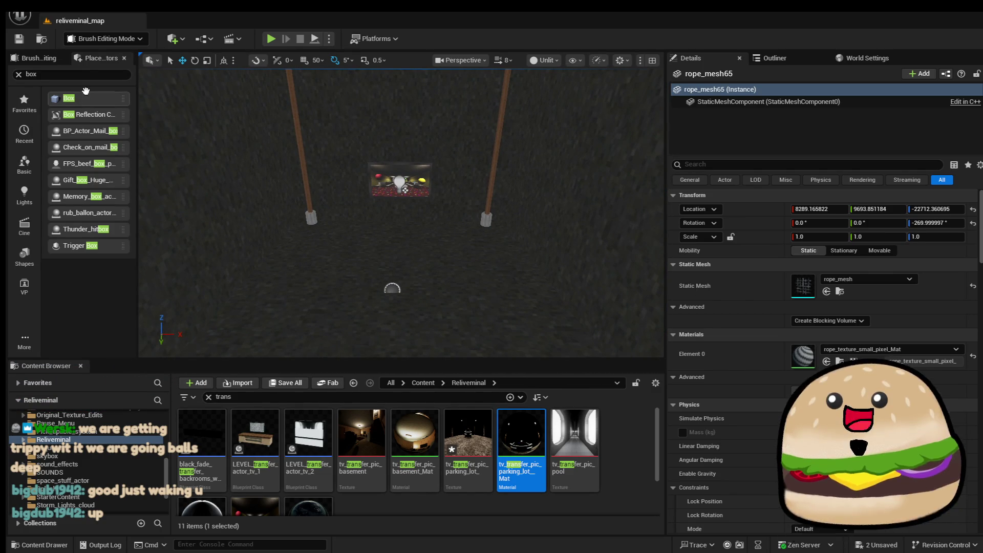
drag(92, 246, 403, 210)
key(f)
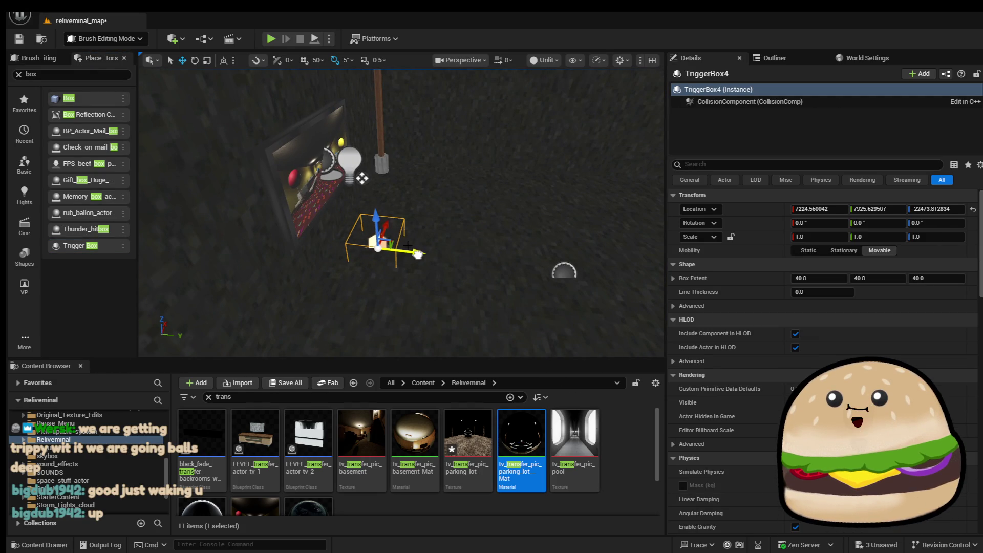
Scale TriggerBox4 wider along Y so it encloses the wall TV
mouse_move(400, 205)
mouse_down()
mouse_move(348, 214)
mouse_move(477, 143)
mouse_move(458, 141)
mouse_move(483, 119)
mouse_up()
key(r)
key(w)
drag(512, 172, 478, 168)
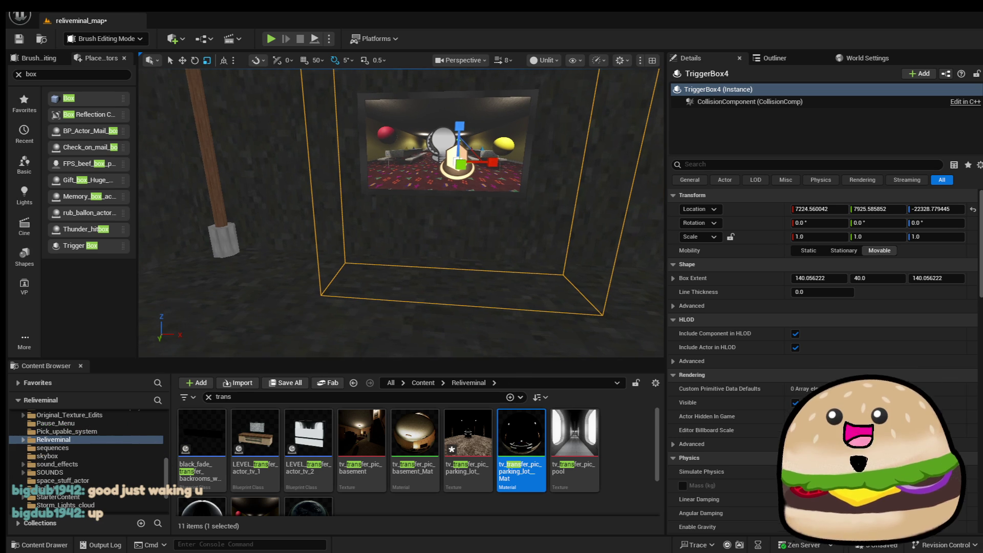
mouse_move(452, 242)
mouse_down()
mouse_move(419, 241)
mouse_move(456, 205)
mouse_up()
drag(405, 107, 420, 107)
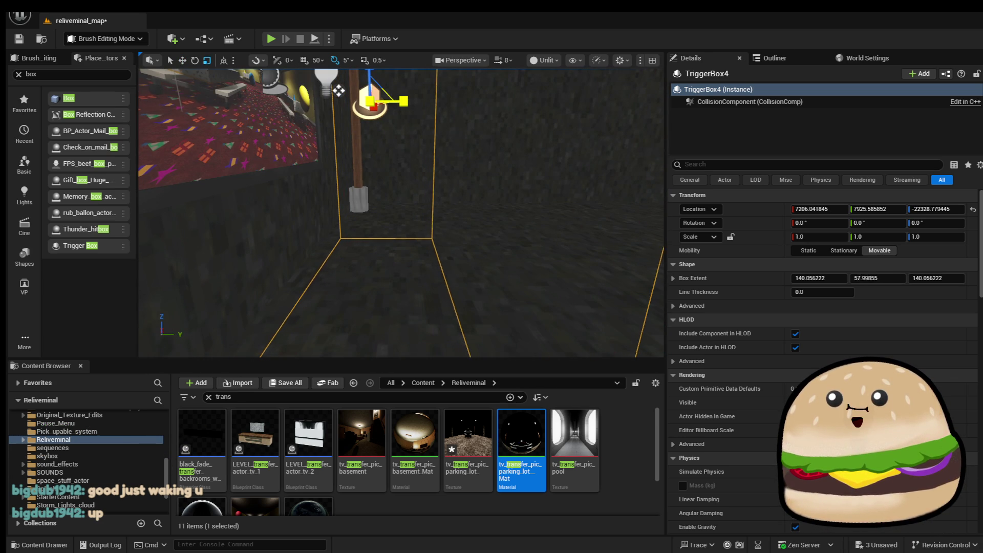
drag(339, 90, 338, 91)
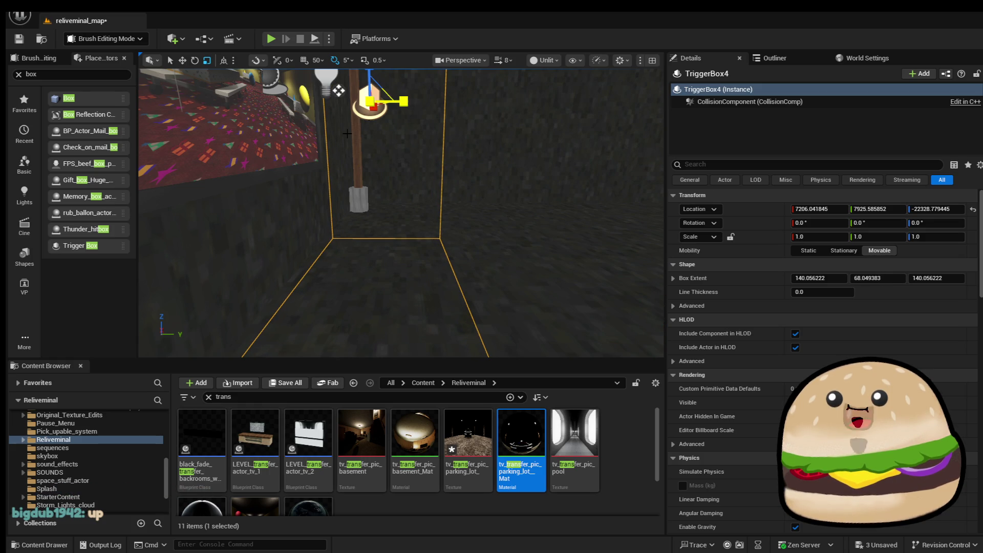
Lower the viewport camera speed to 0.33 and start searching Place Actors for 'cine'
drag(384, 169, 440, 189)
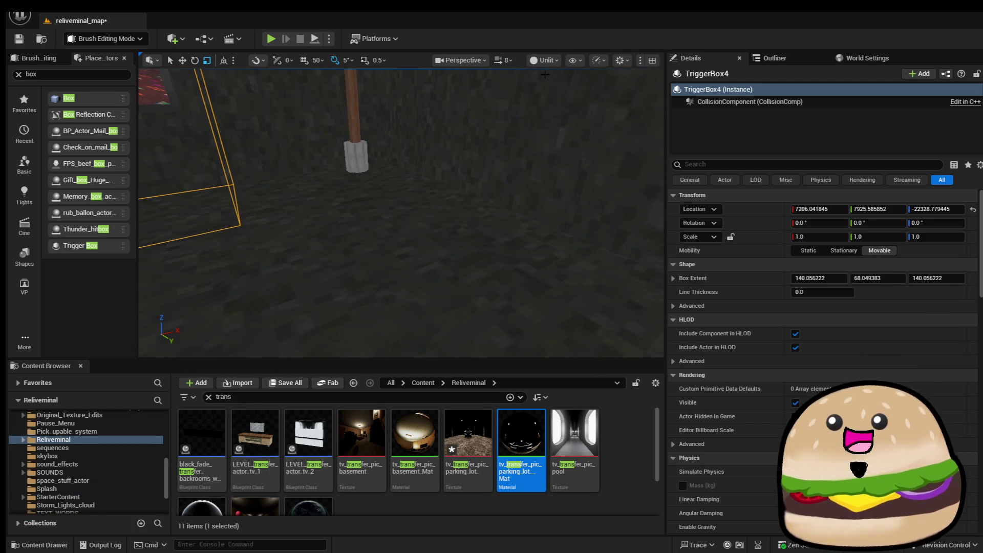
click(503, 60)
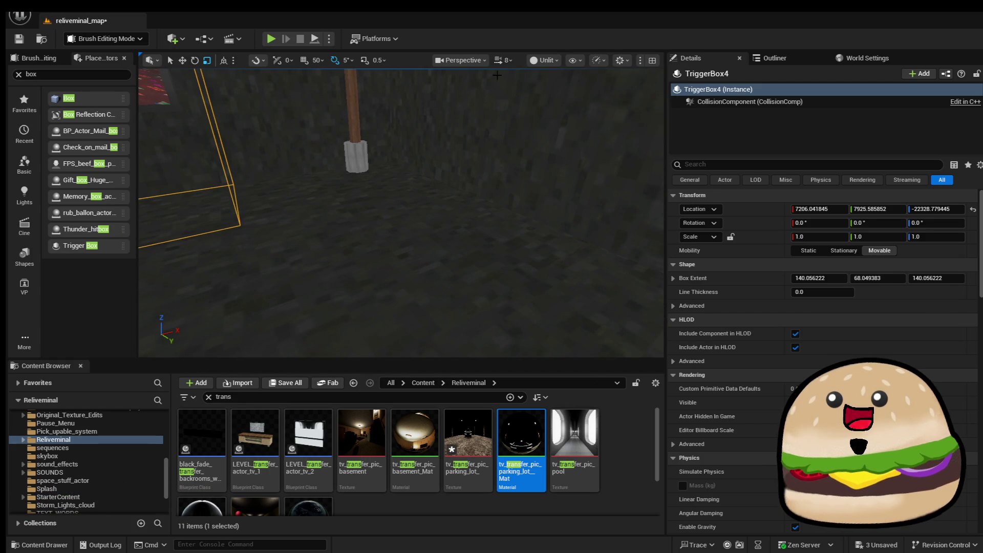
click(504, 60)
drag(505, 95, 487, 94)
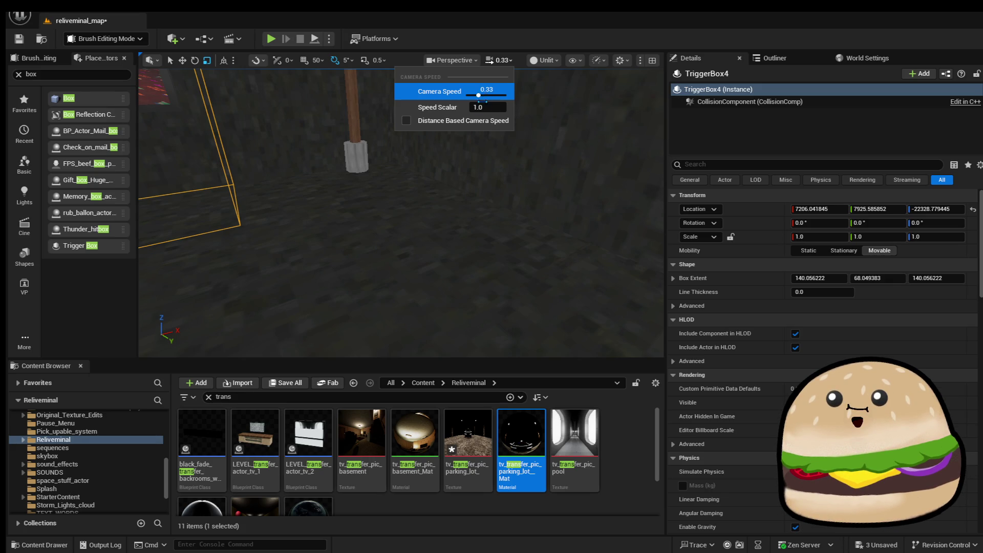
key(f)
mouse_move(373, 215)
mouse_down()
mouse_move(373, 194)
mouse_move(373, 233)
mouse_up()
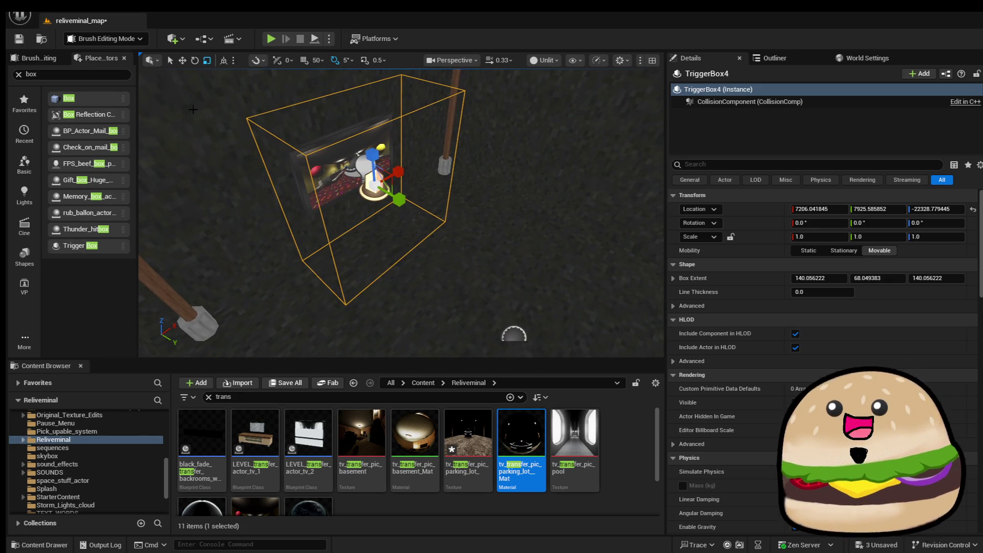
double_click(31, 74)
text(cine)
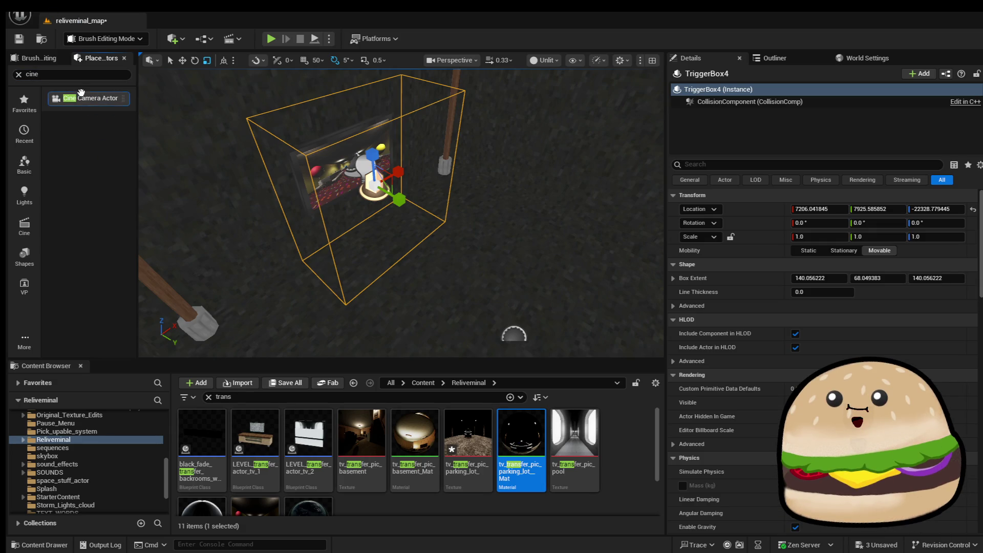
Place a Cine Camera Actor near the trigger box, turned to face the TV and raised
click(75, 99)
drag(469, 265, 432, 245)
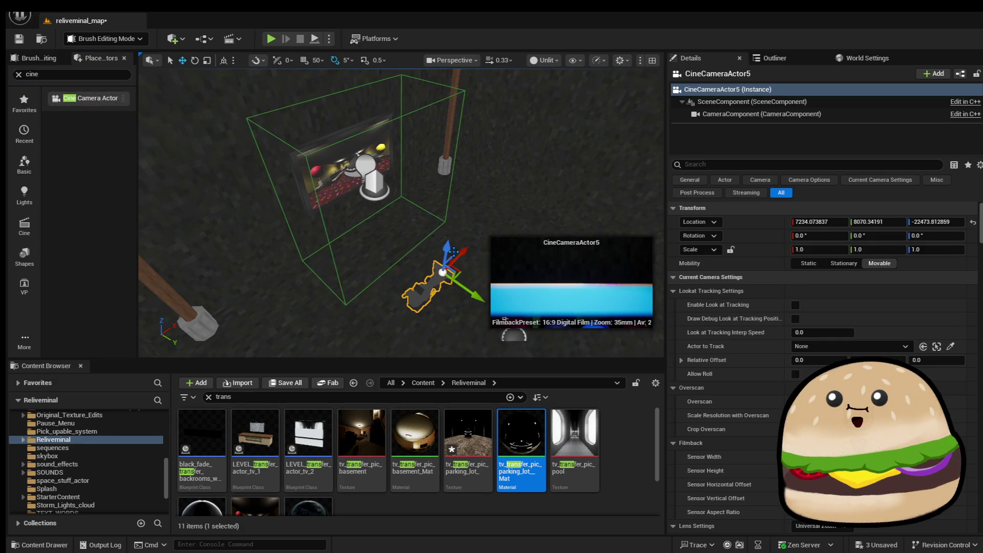
mouse_move(448, 317)
mouse_down()
mouse_move(389, 279)
mouse_move(404, 236)
mouse_up()
key(w)
drag(448, 250, 475, 170)
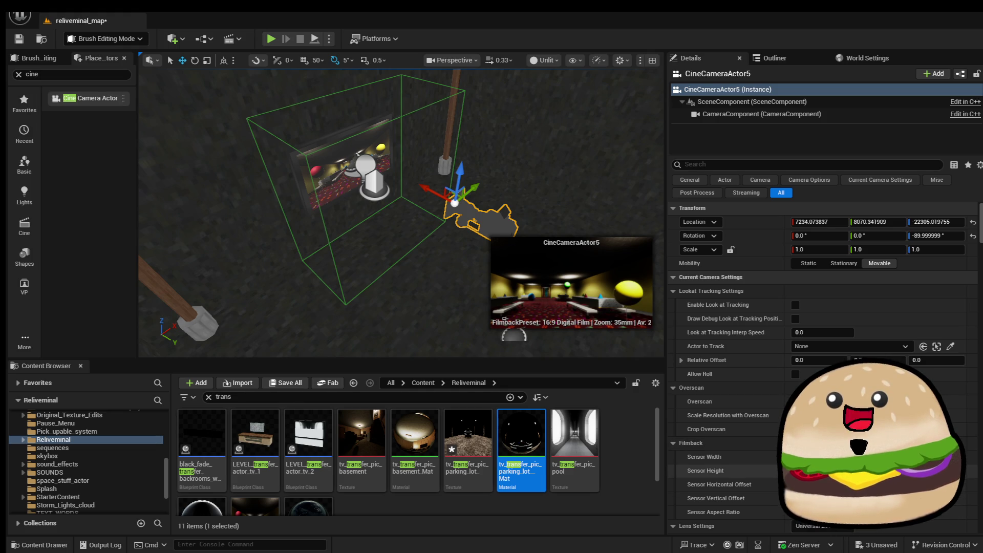
Set the cine camera's current focal length to 12 mm
scroll(795, 231, down, 3)
scroll(853, 268, up, 3)
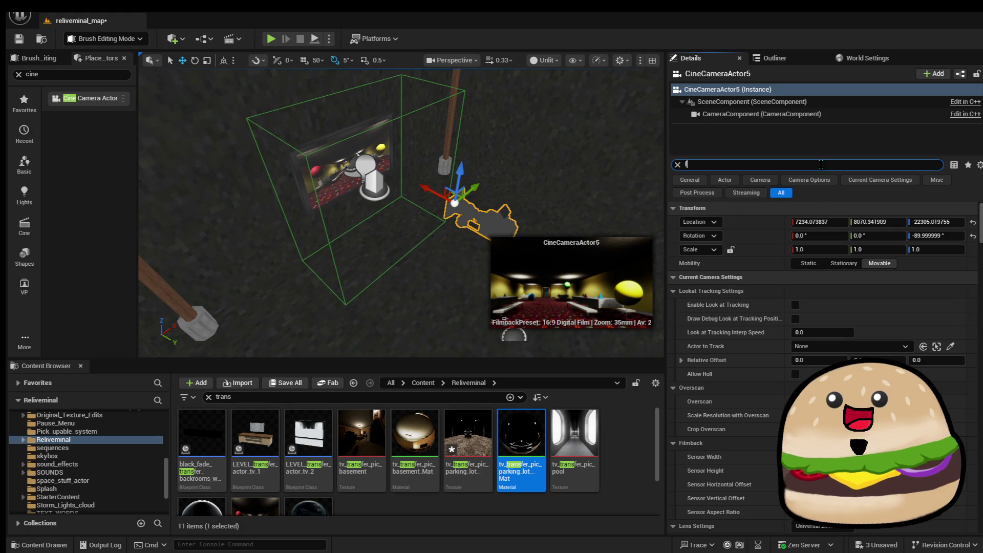
text(oca)
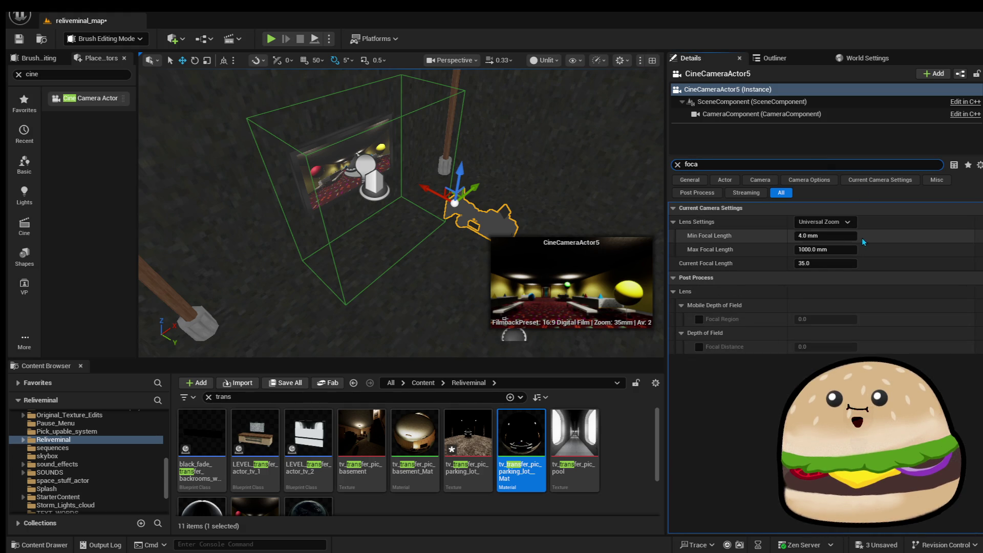
click(838, 262)
text(12)
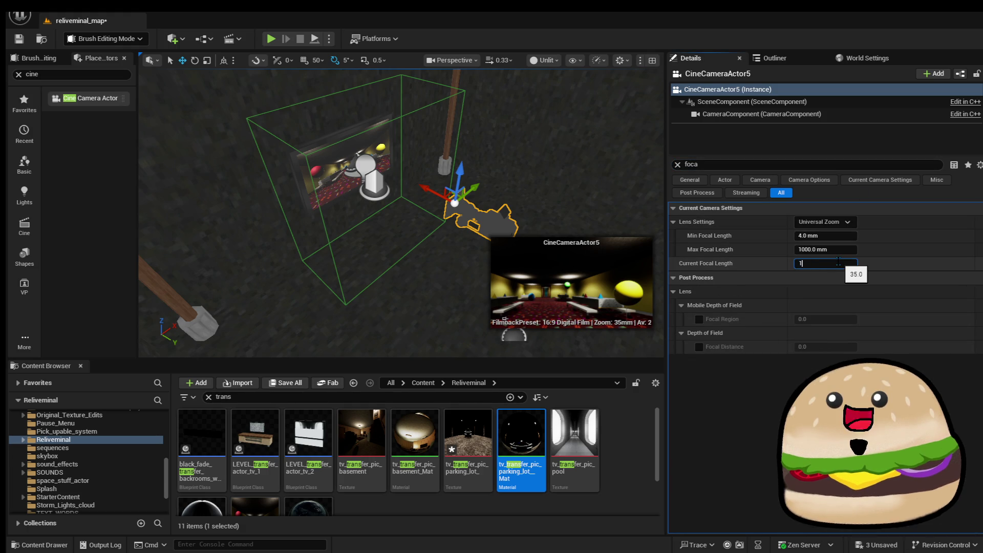
key(Return)
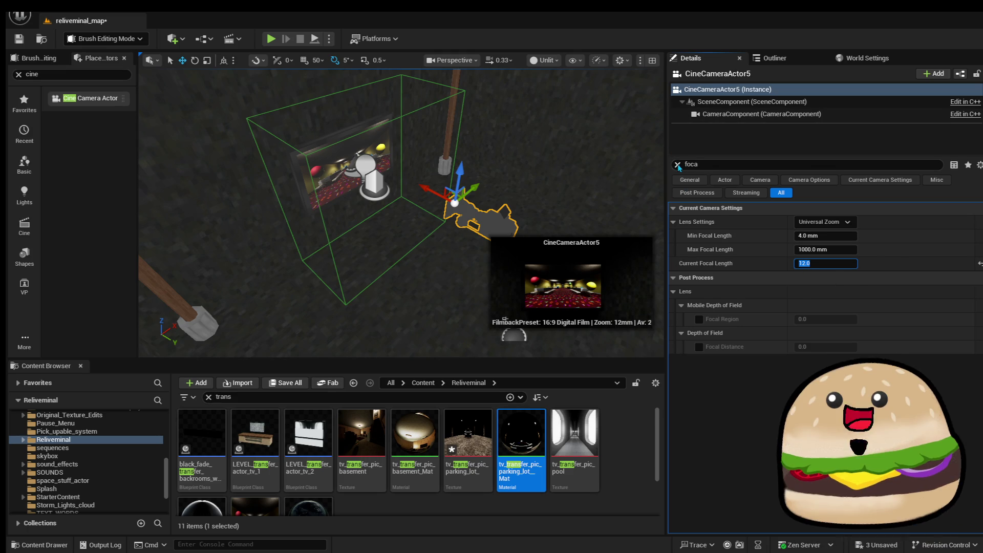
click(677, 164)
scroll(399, 205, up, 2)
Nudge CineCameraActor5 along its Z and Y axes until its preview frames the screen
mouse_move(504, 318)
mouse_down()
mouse_move(435, 184)
mouse_move(446, 143)
mouse_move(443, 155)
mouse_up()
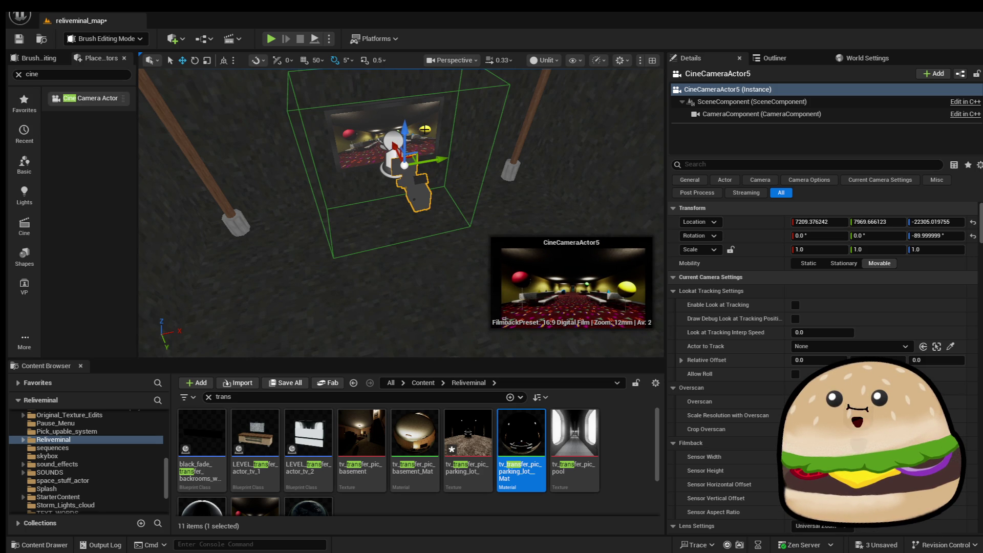
mouse_move(404, 129)
mouse_down()
mouse_move(410, 139)
mouse_move(389, 147)
mouse_move(399, 152)
mouse_up()
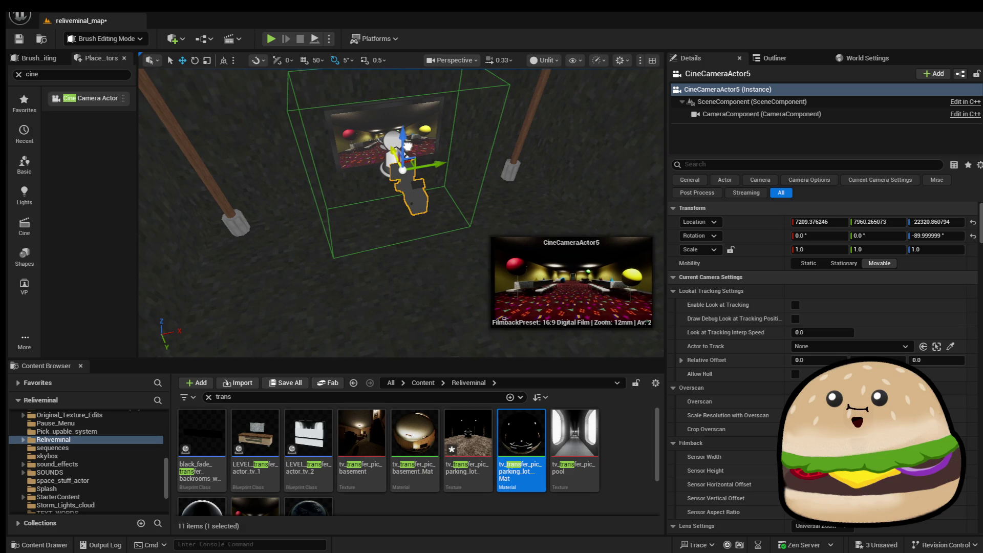
drag(408, 145, 440, 164)
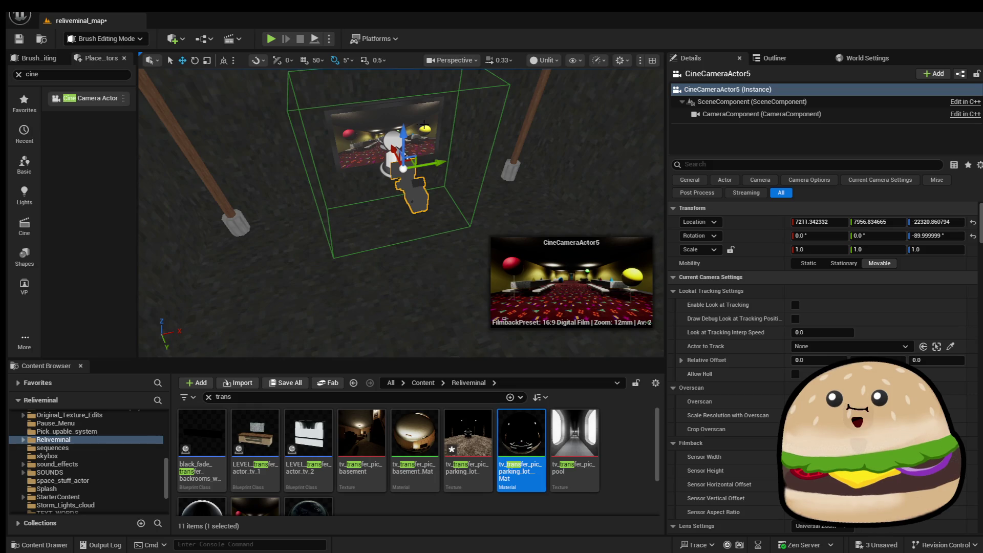
mouse_move(404, 137)
mouse_down()
mouse_move(411, 132)
mouse_move(450, 352)
mouse_move(485, 294)
mouse_move(476, 289)
mouse_up()
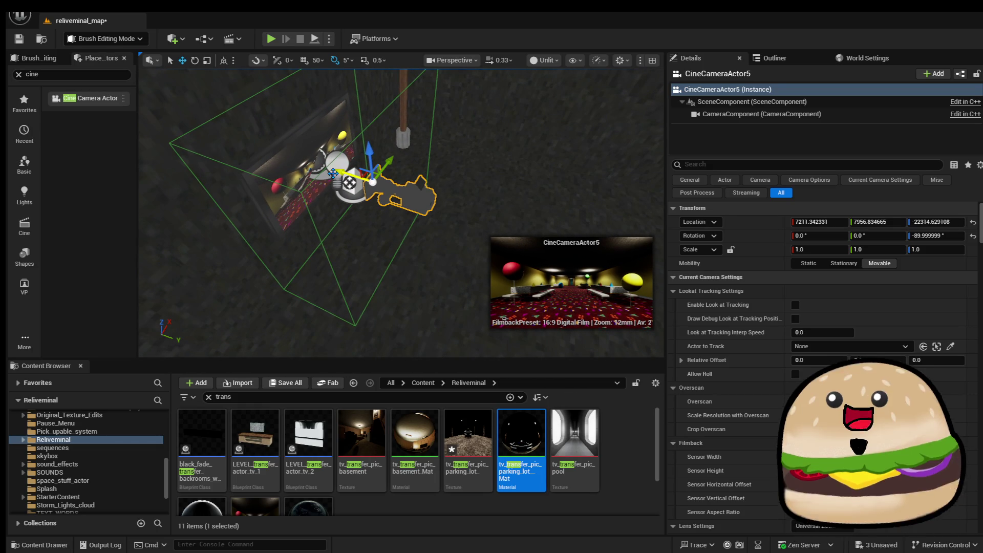
mouse_move(339, 172)
mouse_down()
mouse_move(415, 194)
mouse_move(397, 184)
mouse_up()
Find the existing party_room sequence asset and copy its name
click(229, 38)
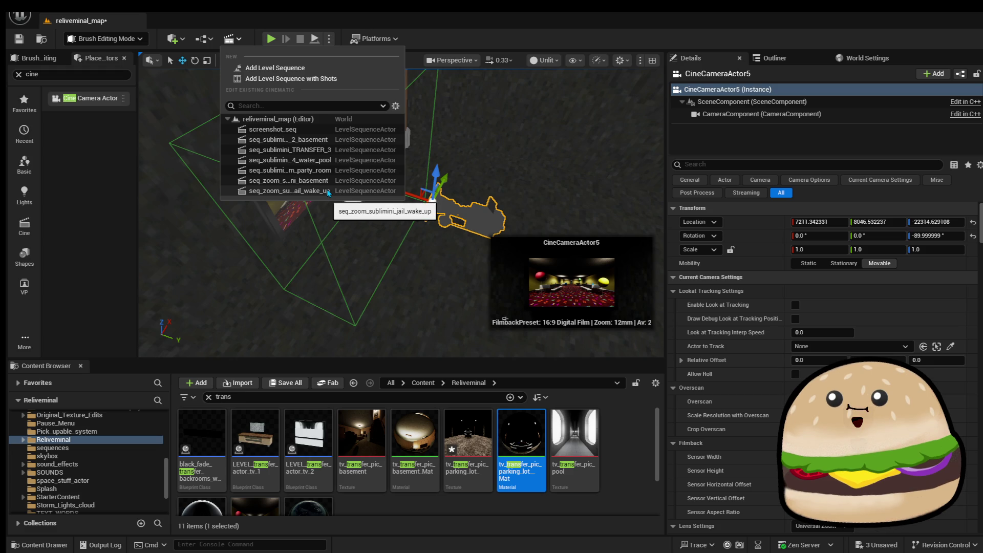
click(284, 398)
text(seq)
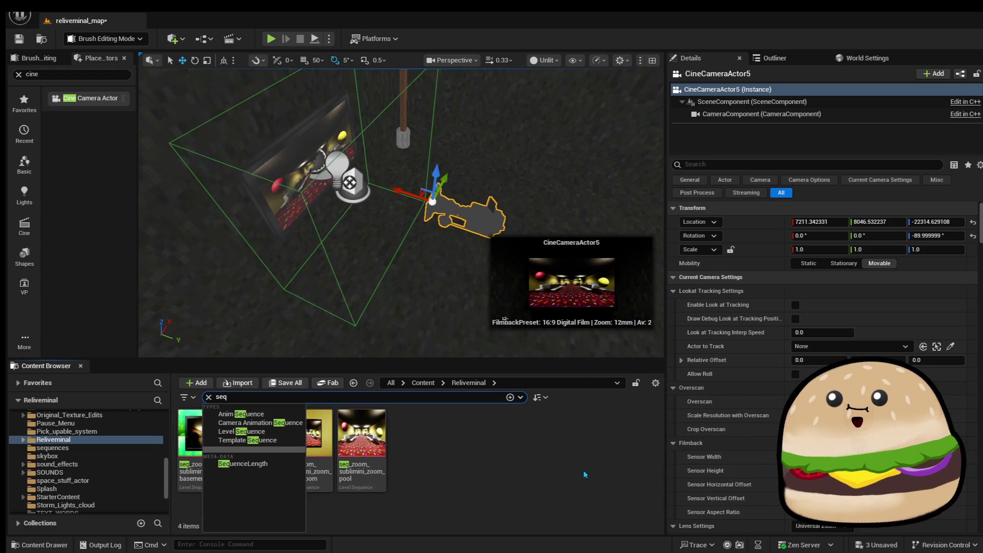
click(524, 466)
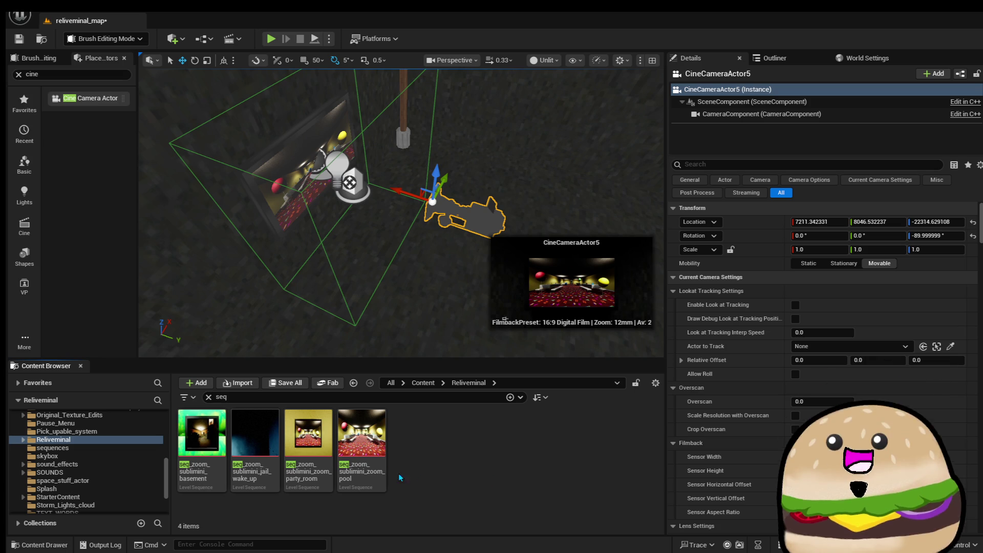
right_click(320, 450)
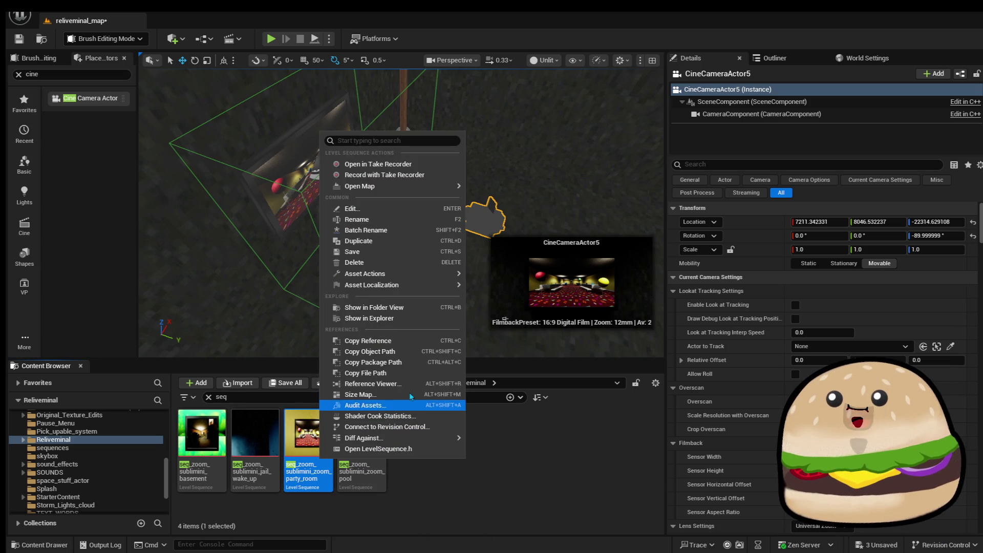
click(394, 219)
right_click(314, 466)
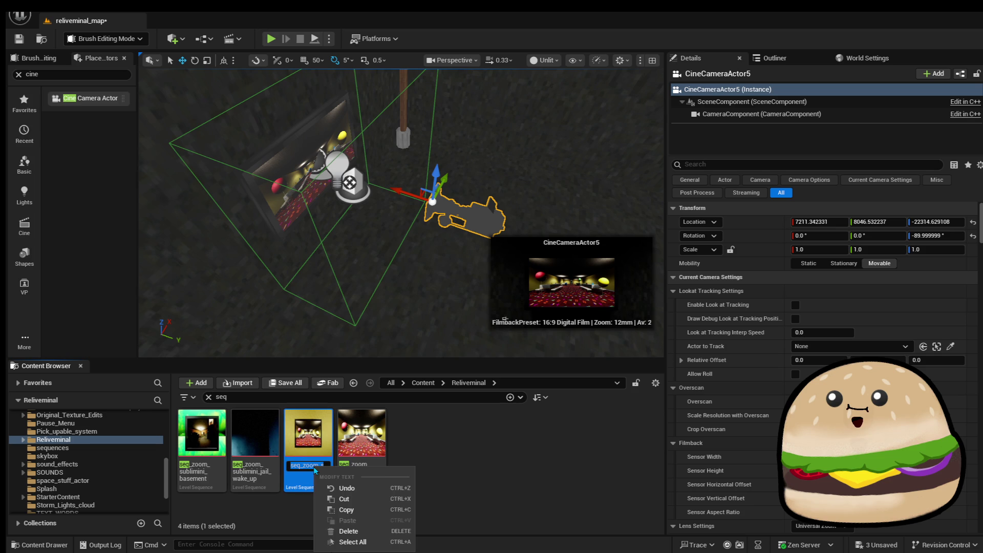
click(417, 466)
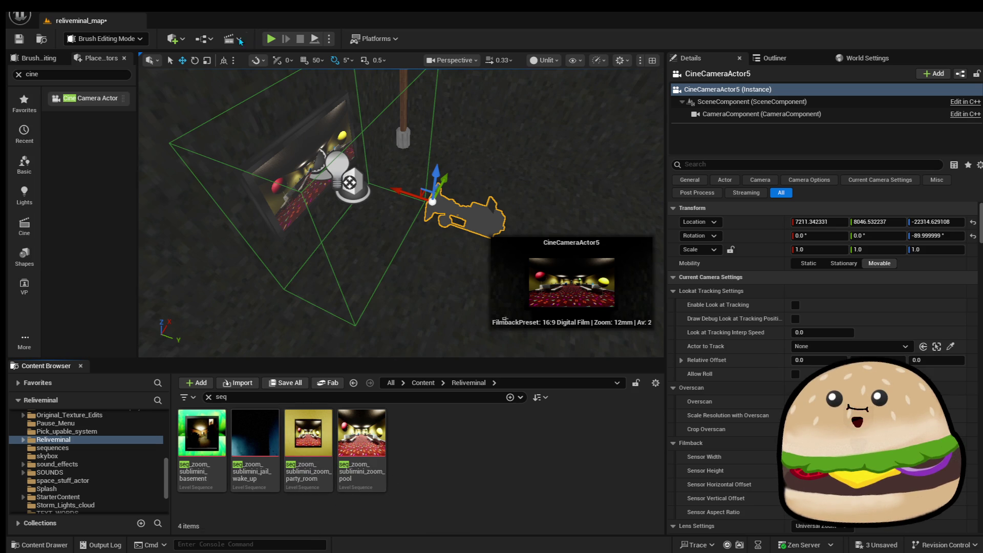
Add a new level sequence and choose the Reliveminal folder as its save location
click(235, 39)
click(279, 65)
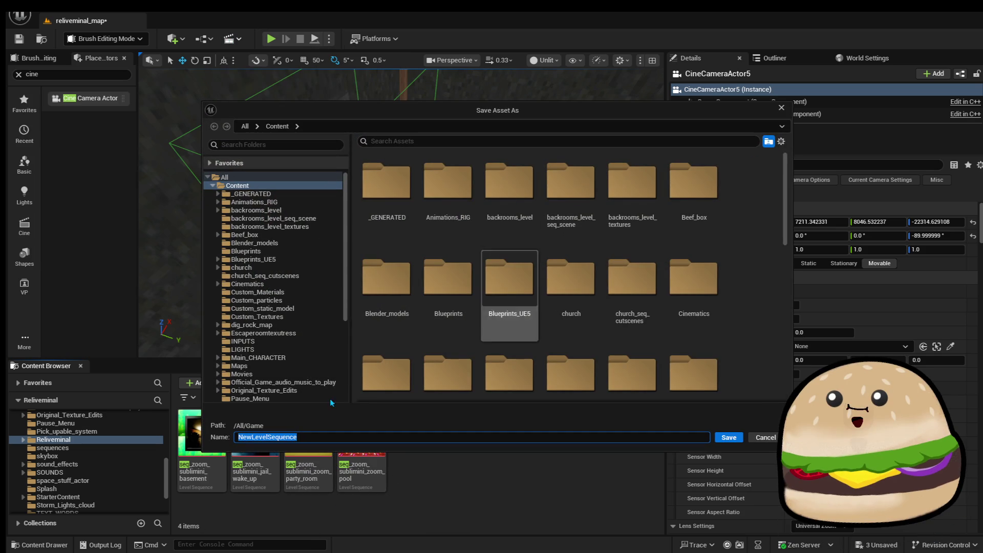
scroll(299, 347, down, 5)
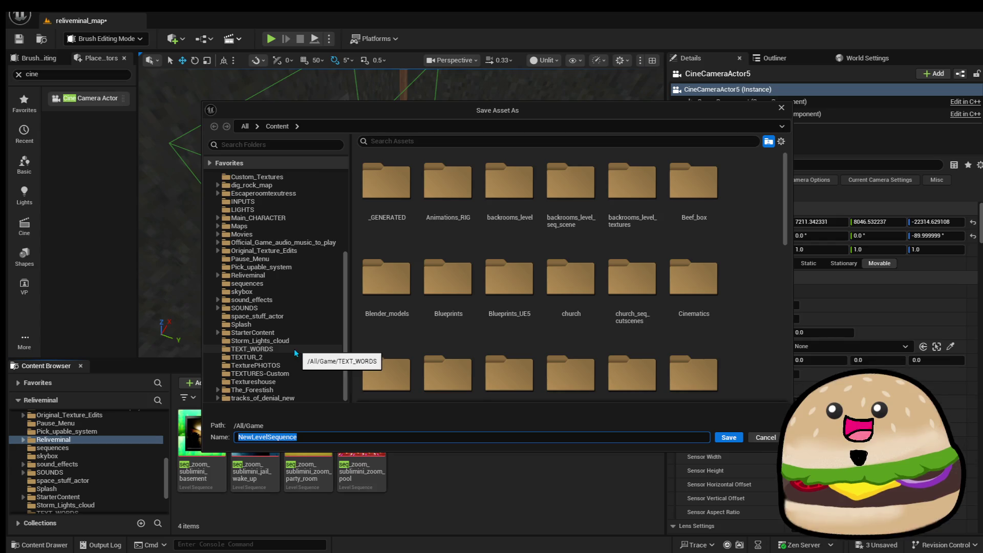
click(462, 142)
text(seq)
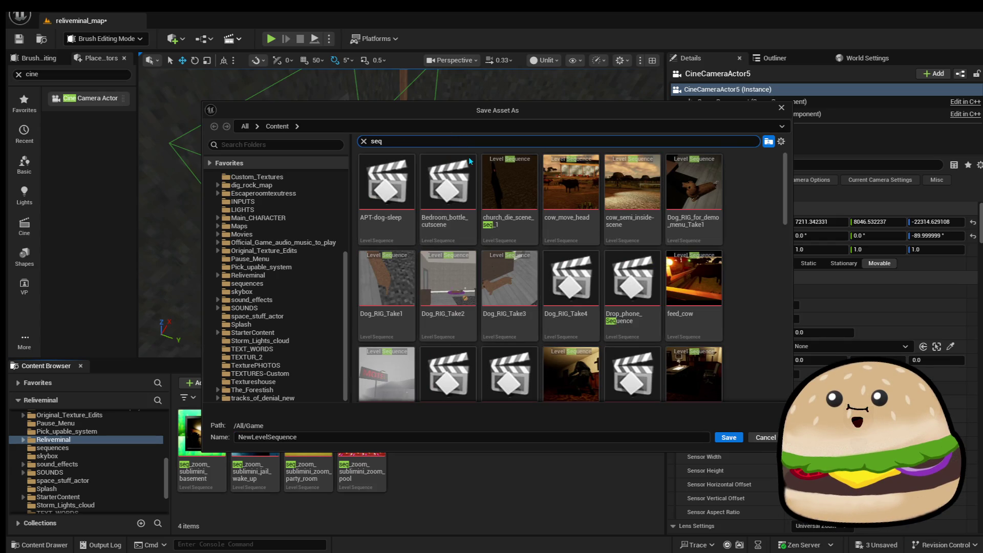
click(293, 316)
click(296, 291)
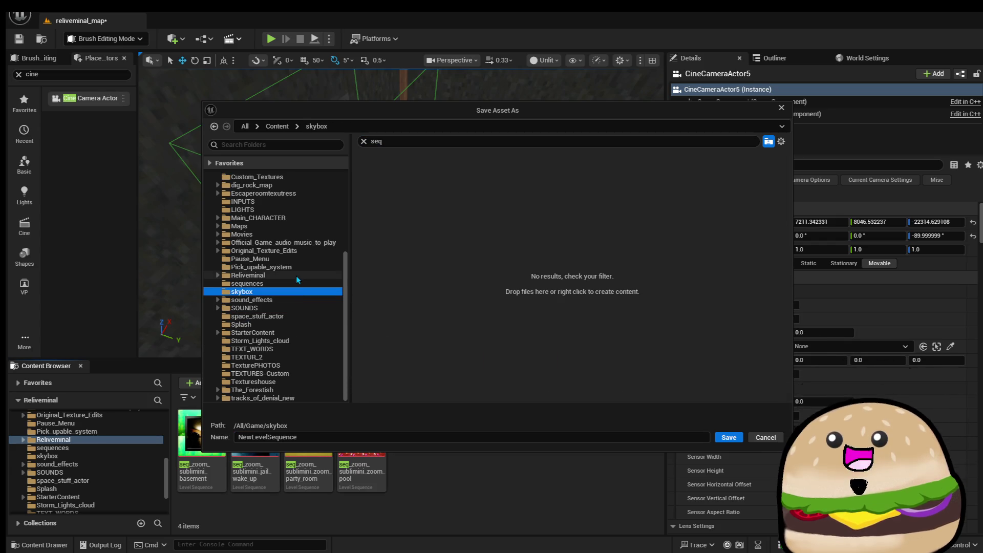
click(296, 275)
Save the sequence as seq_zoom_sublimini_zoom_parking_lot and select CineCameraActor5 in the level
click(586, 245)
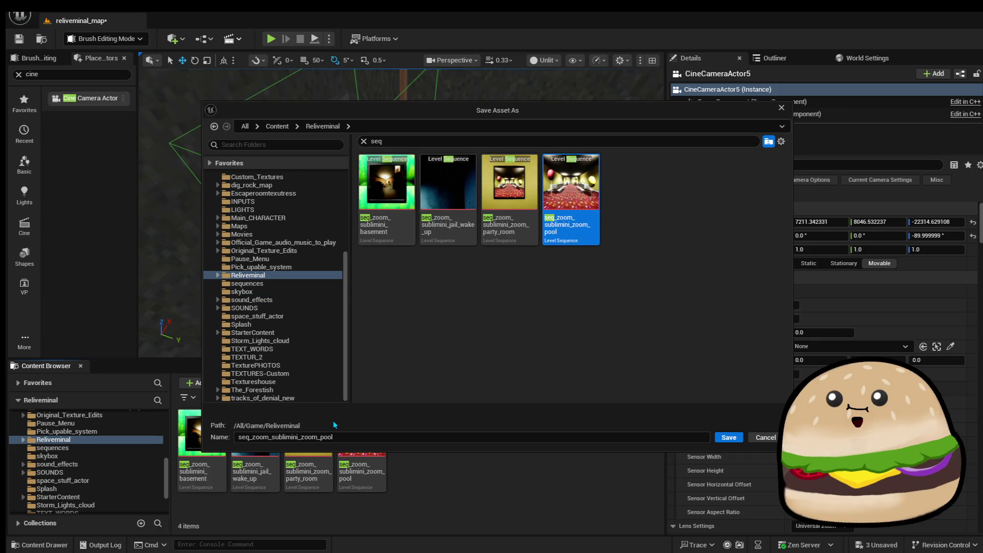
click(313, 438)
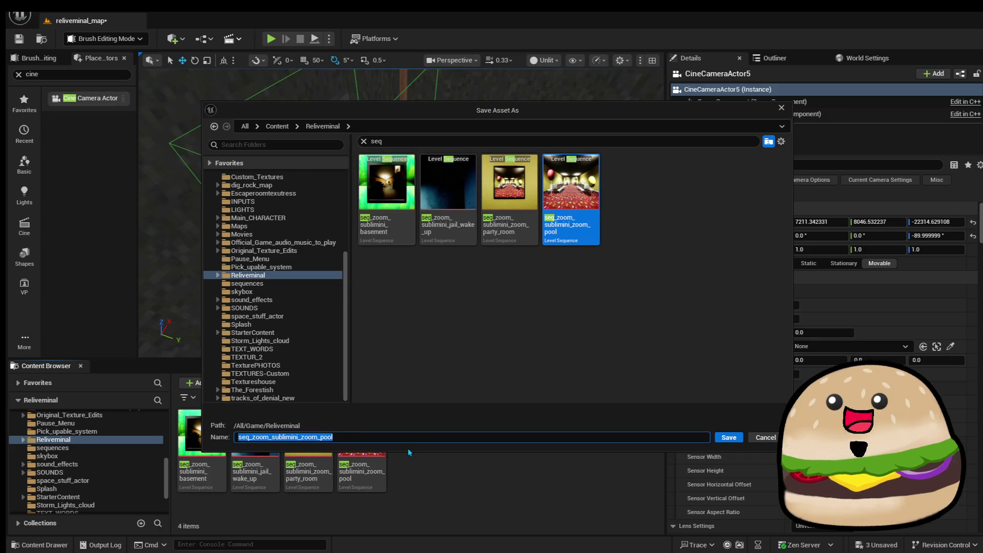
key(End)
key(BackSpace)
key(BackSpace)
key(BackSpace)
text(arty_room)
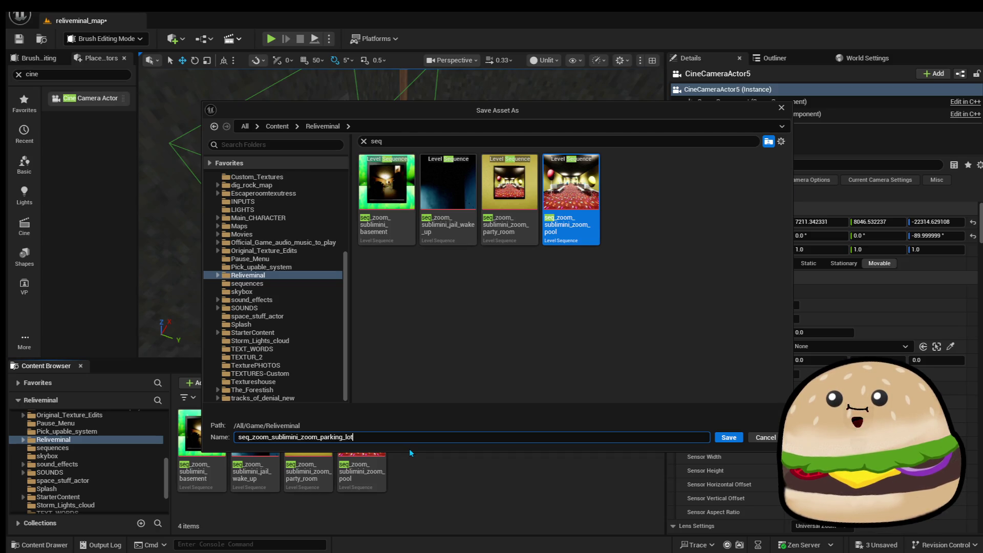
key(Return)
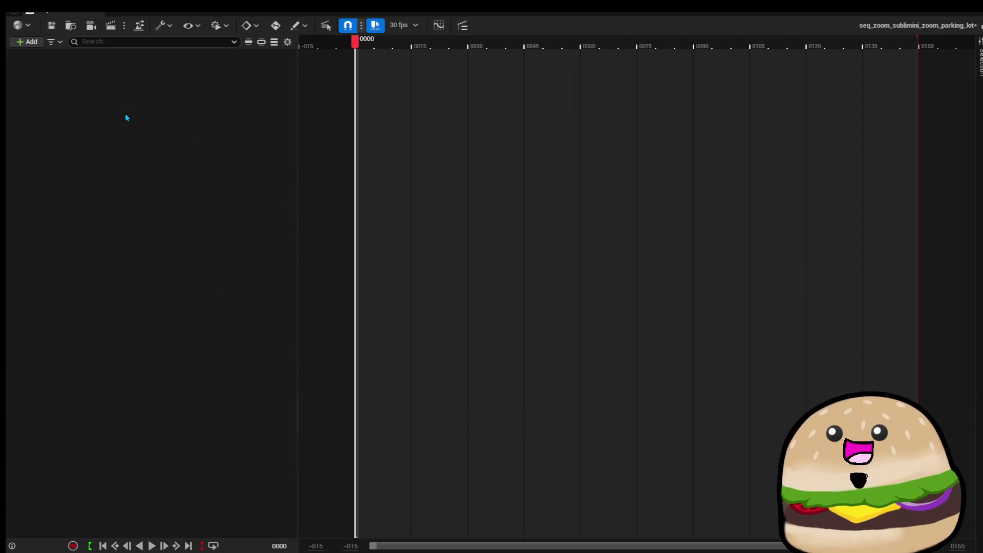
right_click(126, 114)
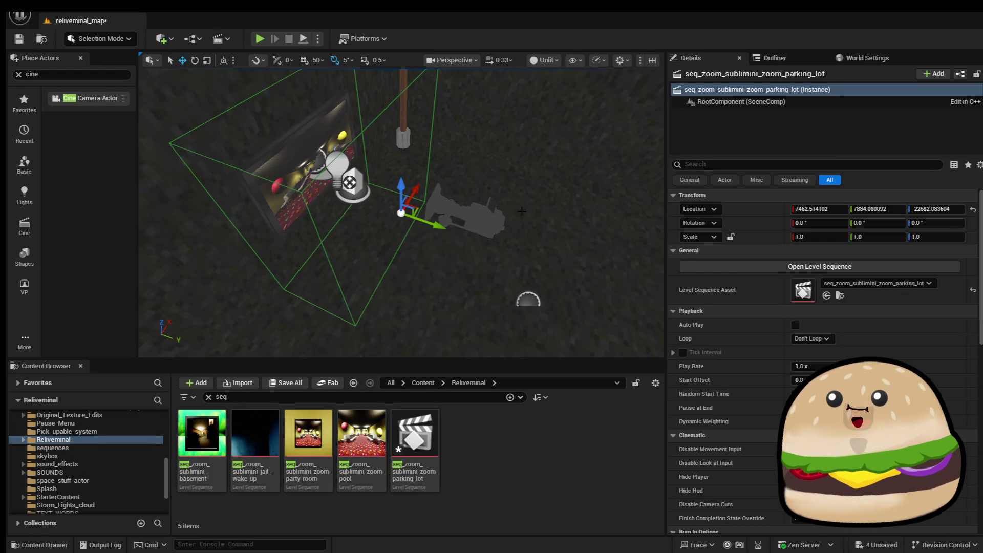
click(477, 218)
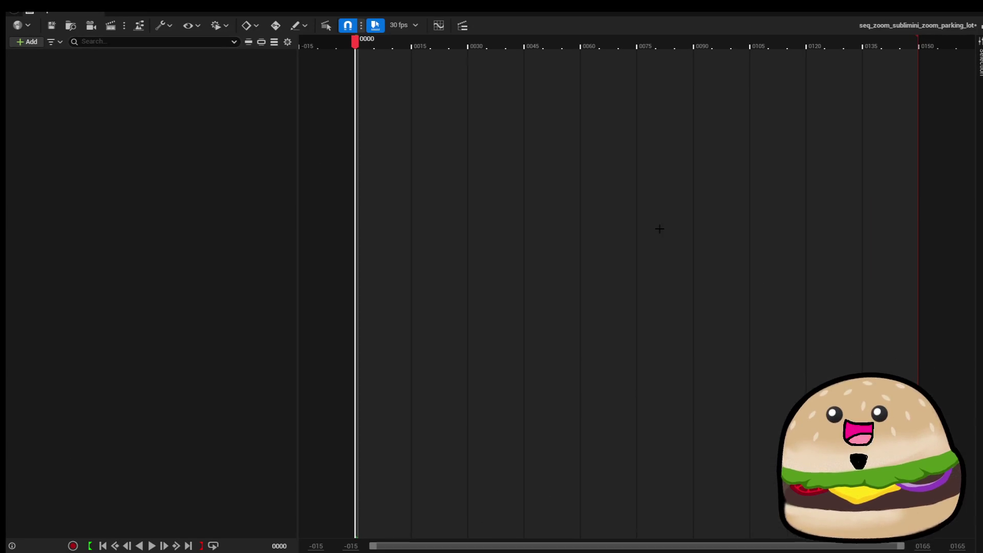
Add an actor track for CineCameraActor5 in Sequencer, creating its Camera Cuts track
right_click(130, 136)
mouse_move(148, 142)
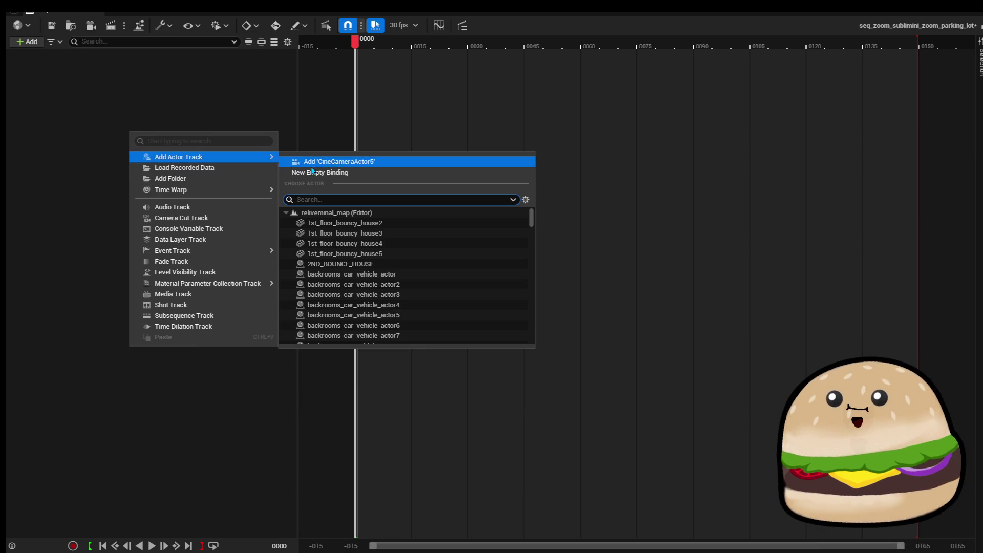
click(320, 162)
click(206, 234)
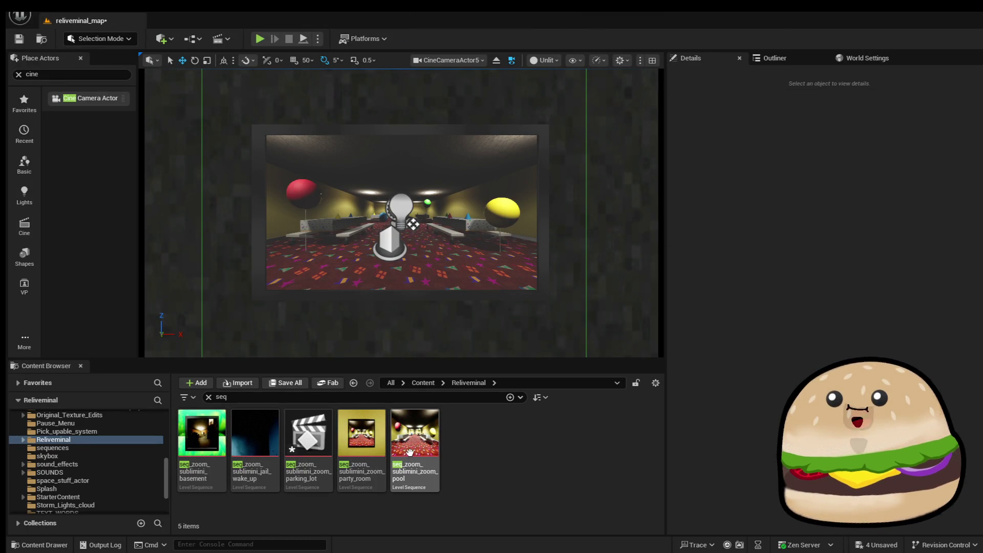
click(410, 453)
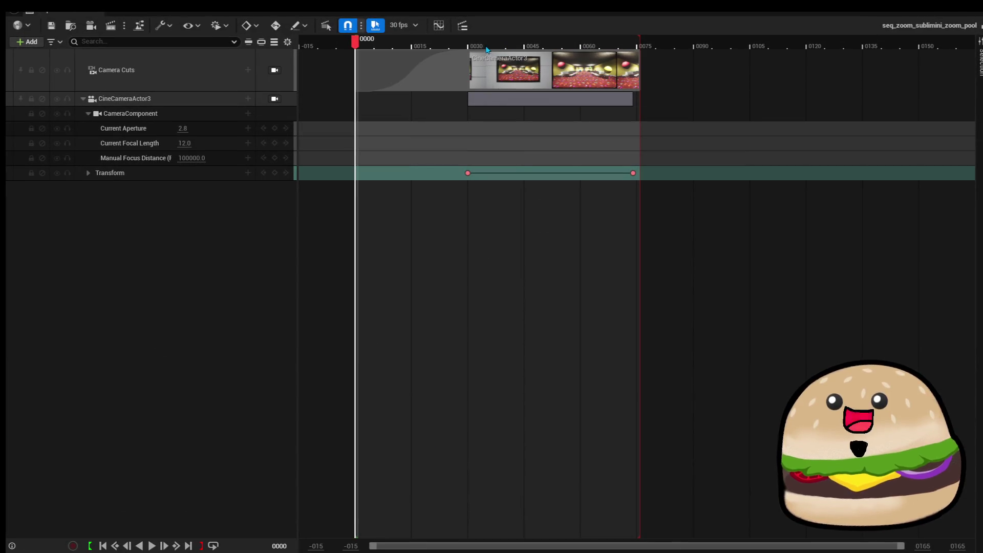
click(467, 46)
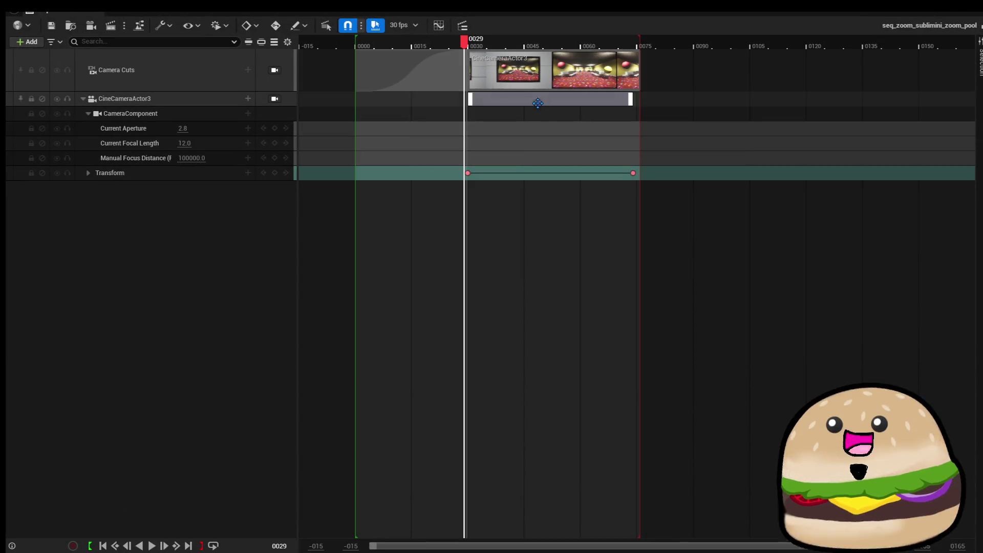
click(468, 46)
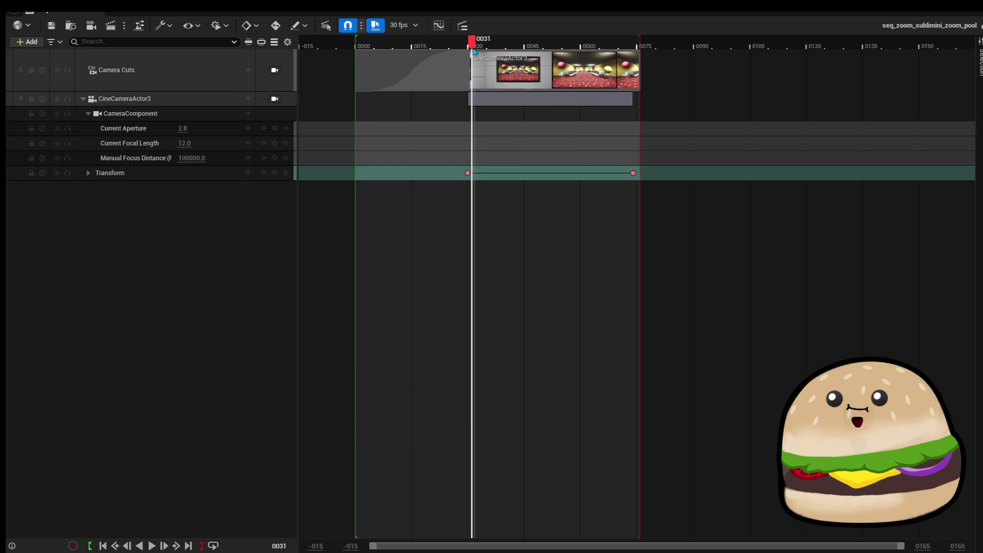
drag(469, 55, 642, 68)
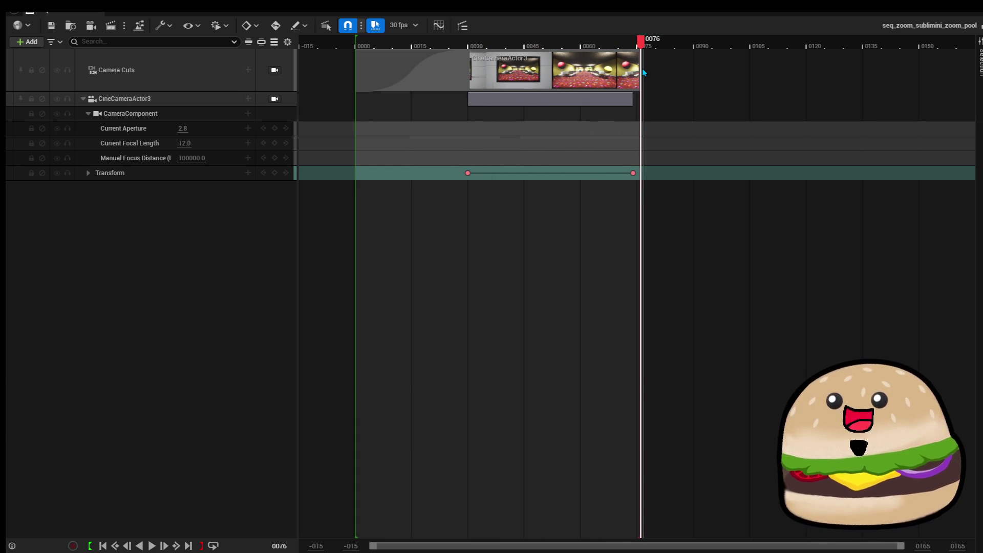
click(107, 22)
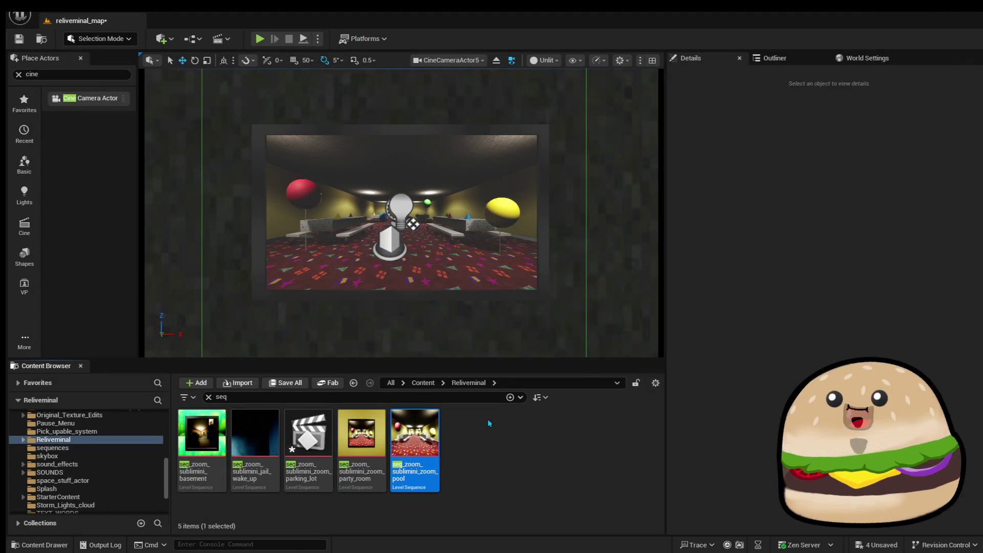
click(465, 436)
Reopen the parking_lot sequence and undo a trim so the camera cut starts at 0000
click(330, 444)
double_click(330, 441)
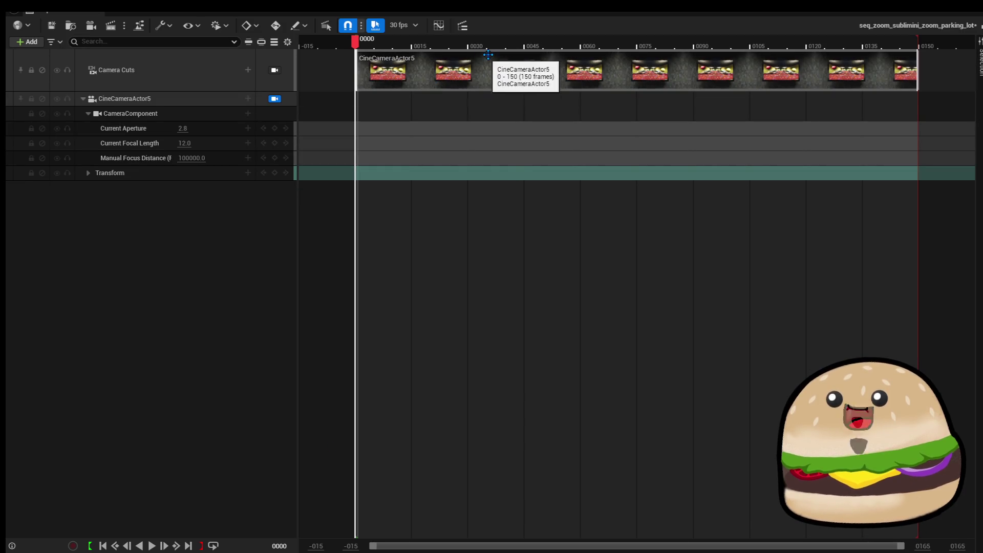
click(469, 48)
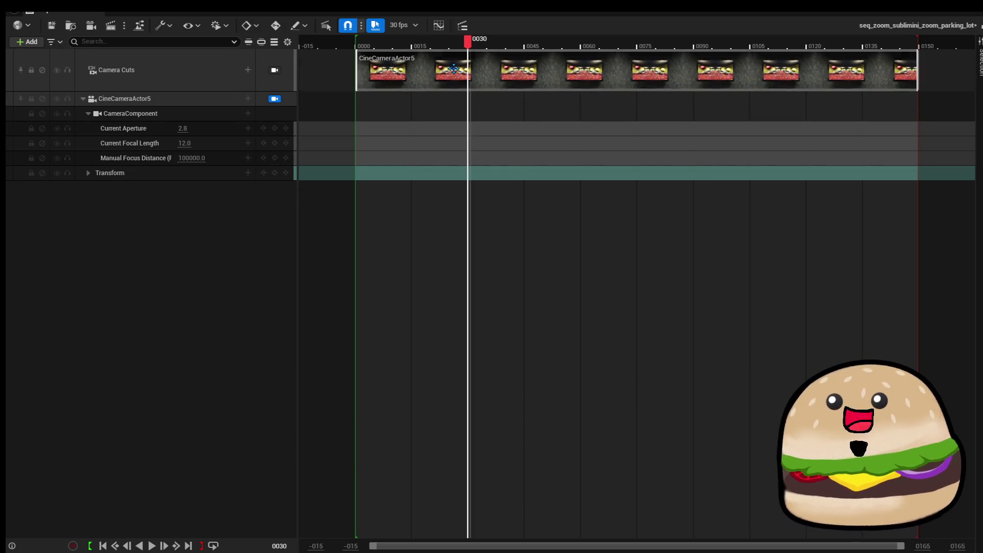
right_click(212, 62)
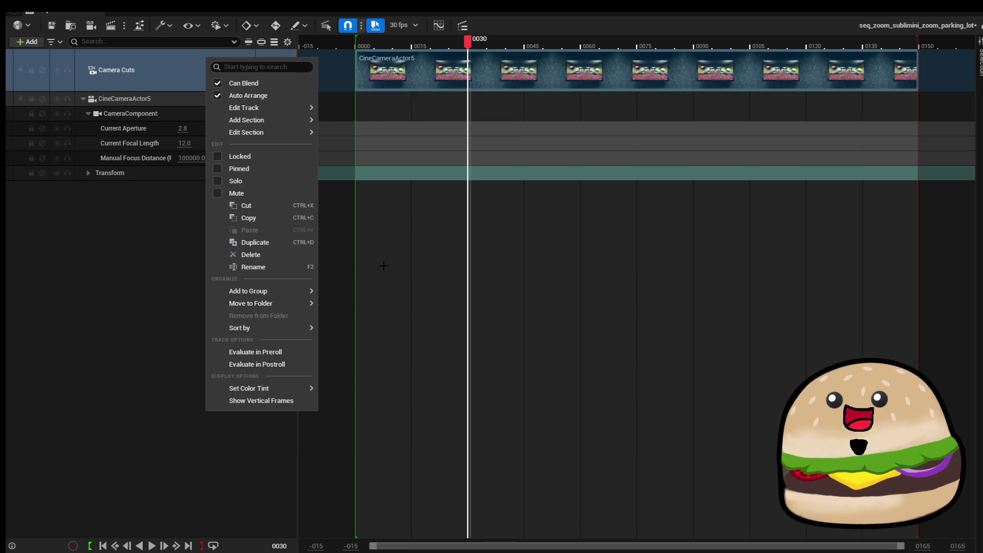
click(292, 61)
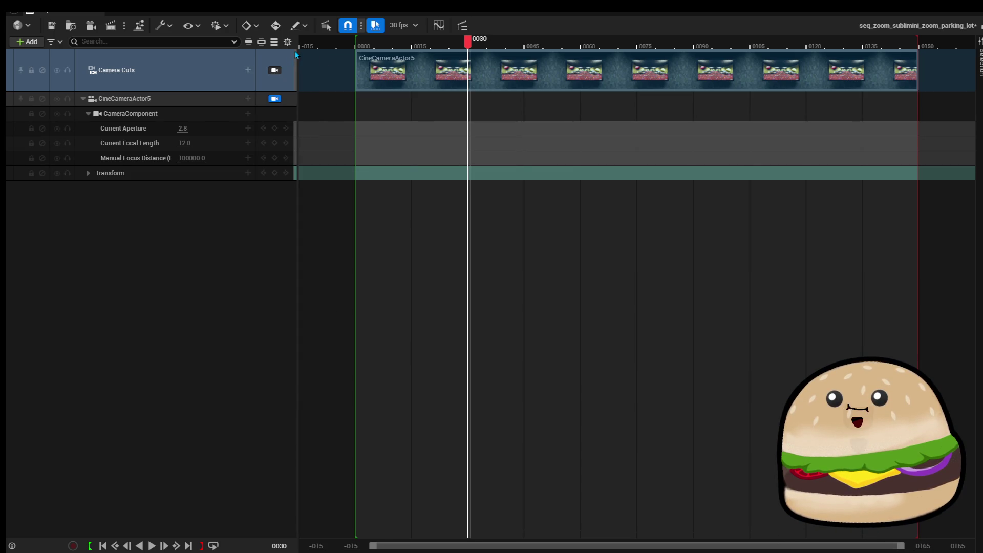
drag(357, 61, 469, 59)
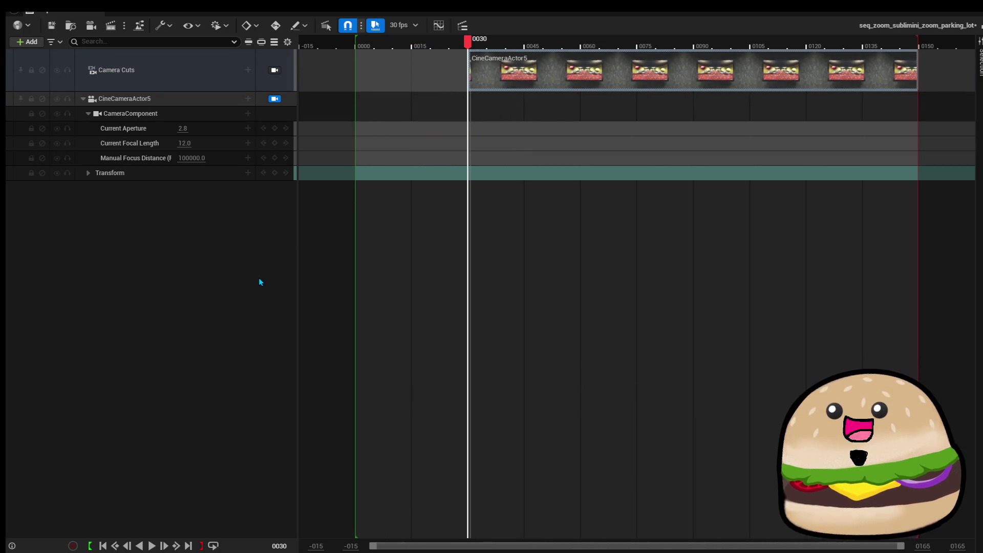
key(ctrl+z)
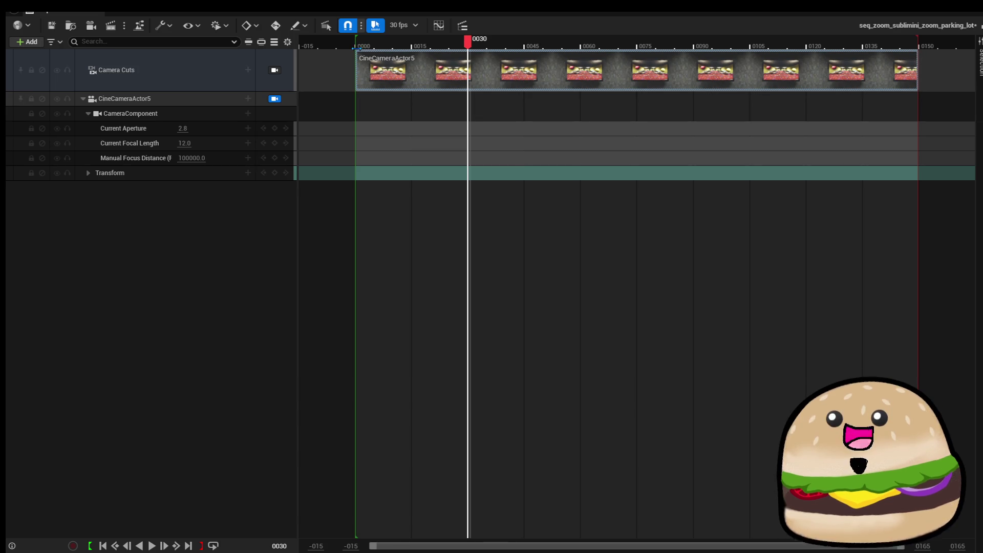
Return the sequence's playback start marker to around frame 0000
mouse_move(355, 49)
mouse_down()
mouse_move(373, 49)
mouse_move(355, 50)
mouse_up()
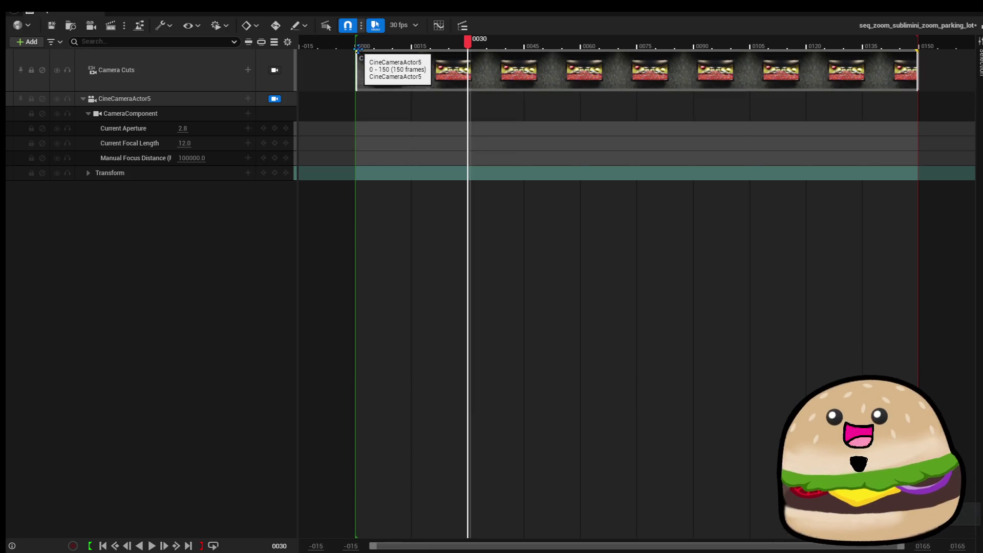
drag(355, 47, 401, 47)
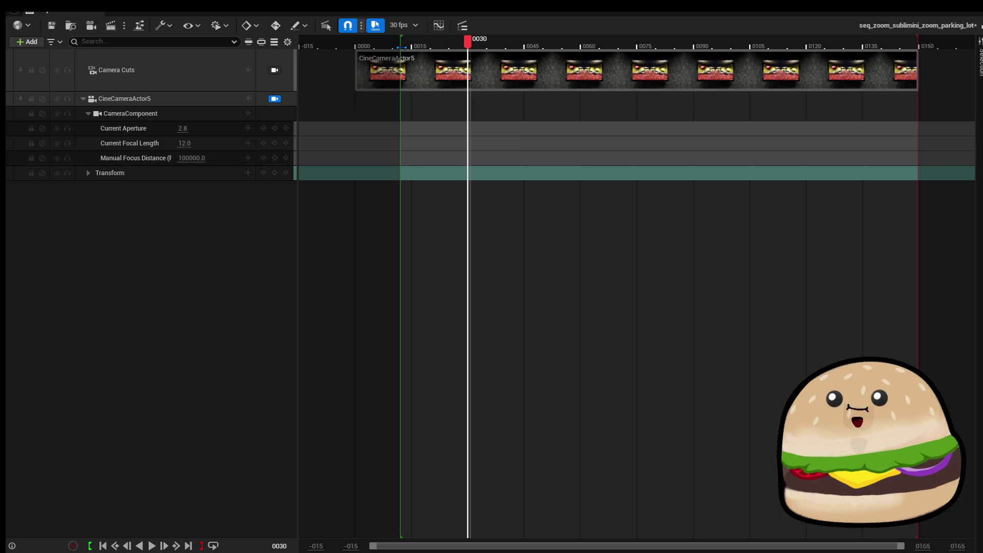
key(ctrl+z)
click(376, 69)
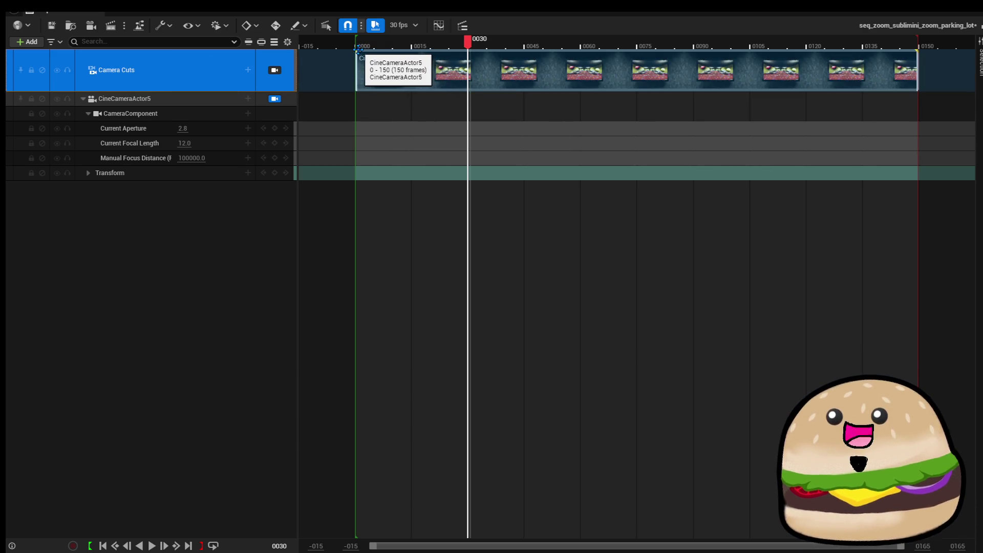
mouse_move(355, 48)
mouse_down()
mouse_move(385, 47)
mouse_move(355, 47)
mouse_up()
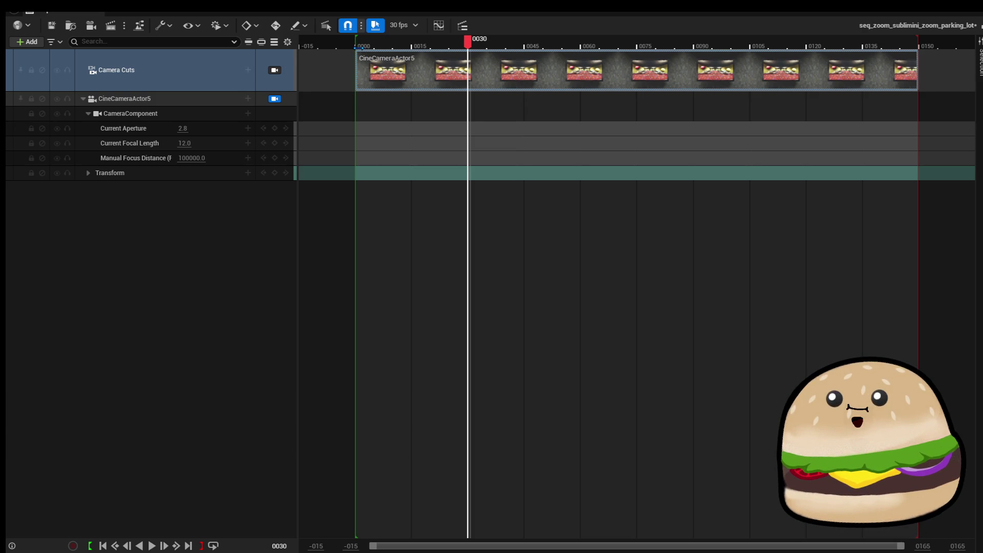
click(280, 249)
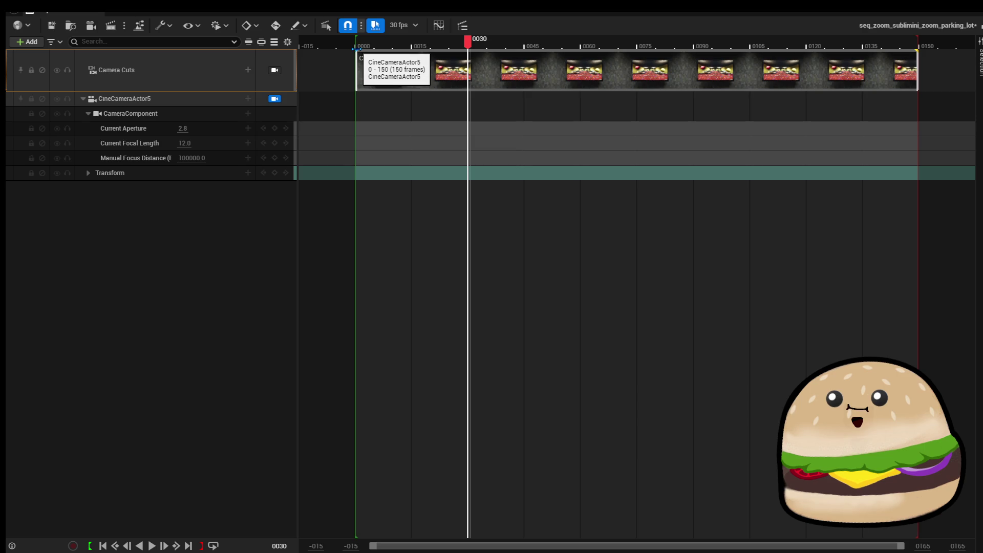
Make the CineCameraActor5 camera cut blend in over frames 0 to 30
click(125, 70)
right_click(127, 71)
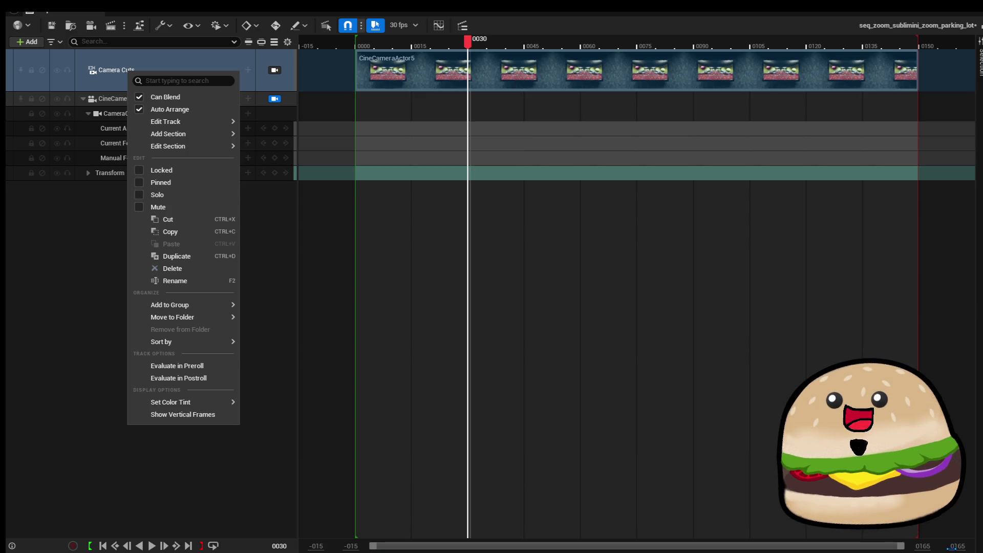
click(277, 204)
click(278, 205)
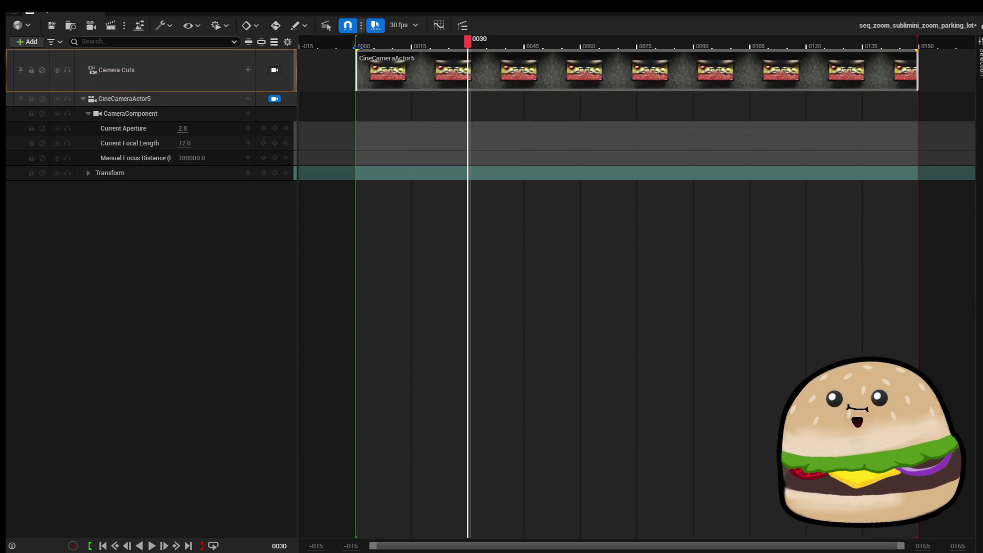
drag(355, 48, 470, 67)
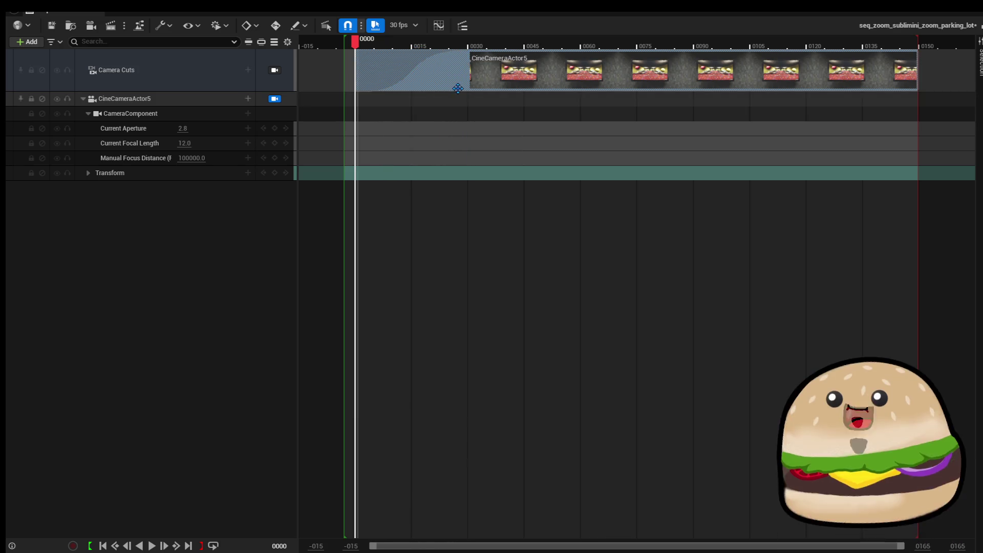
Put the playhead just before frame 0000 and move the floating Sequencer window aside
click(343, 45)
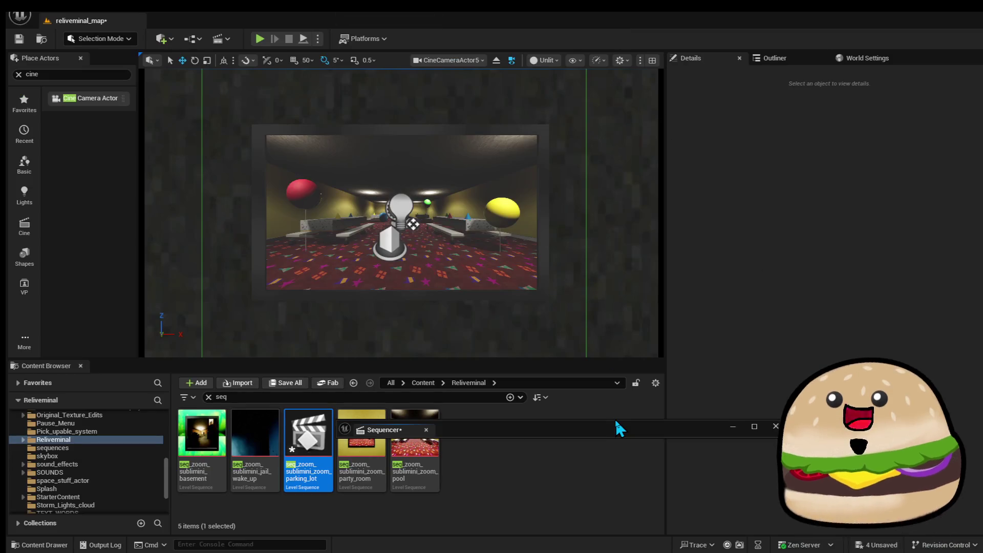
mouse_move(616, 421)
mouse_down()
mouse_move(982, 184)
mouse_move(982, 164)
mouse_up()
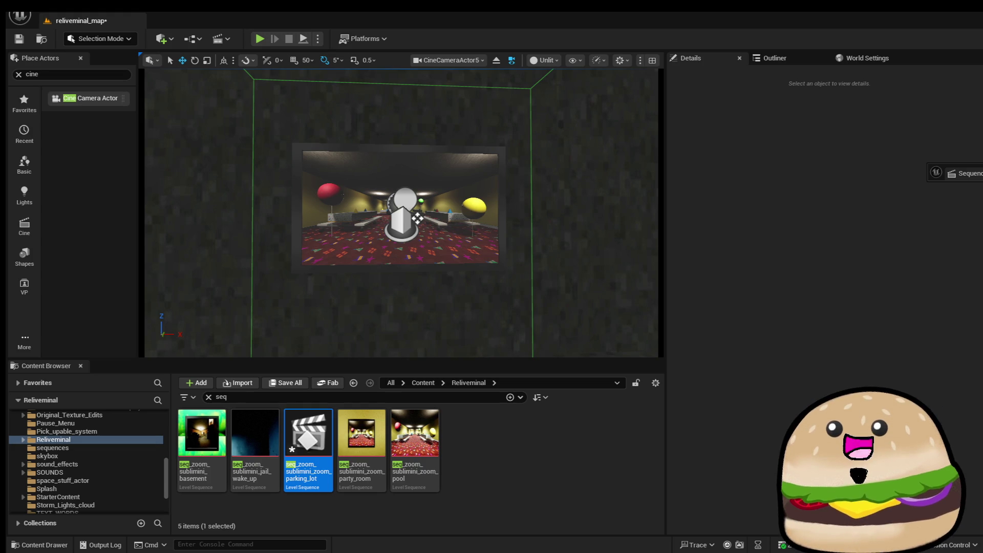
Bring Sequencer back, maximize it, and trim the shot to end at frame 0075
drag(957, 173, 598, 119)
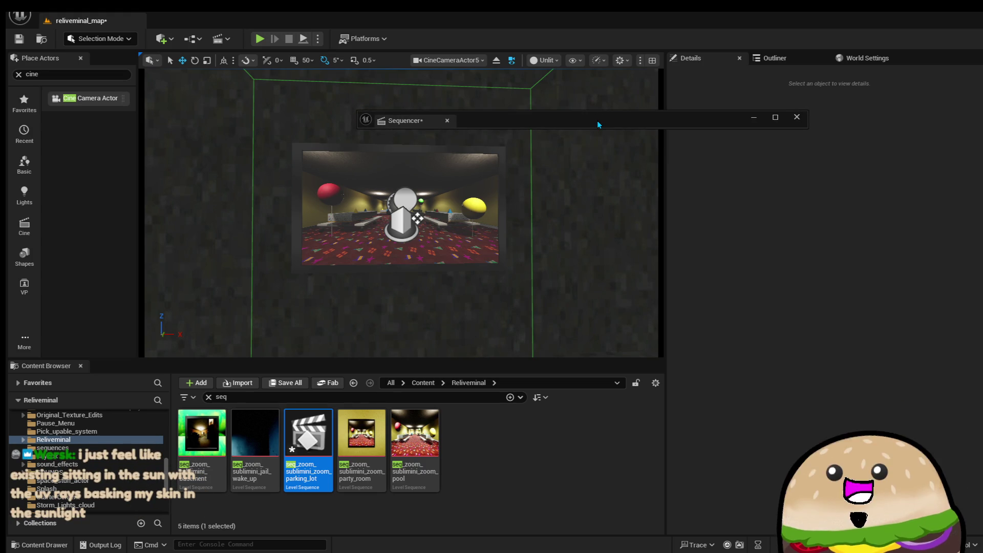
double_click(597, 122)
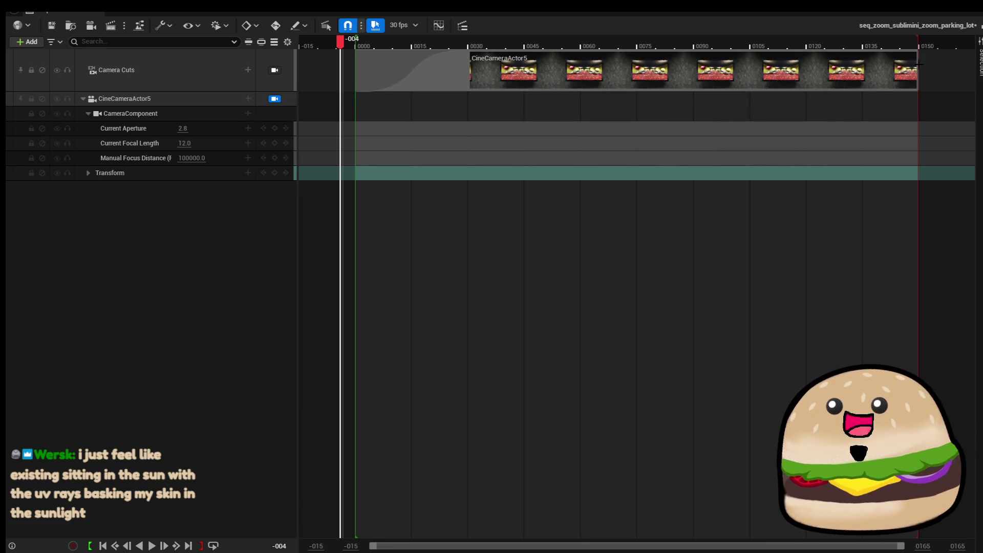
mouse_move(919, 64)
mouse_down()
mouse_move(651, 64)
mouse_move(639, 85)
mouse_up()
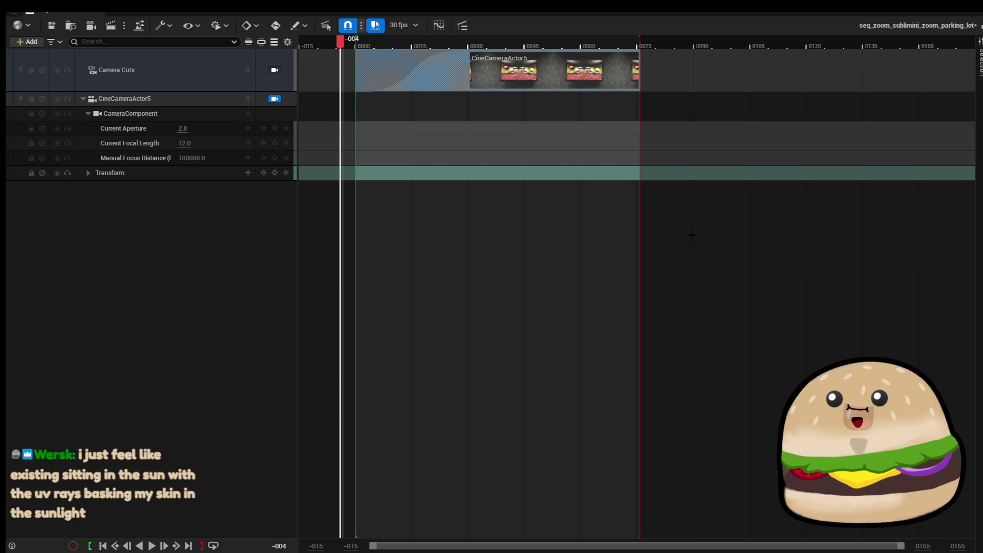
Key the camera's Transform at frame 0030, scrub to 0075, and return to the level editor
click(469, 45)
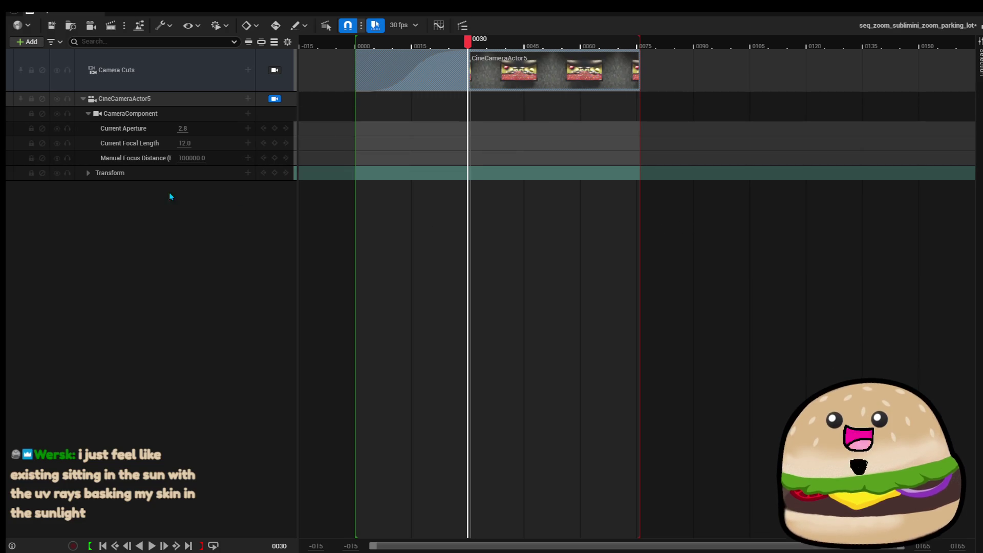
click(275, 172)
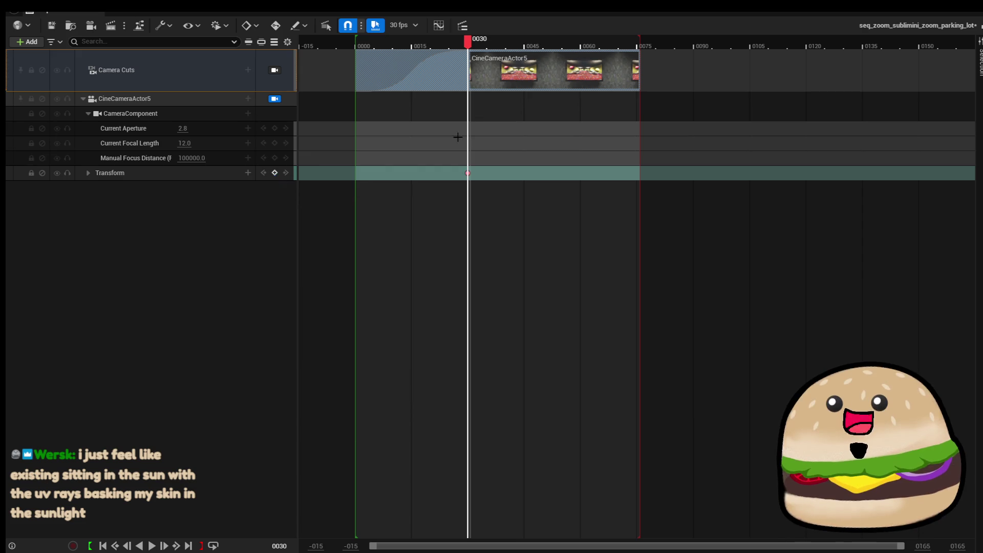
mouse_move(591, 45)
mouse_down()
mouse_move(637, 45)
mouse_move(645, 58)
mouse_up()
key(alt+Tab)
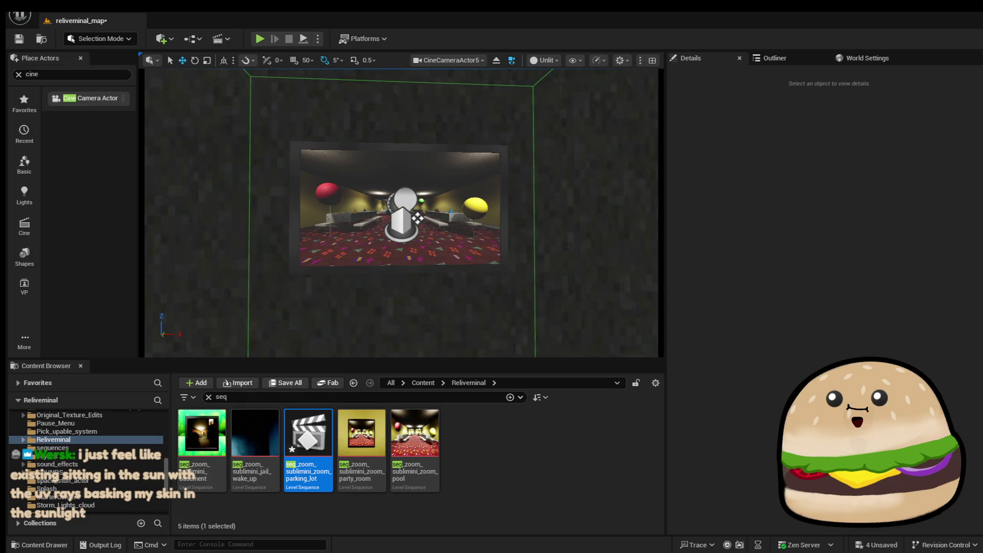
Select CineCameraActor5, stop piloting it, and frame it in the viewport alongside the room
click(417, 218)
key(ctrl+shift+p)
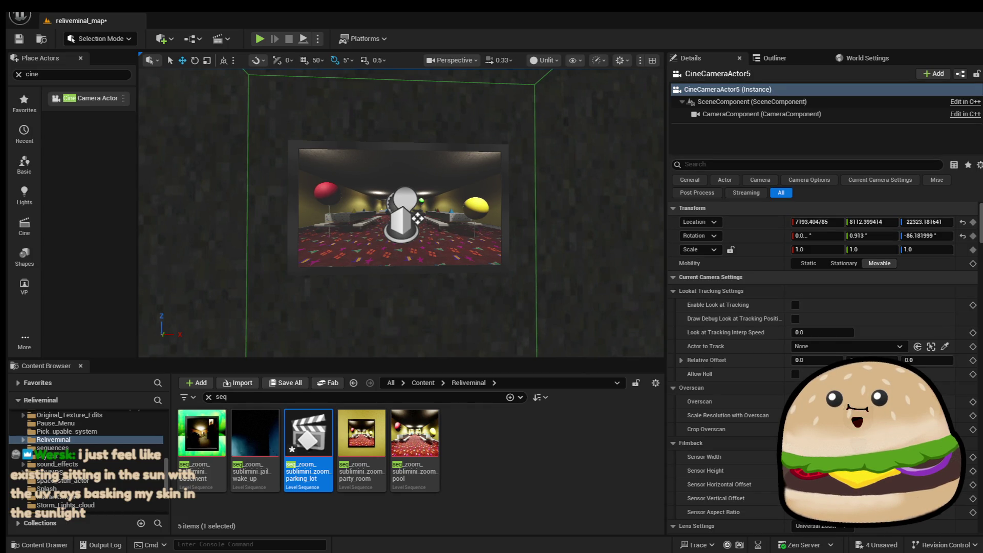
key(f)
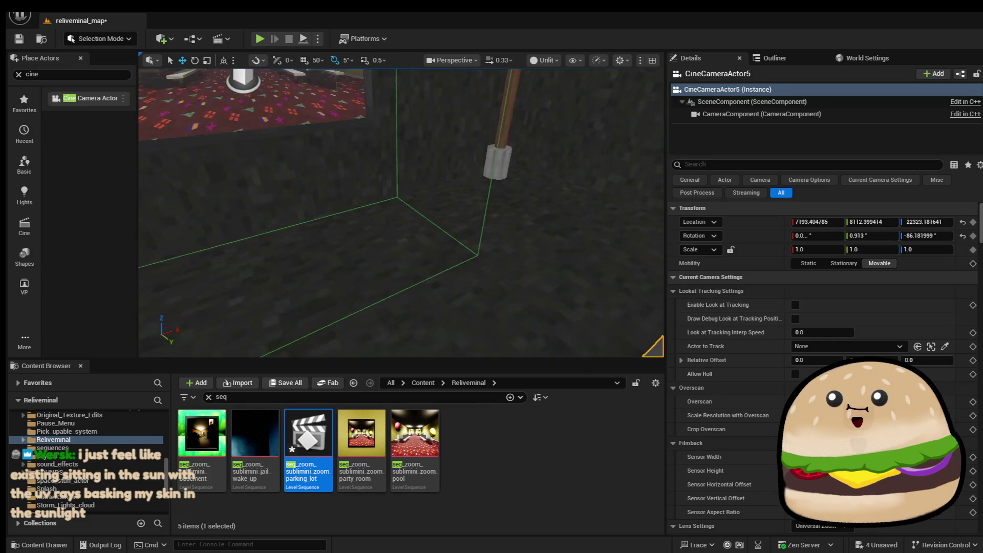
drag(372, 232, 512, 267)
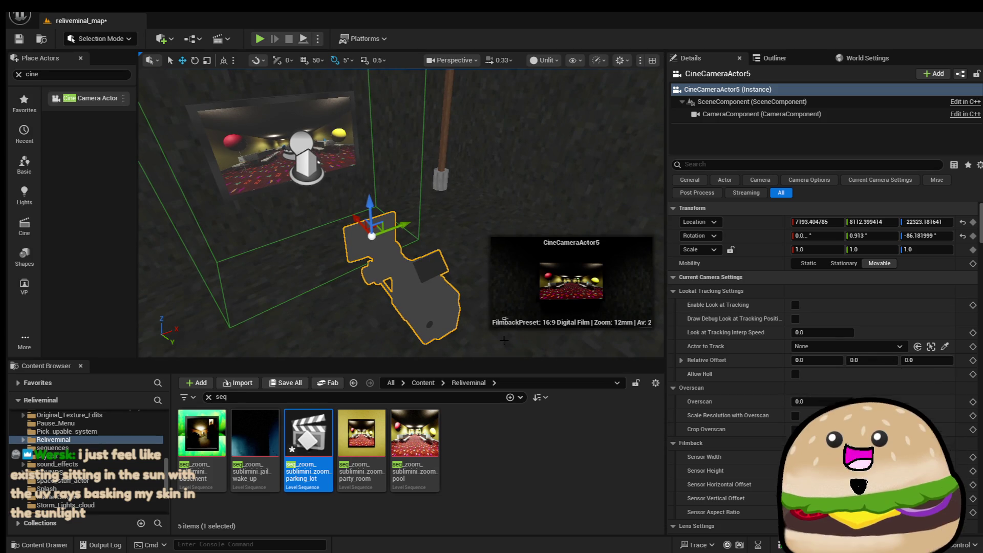
drag(622, 221, 622, 189)
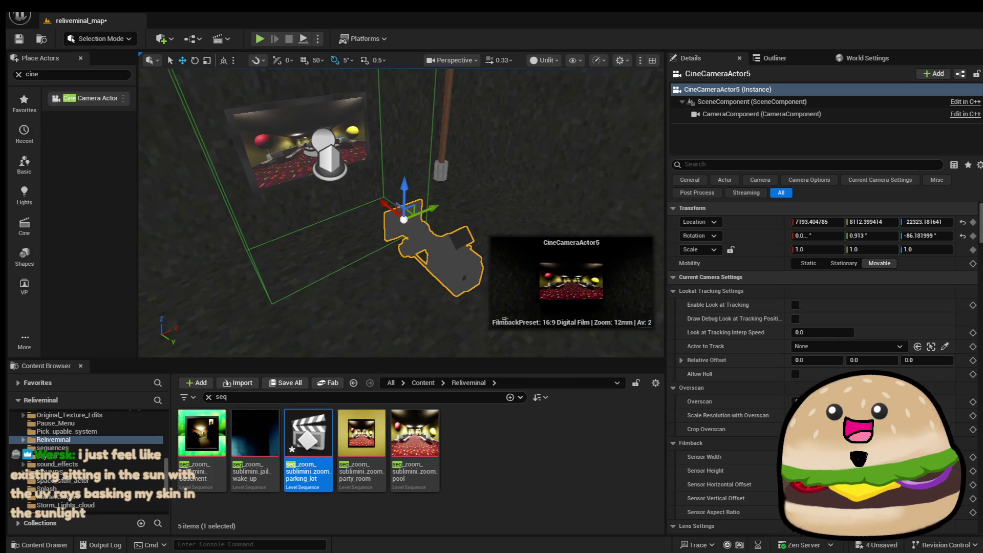
mouse_move(387, 197)
mouse_down()
mouse_move(329, 150)
mouse_move(363, 152)
mouse_move(410, 212)
mouse_up()
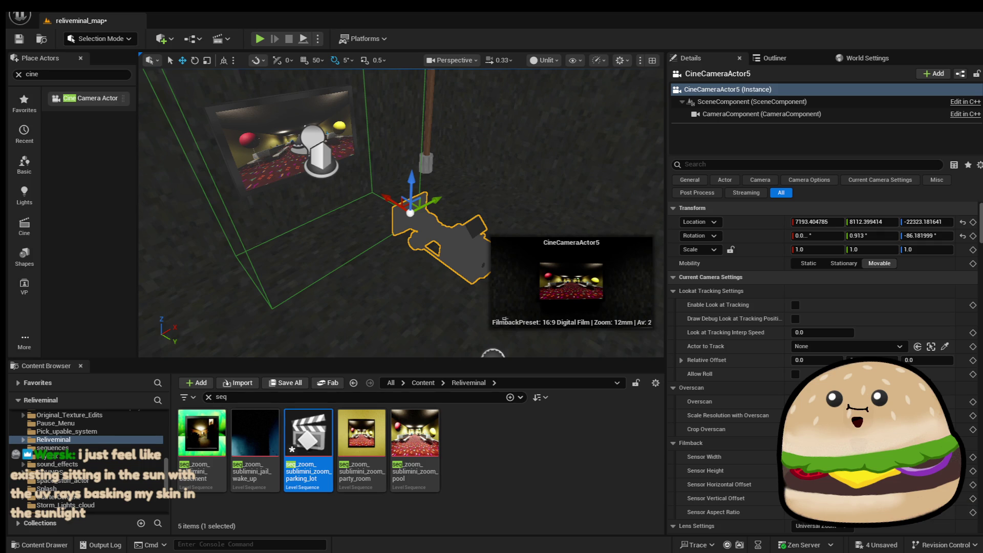
Move the camera forward to about 7198, 7955, -22319 and key its transform
mouse_move(410, 212)
mouse_down()
mouse_move(331, 162)
mouse_move(328, 123)
mouse_up()
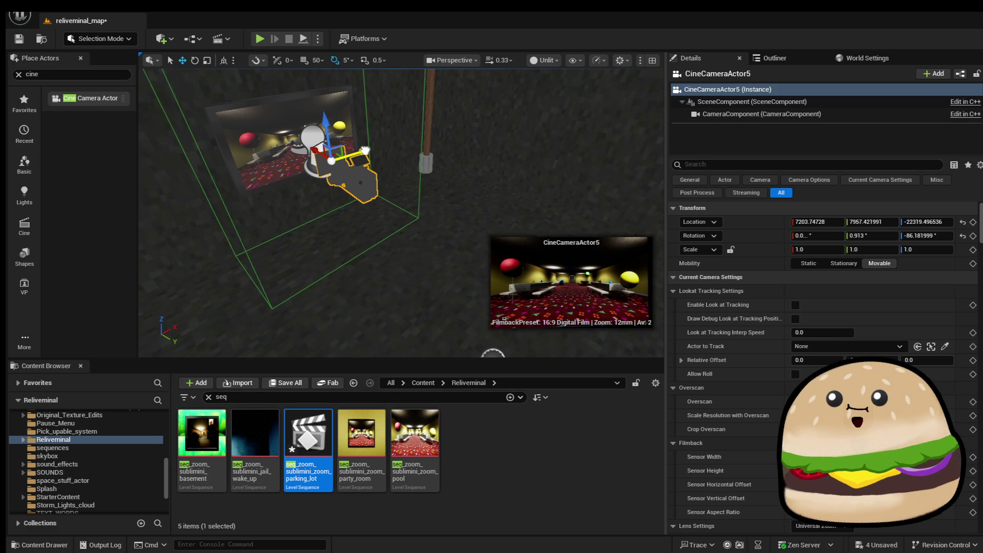
drag(364, 150, 312, 150)
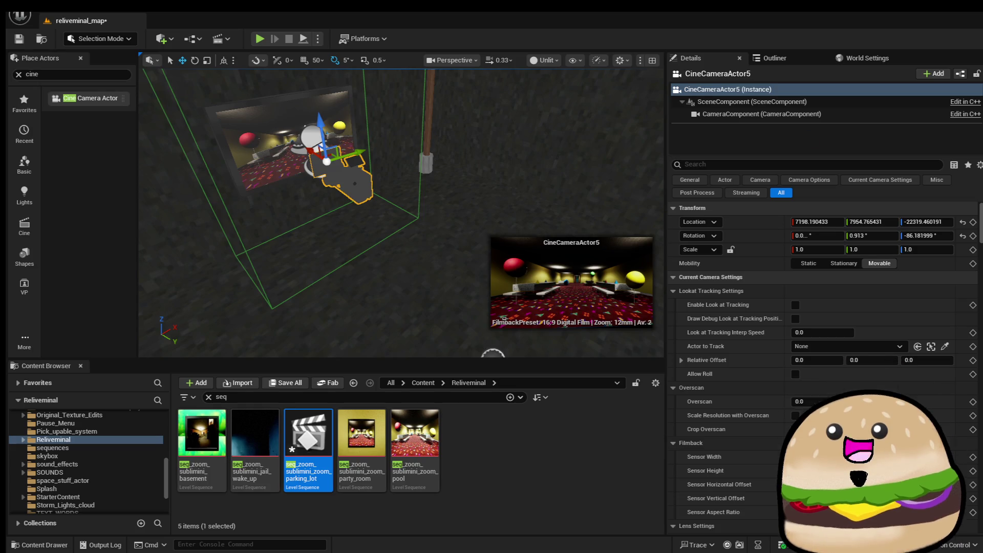
key(s)
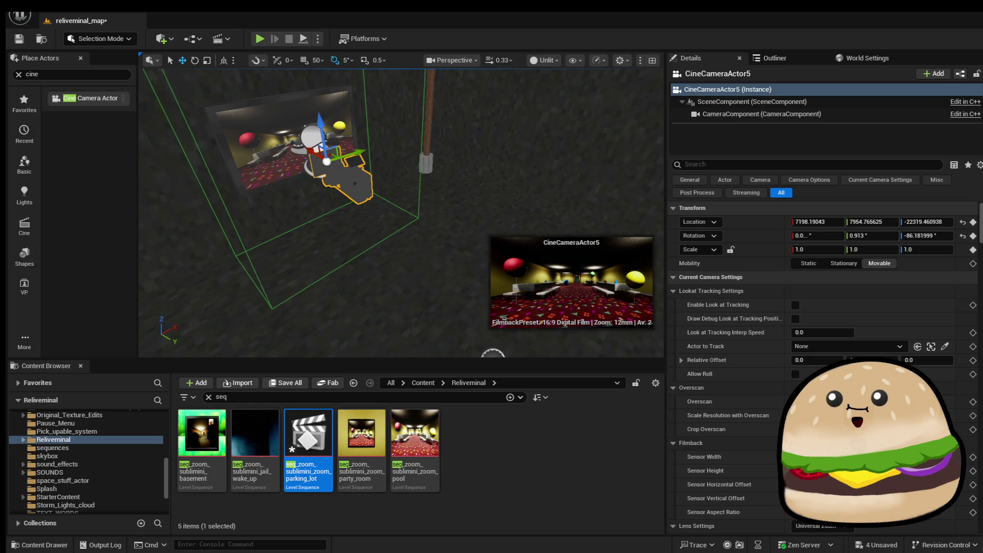